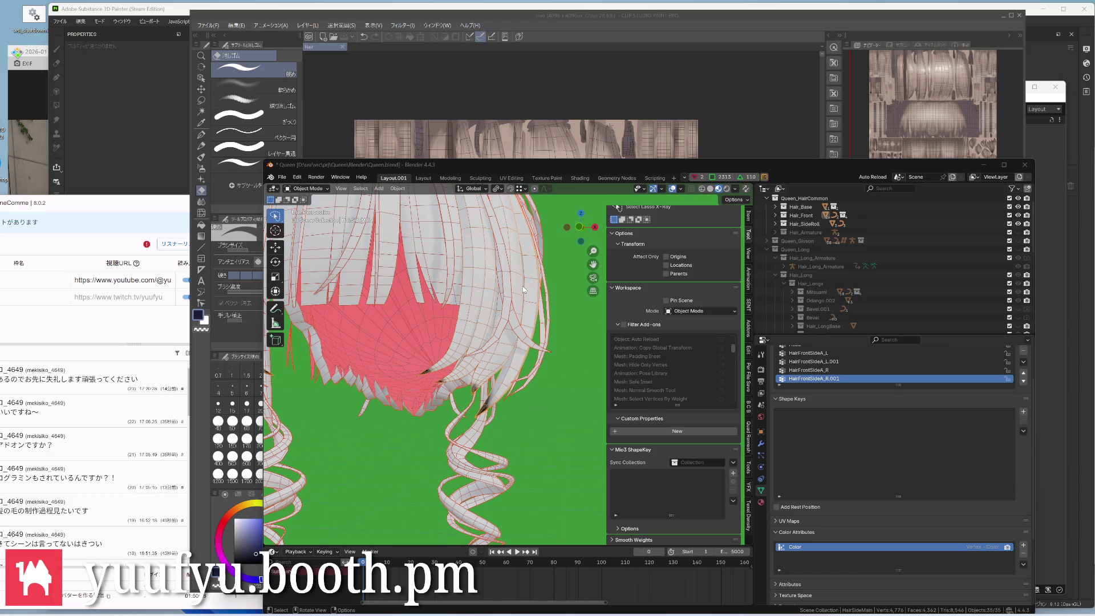
Select all hair objects and bring up the Copy Attributes options
key(a)
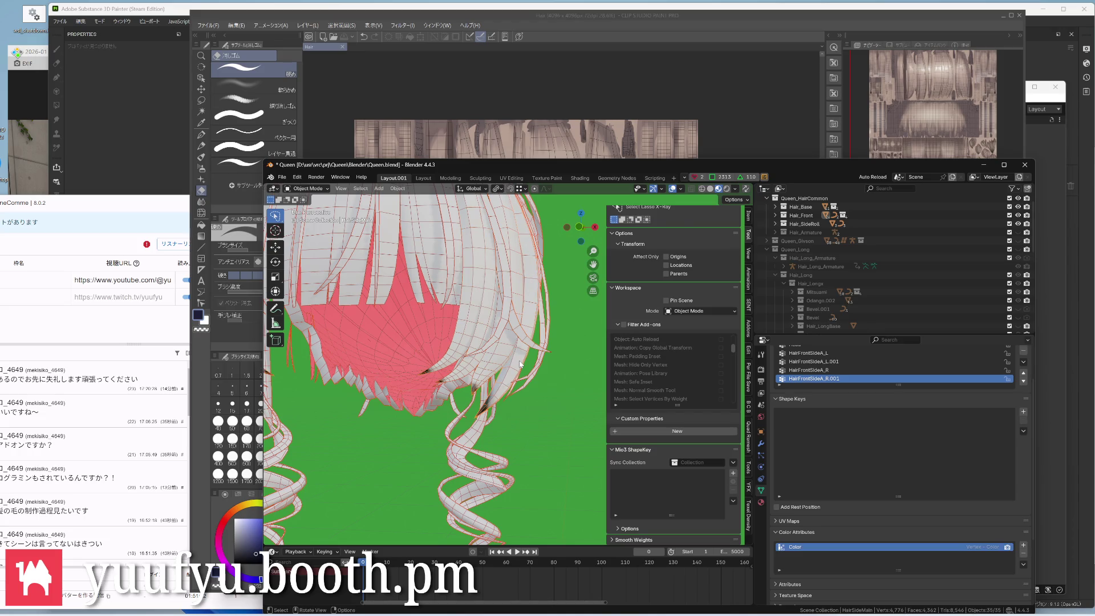
key(ctrl+c)
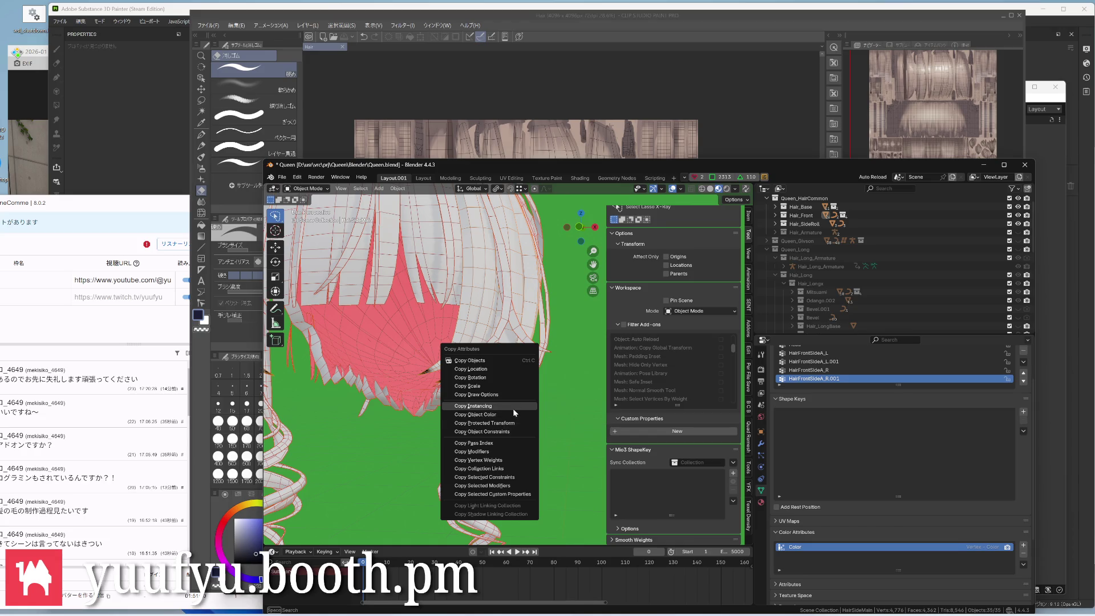
Dismiss the Copy Attributes options without copying anything
click(511, 408)
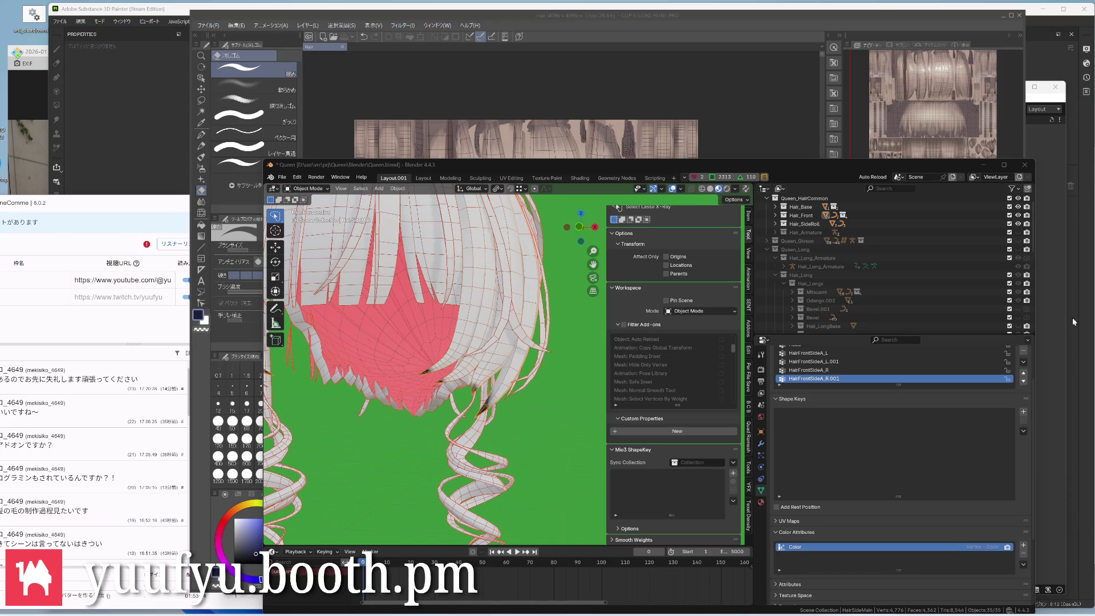
Deselect, then inspect the front side strands, HairBase and FrontSideFar2 for colour attributes
key(a)
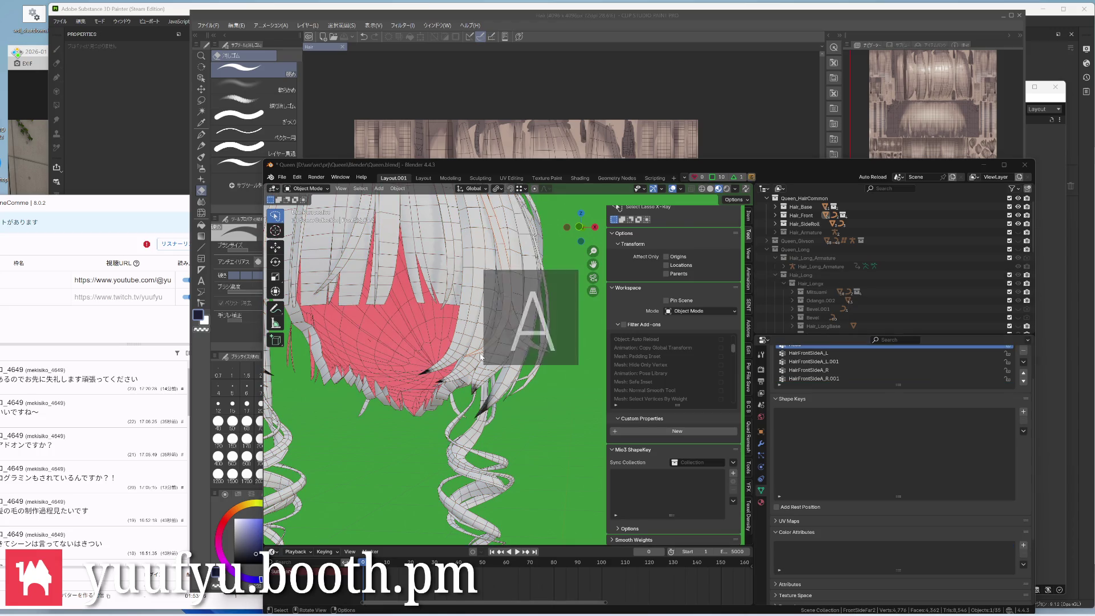
middle_drag(481, 358, 427, 325)
click(894, 378)
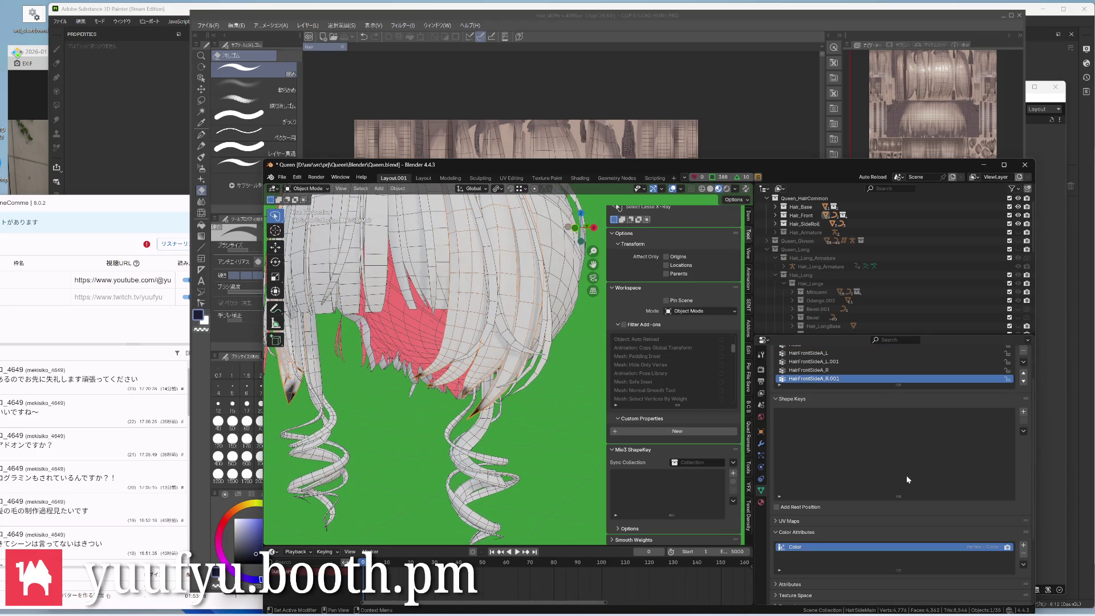
click(554, 258)
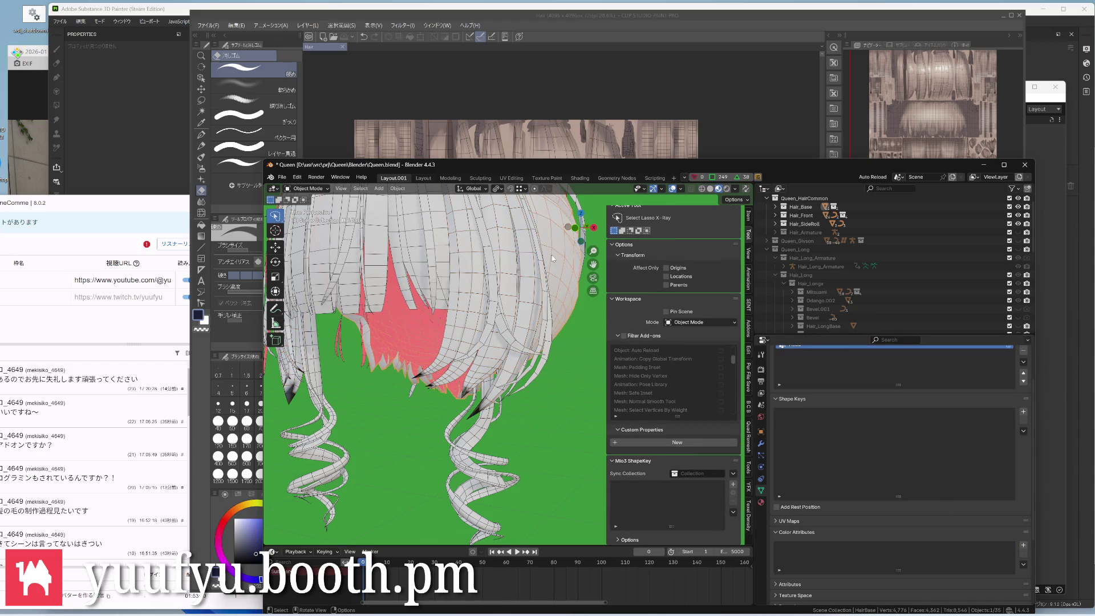
click(402, 258)
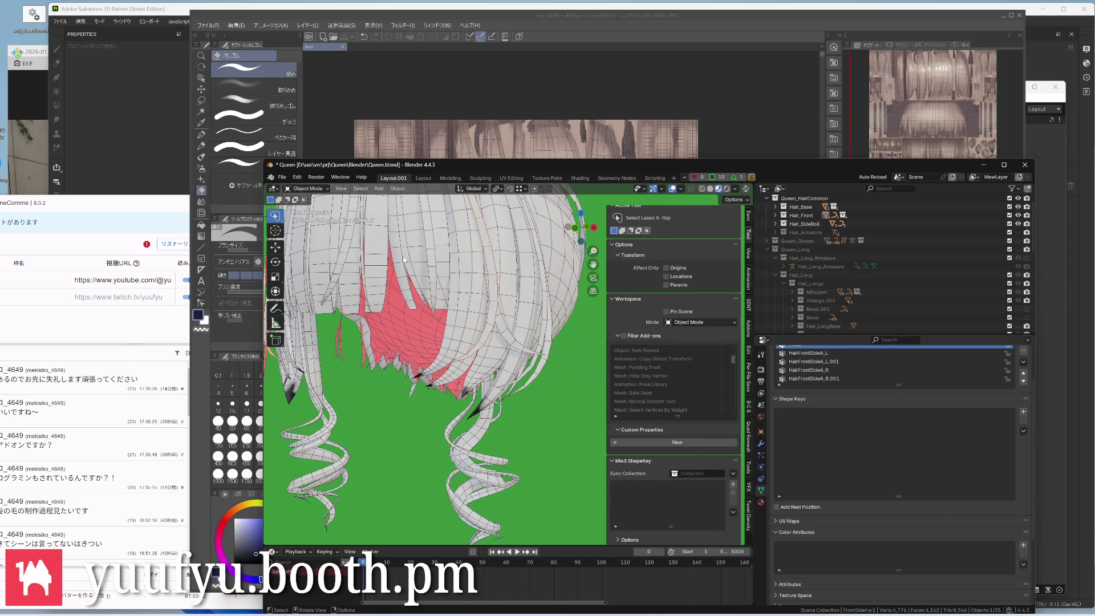
click(488, 260)
Inspect FrontC, FrontFar1 and the remaining front strands, then select everything
click(424, 321)
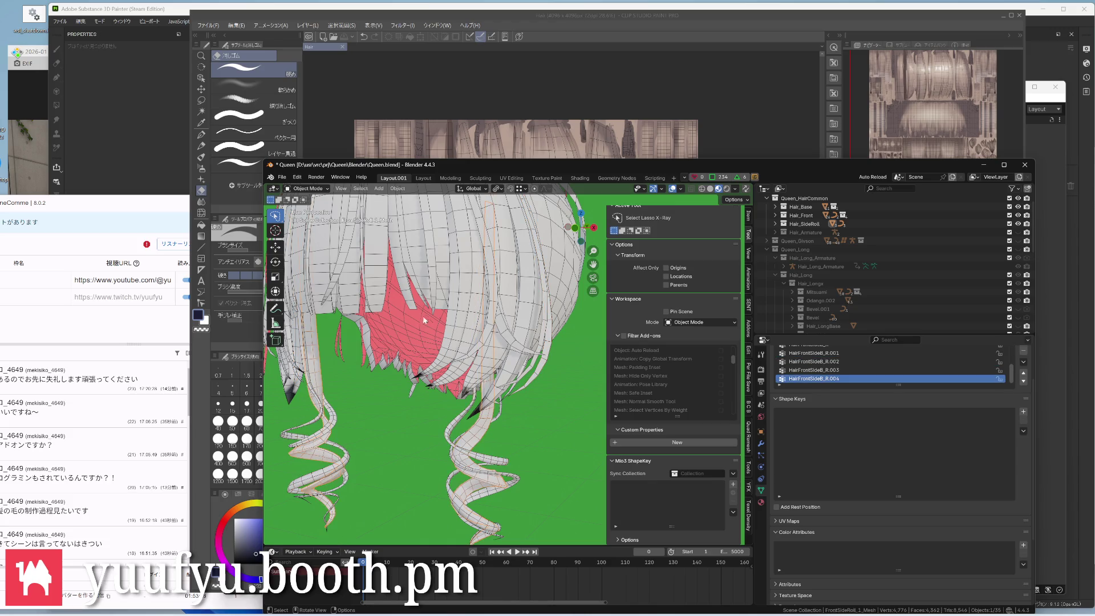
click(414, 272)
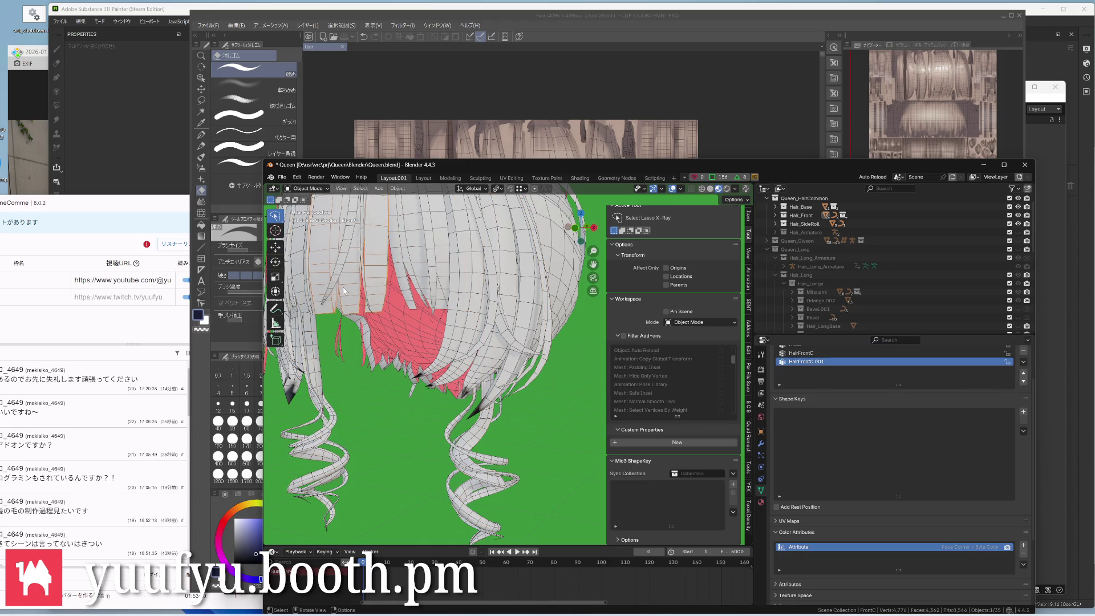
click(367, 303)
scroll(351, 286, down, 2)
mouse_move(350, 287)
middle_down()
mouse_move(444, 328)
mouse_move(389, 296)
middle_up()
scroll(443, 330, up, 3)
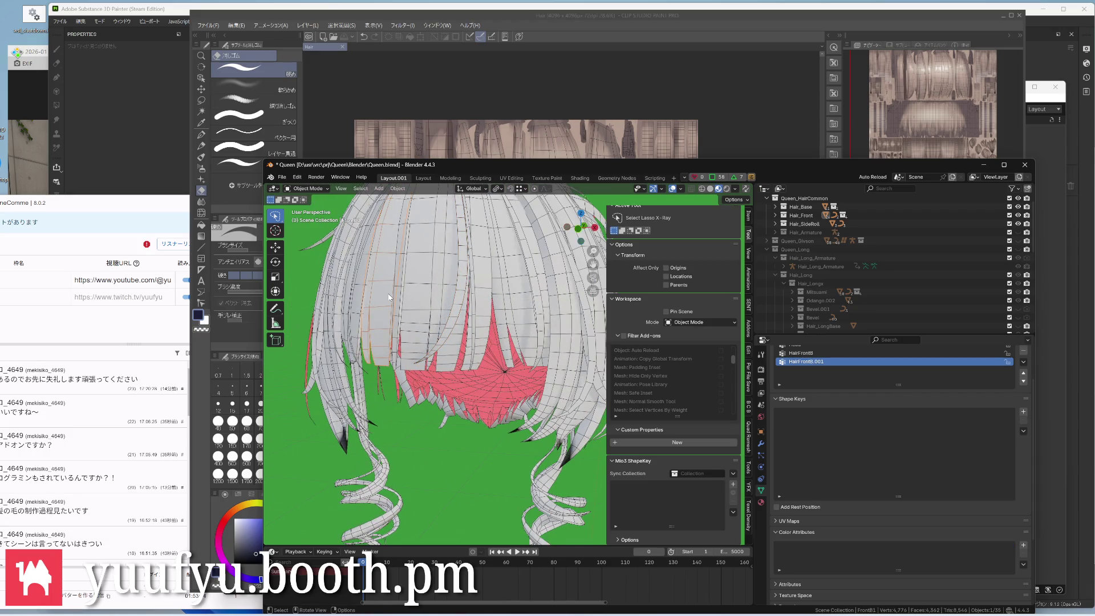
click(359, 284)
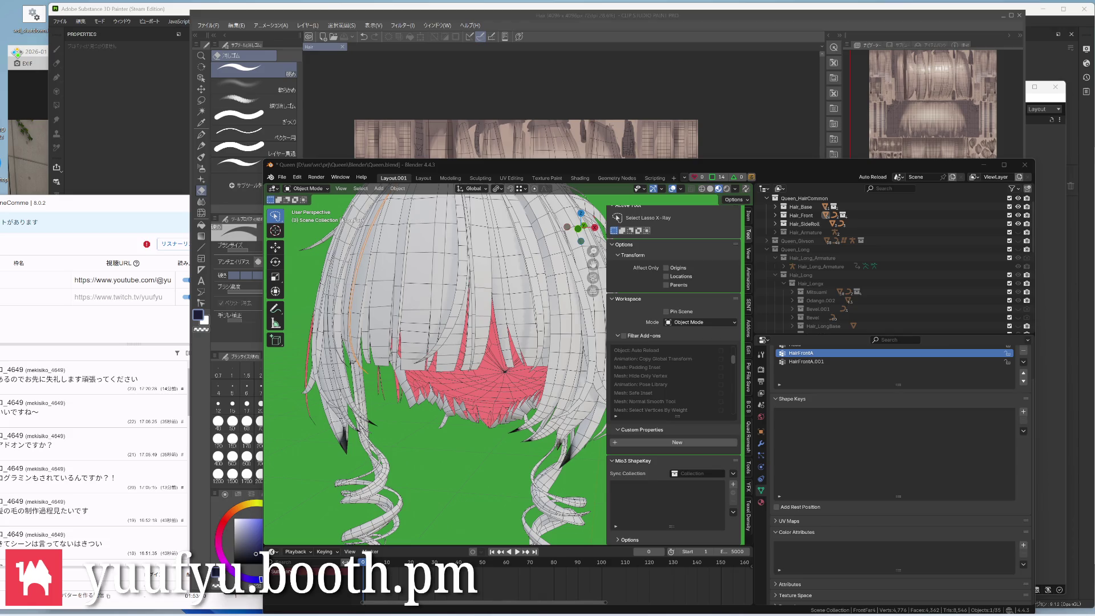
key(a)
Add a Data Transfer modifier to FrontFar4 transferring vertex colours
click(762, 442)
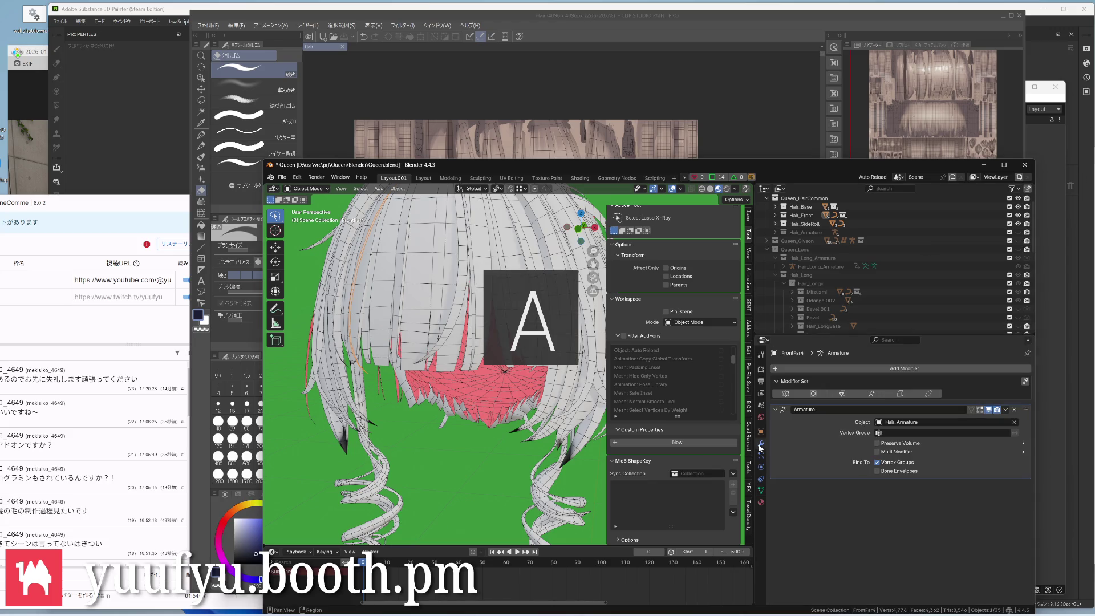
click(833, 393)
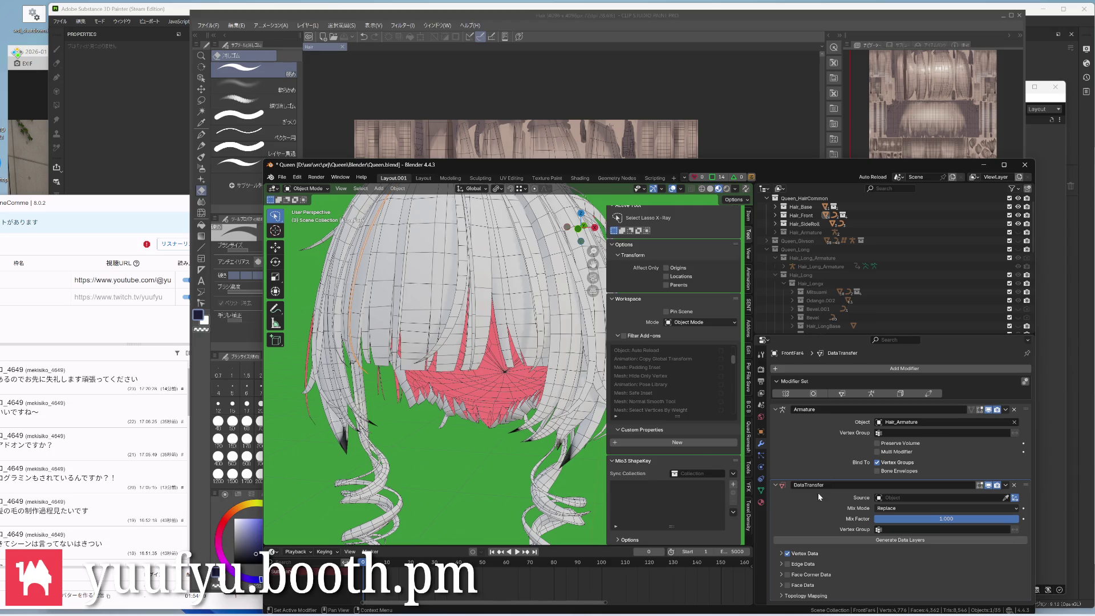
click(782, 553)
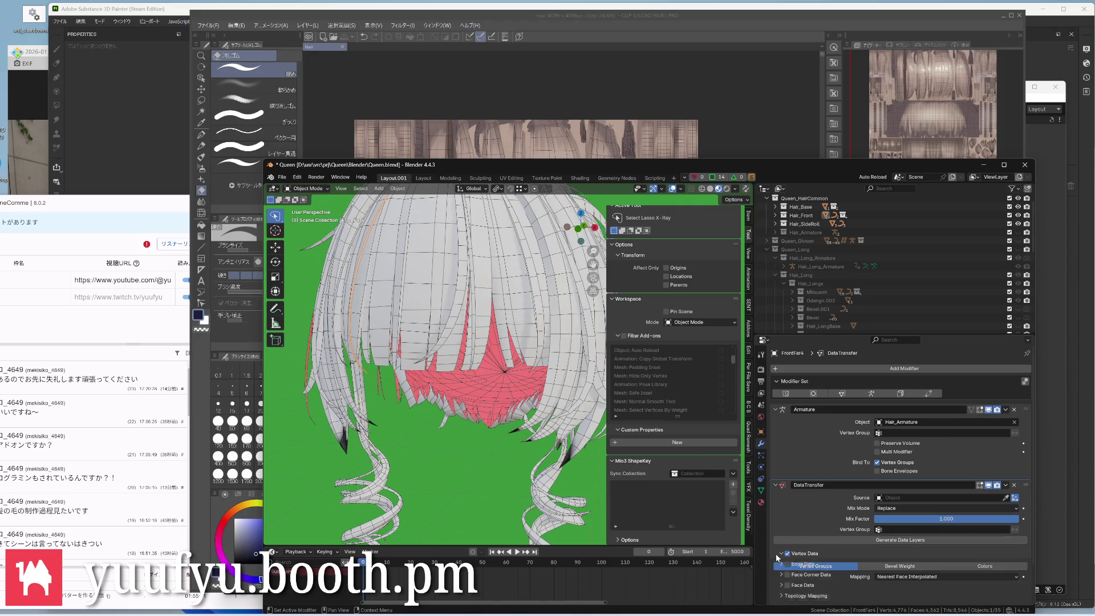
click(985, 566)
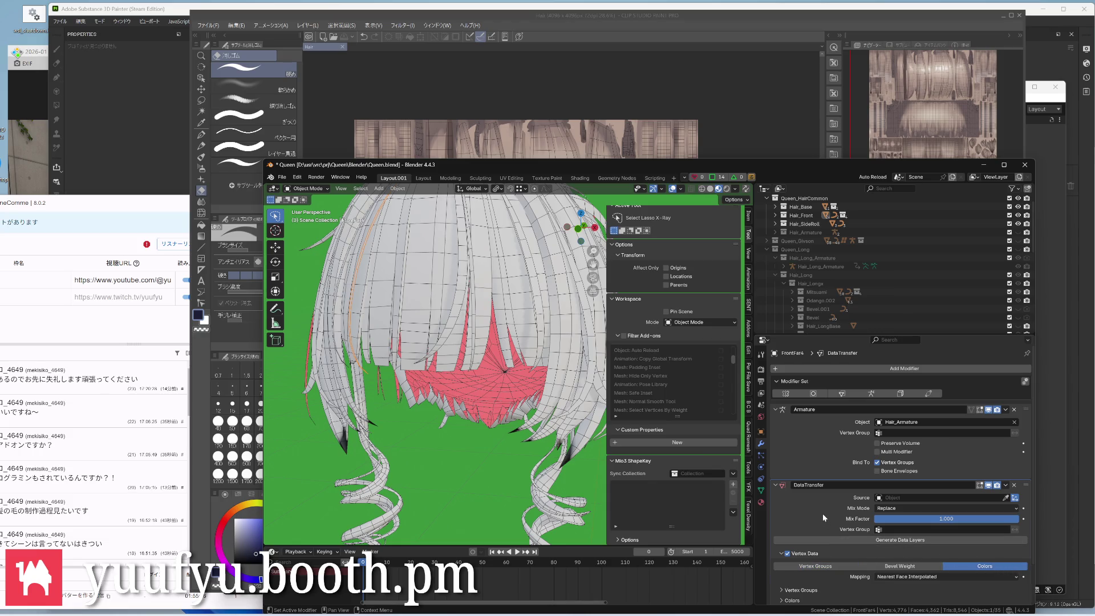
scroll(847, 527, down, 1)
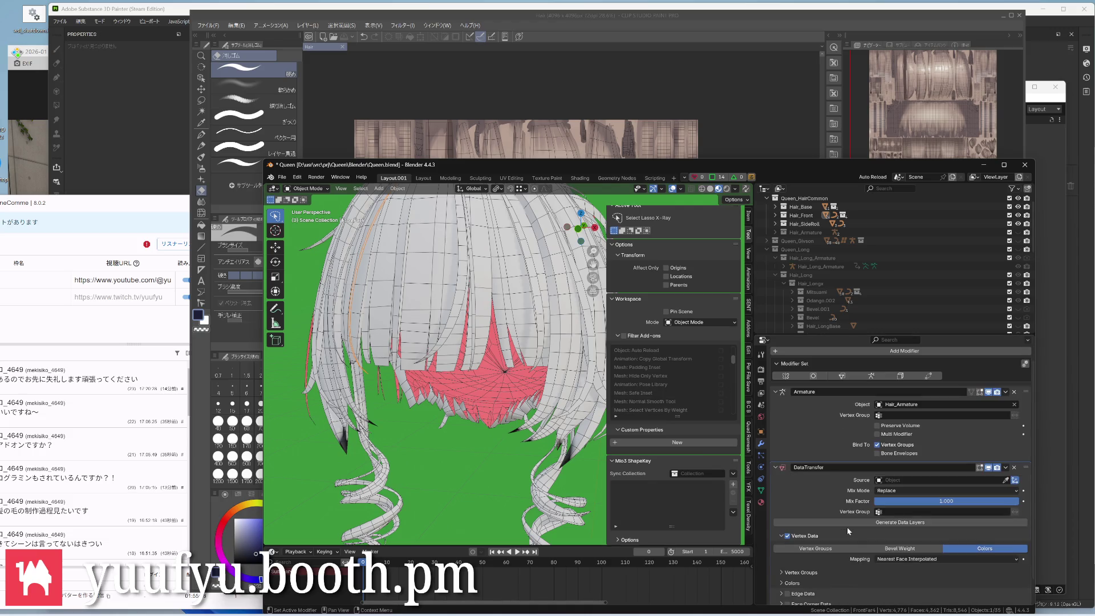
scroll(847, 526, down, 1)
click(781, 559)
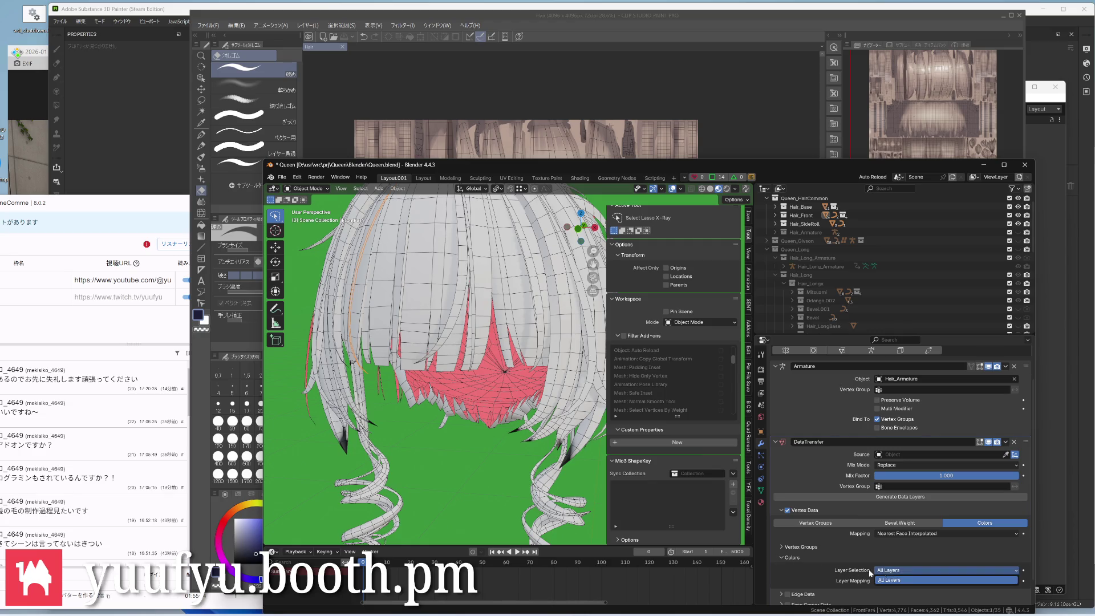
Set All Layers mapped By Name, keeping Nearest Face Interpolated vertex mapping
click(890, 581)
click(889, 580)
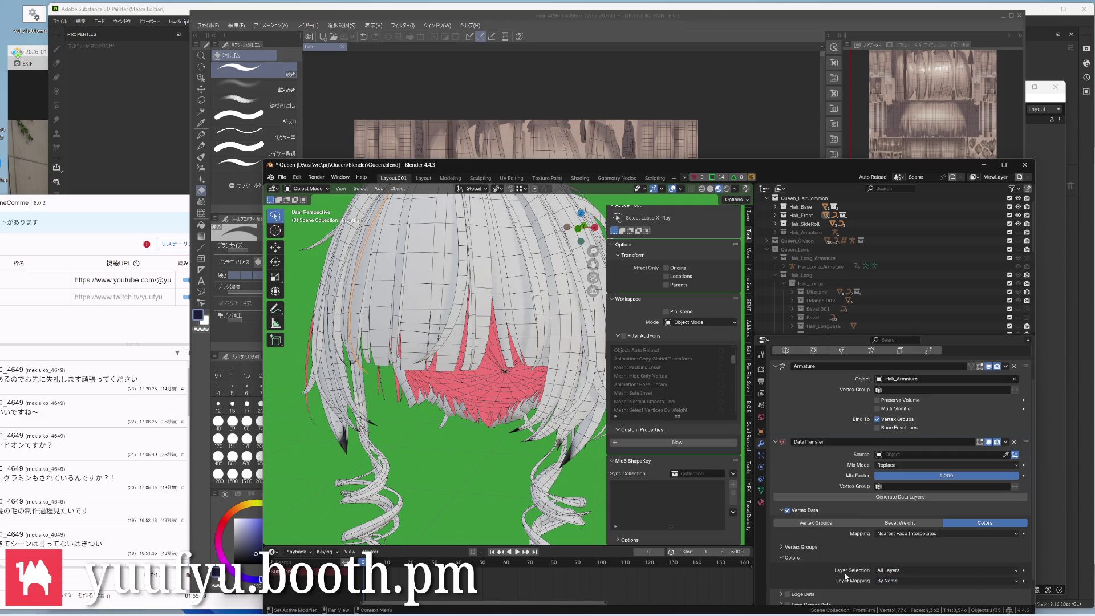
click(887, 582)
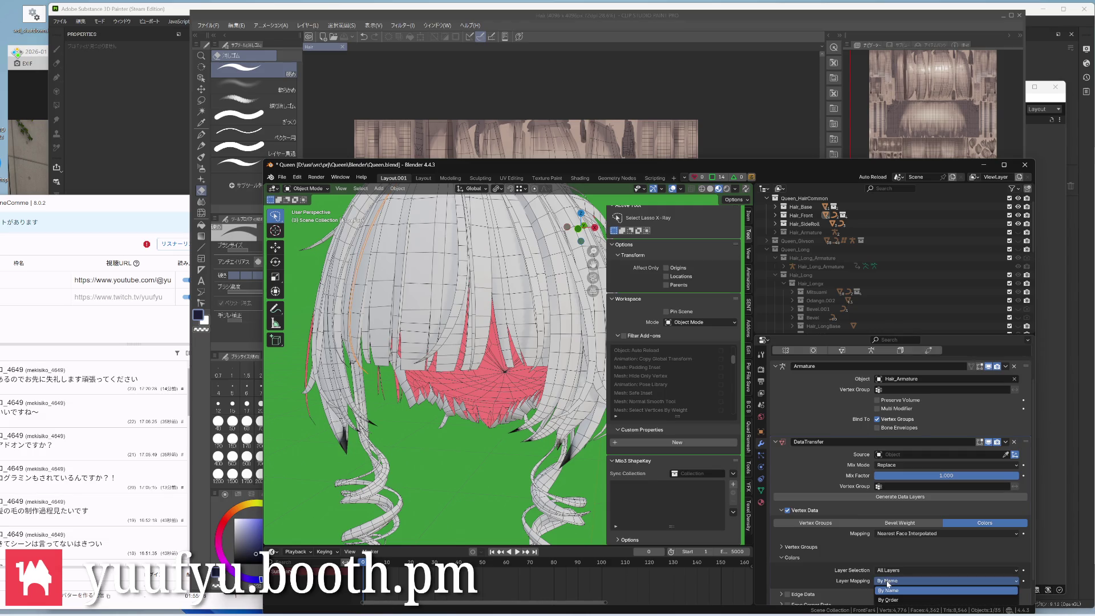
click(790, 576)
scroll(790, 575, down, 1)
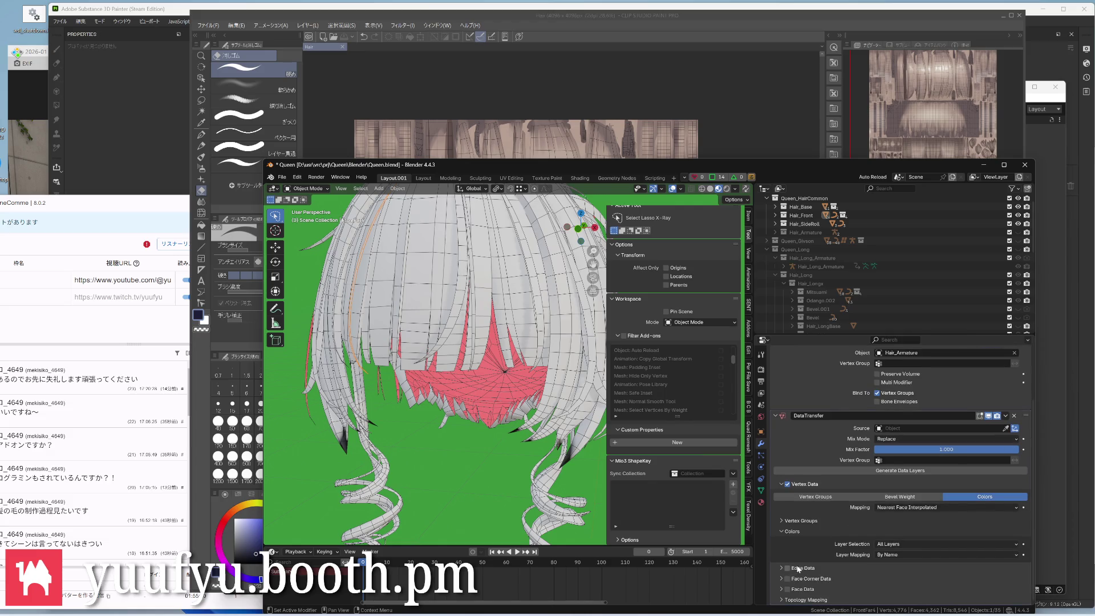
click(888, 507)
click(889, 510)
Add a new colour attribute named Color to the HairBase mesh
click(499, 396)
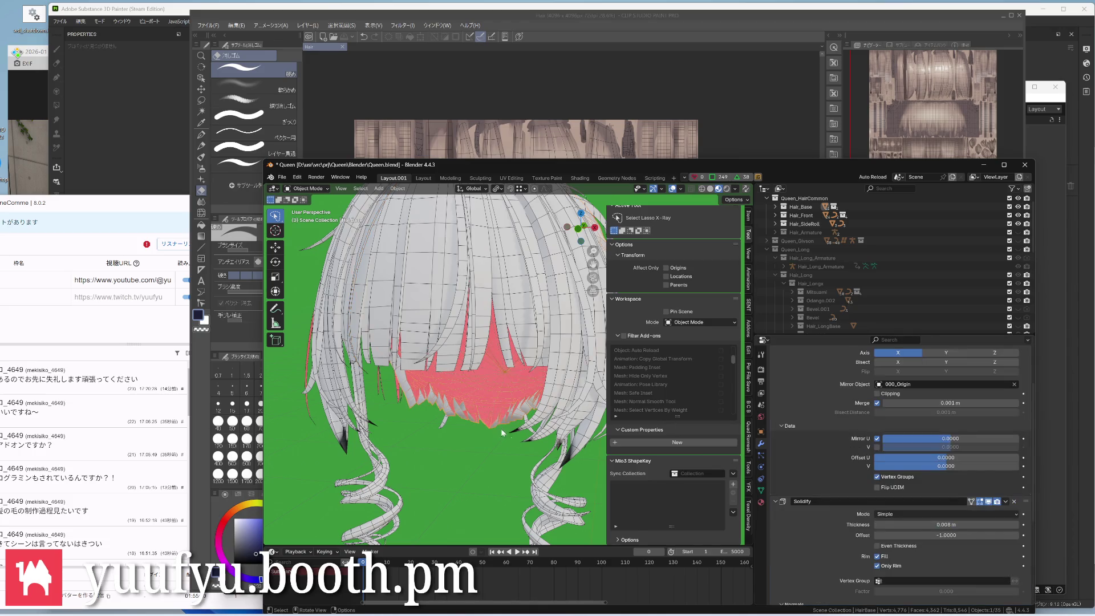
click(762, 490)
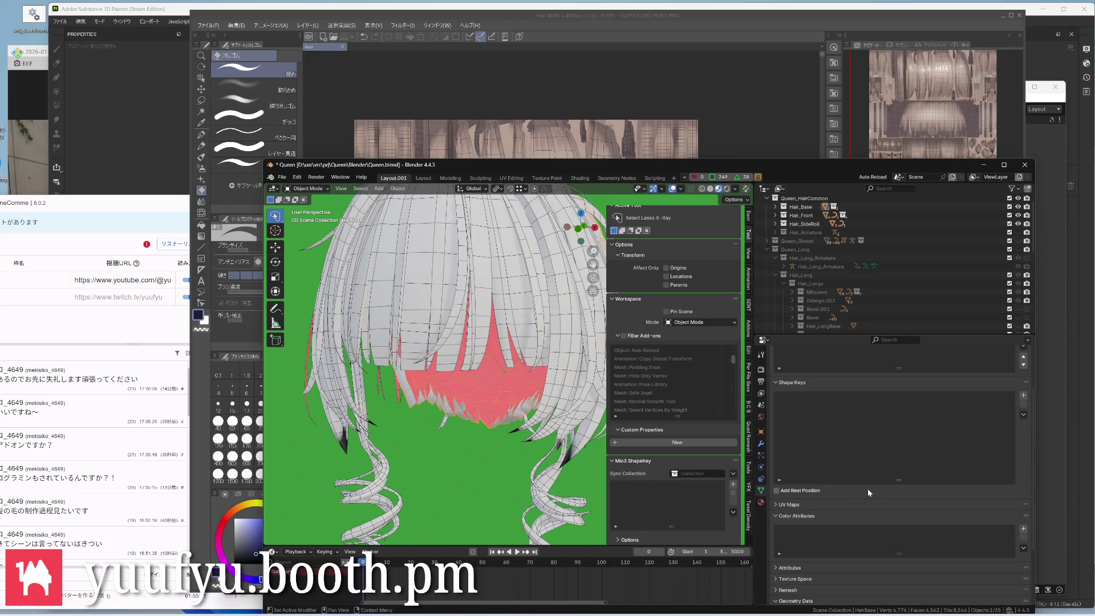
click(1023, 527)
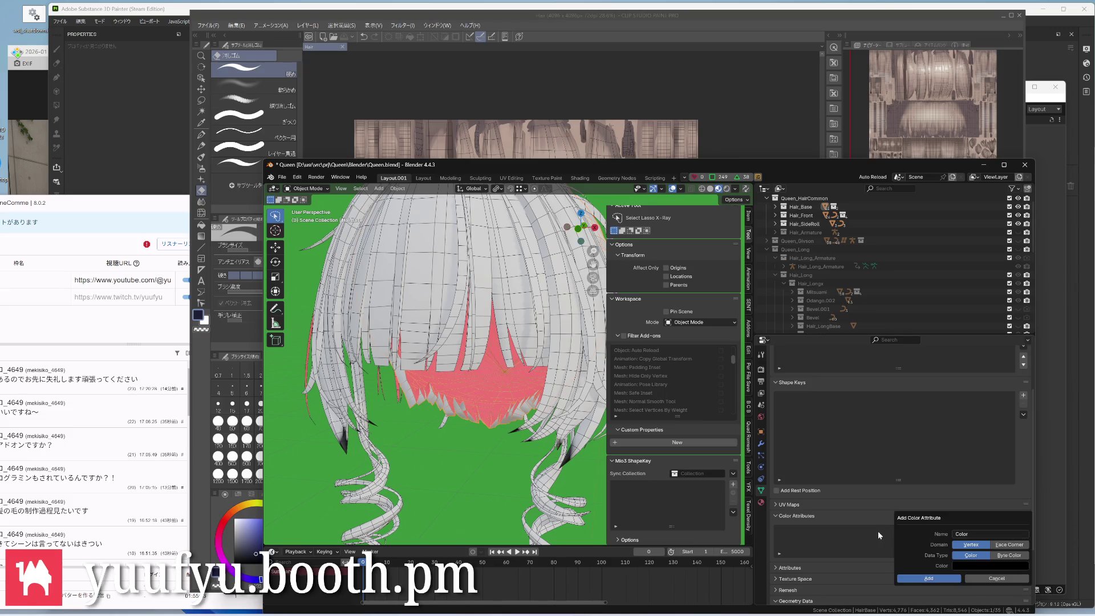
click(929, 578)
middle_drag(463, 342, 486, 308)
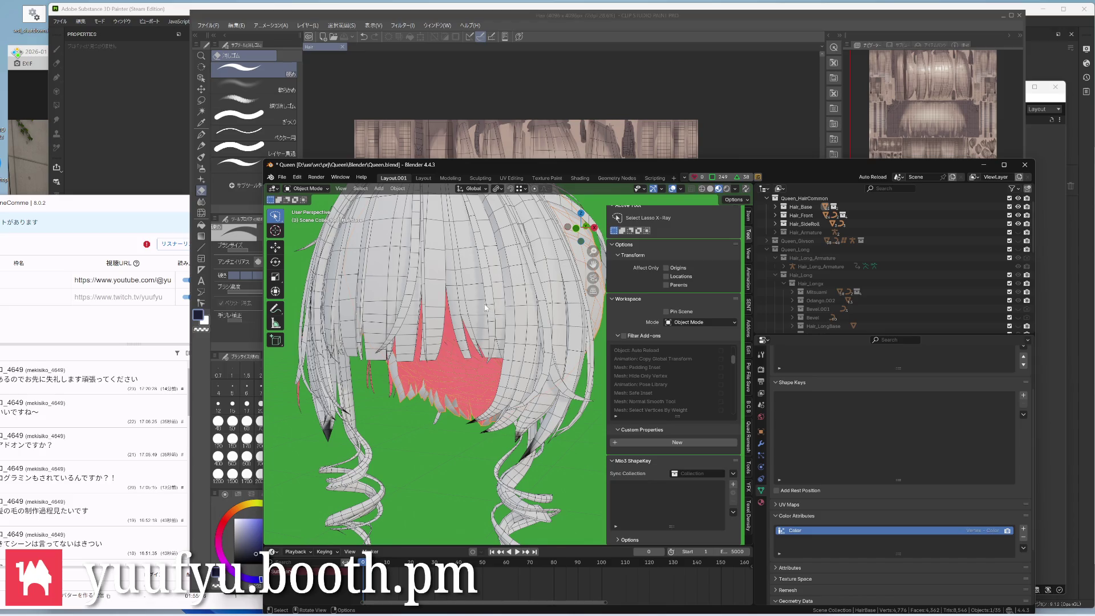
click(762, 443)
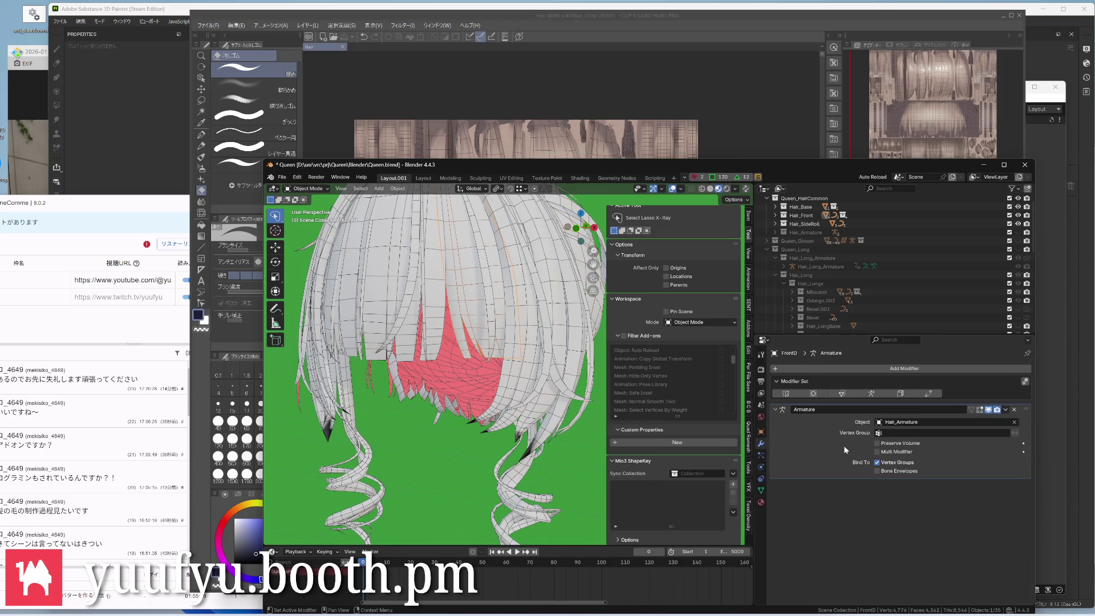
Add a Data Transfer modifier moved above Armature, undoing an accidental modifier removal on another strand
click(841, 392)
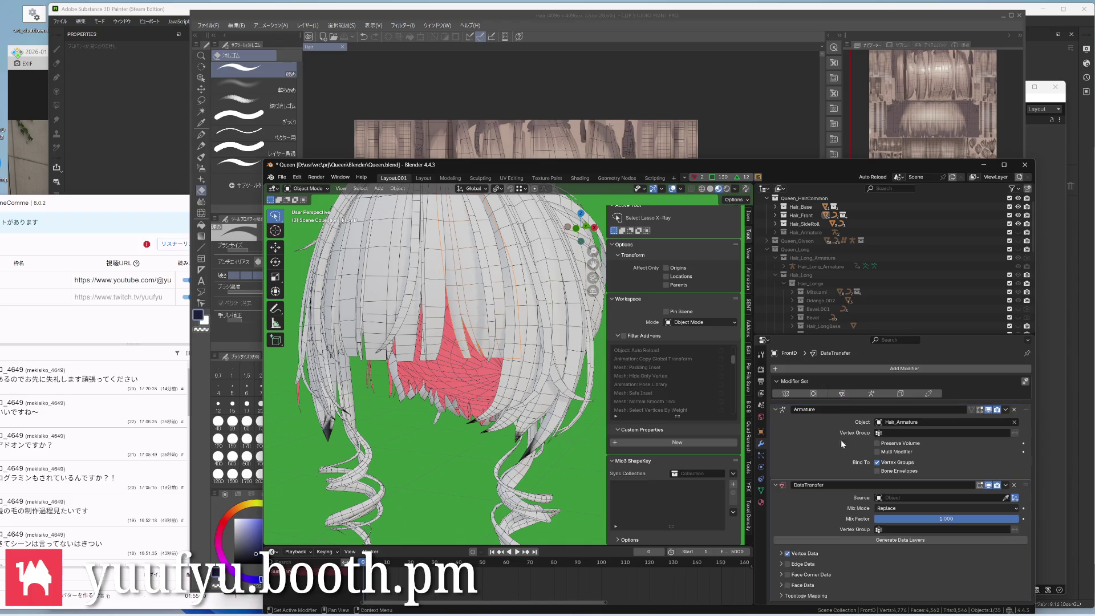
click(1026, 430)
drag(1027, 429, 1026, 403)
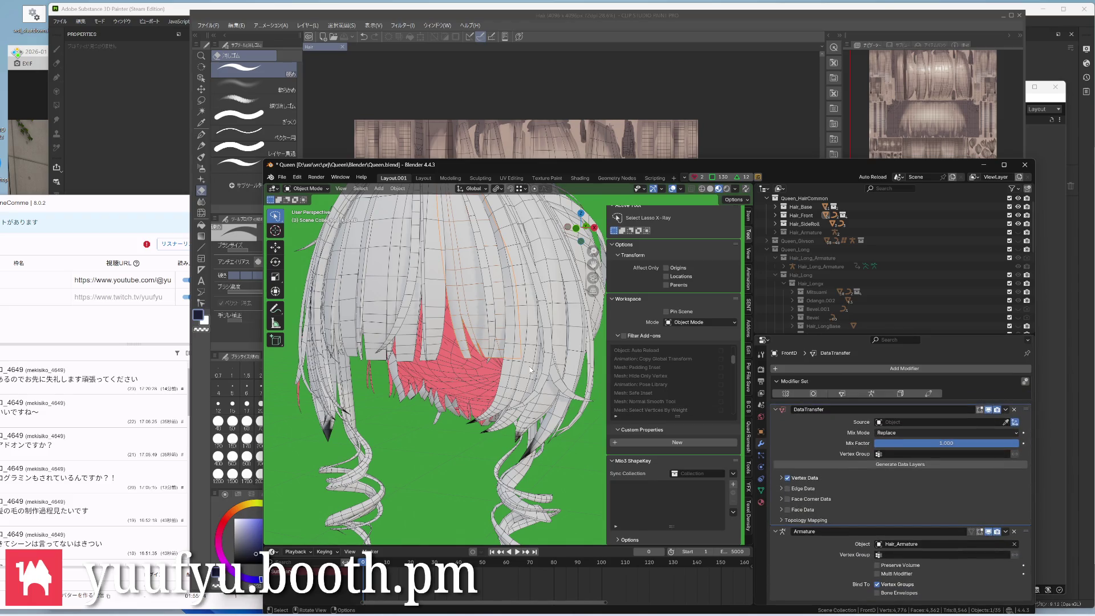
click(379, 289)
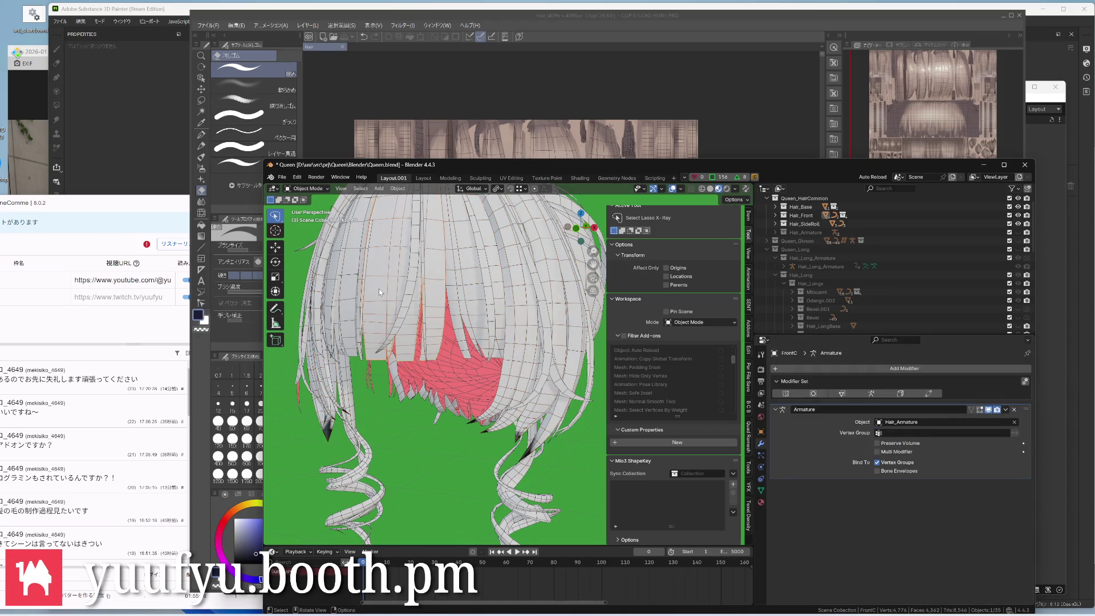
mouse_move(379, 288)
middle_down()
mouse_move(348, 302)
mouse_move(393, 303)
middle_up()
click(382, 312)
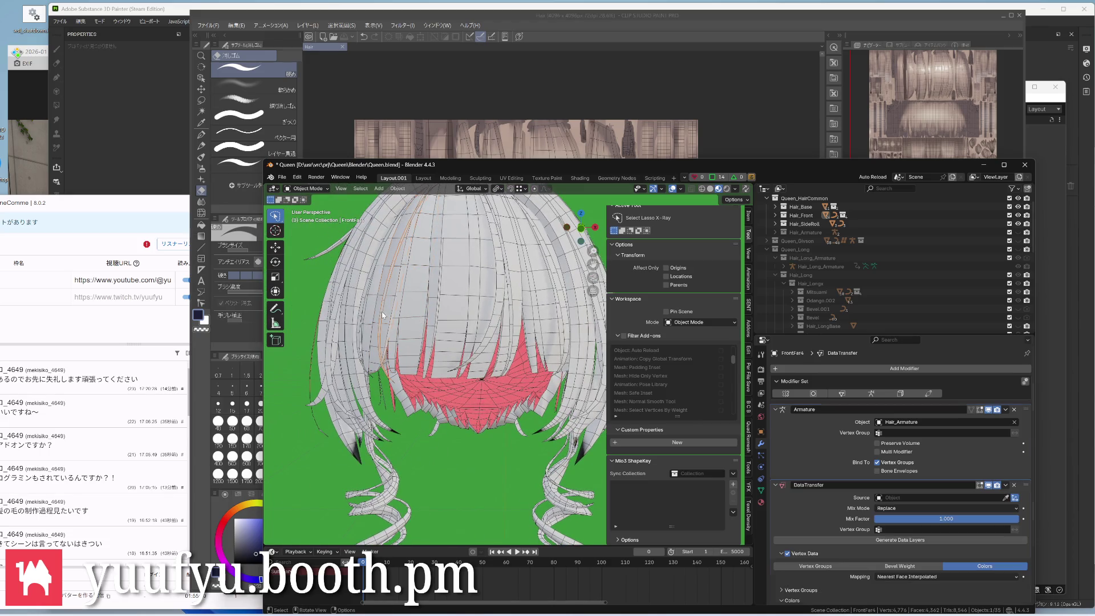
click(1015, 484)
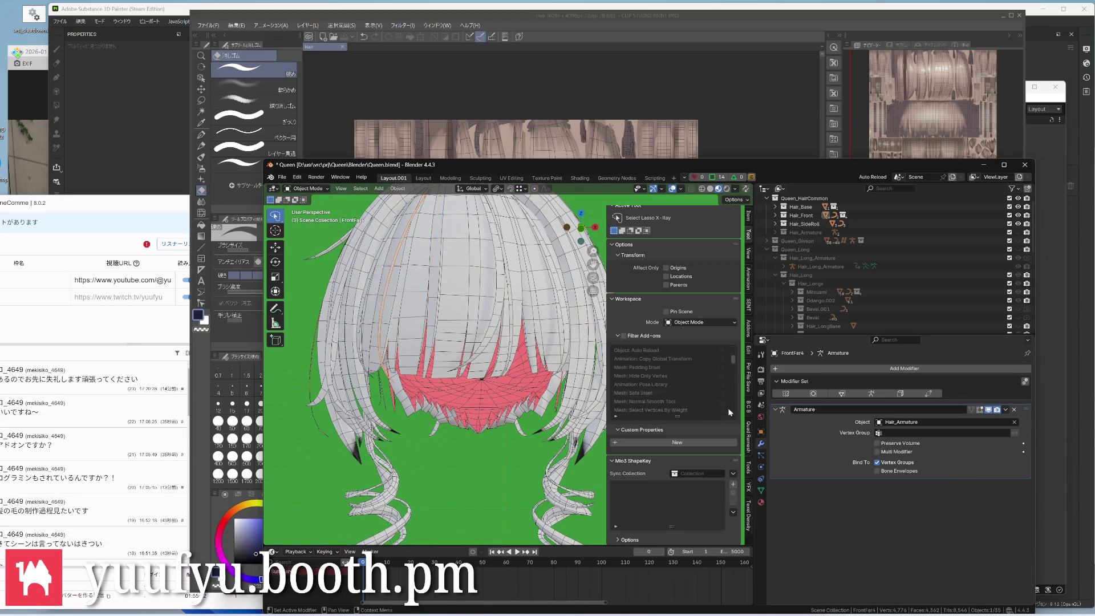
key(ctrl+z)
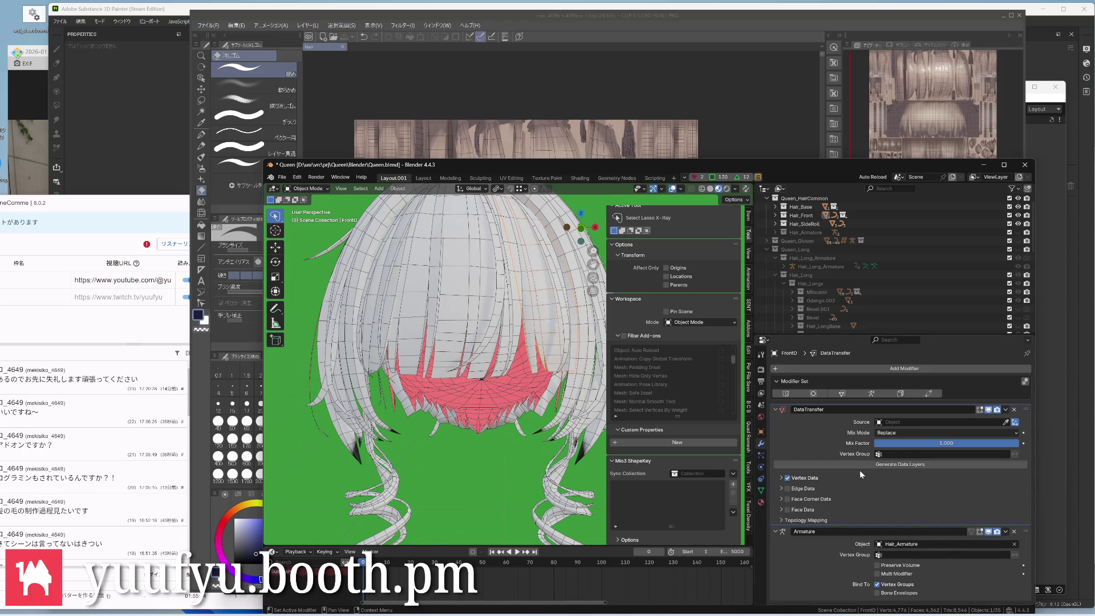
Set the modifier to transfer vertex colours with HairBase eyedropped as source
click(781, 477)
click(984, 489)
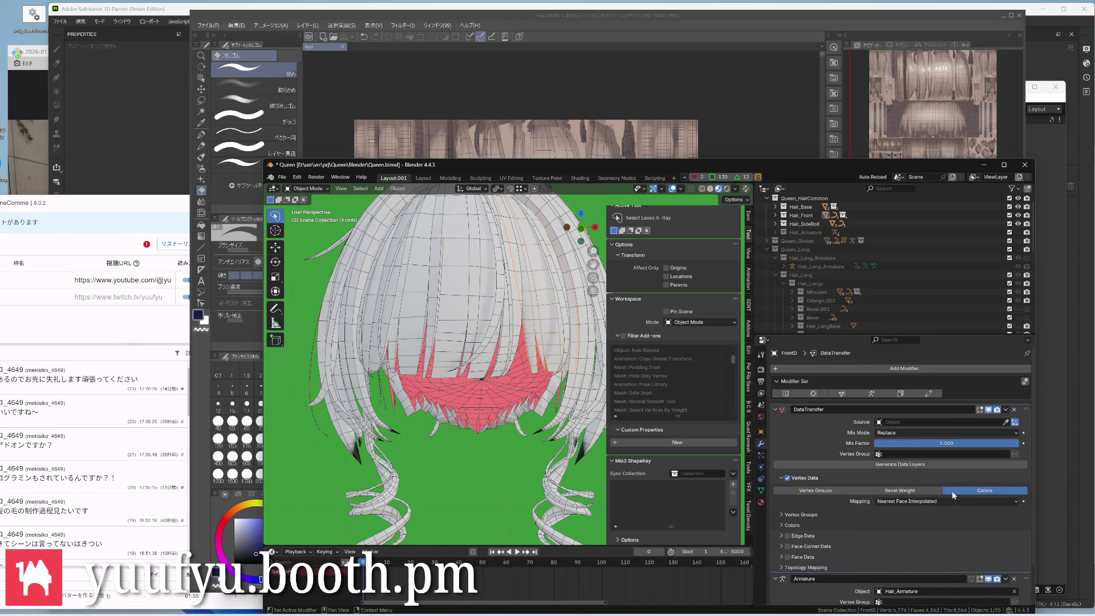
click(782, 525)
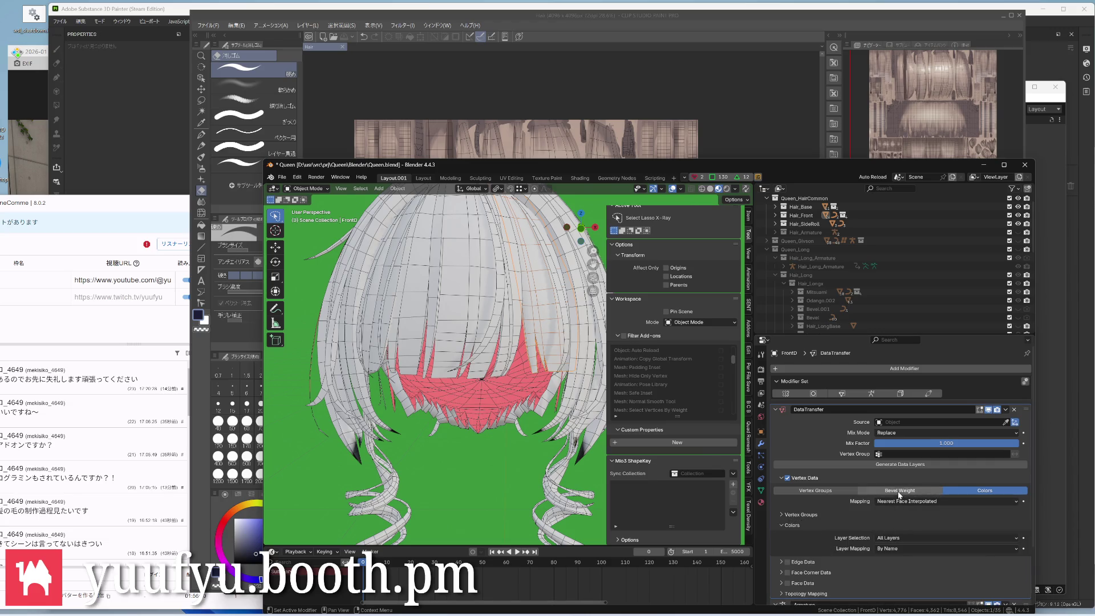
click(1009, 422)
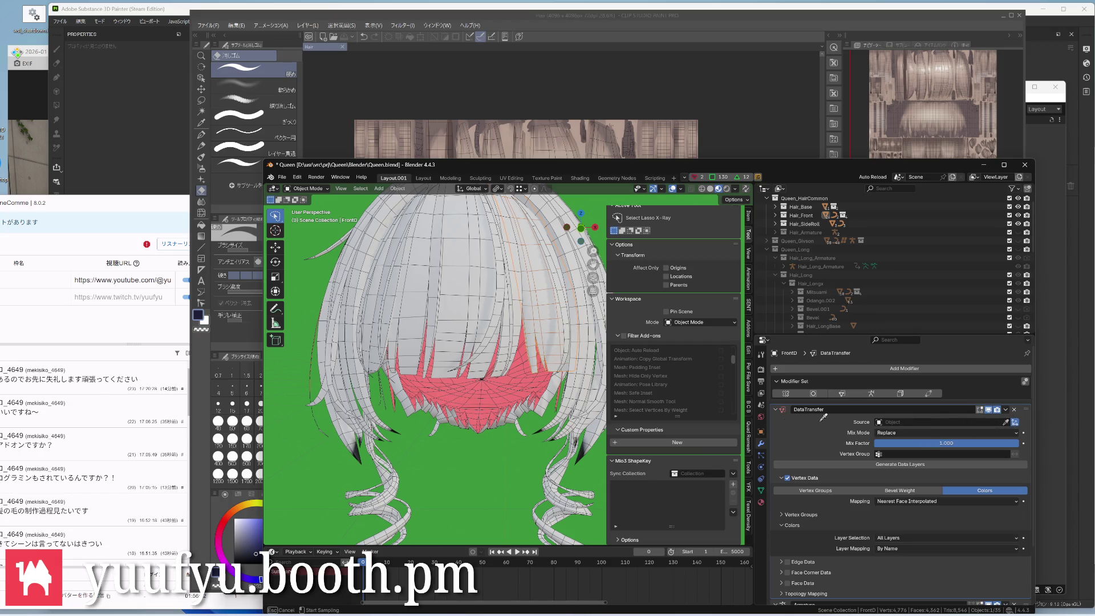
click(496, 402)
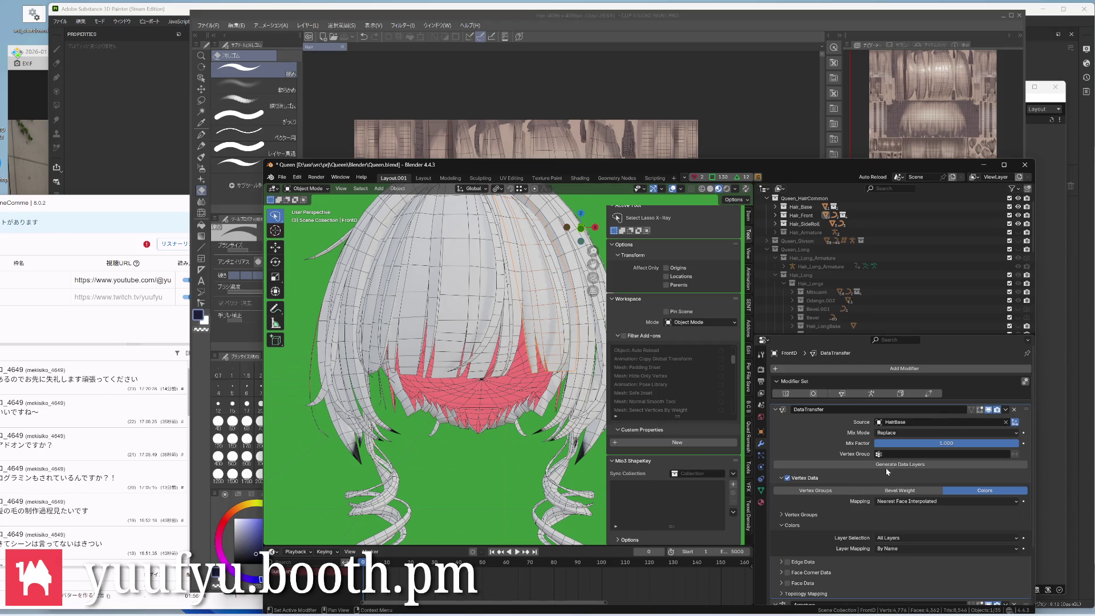
click(762, 489)
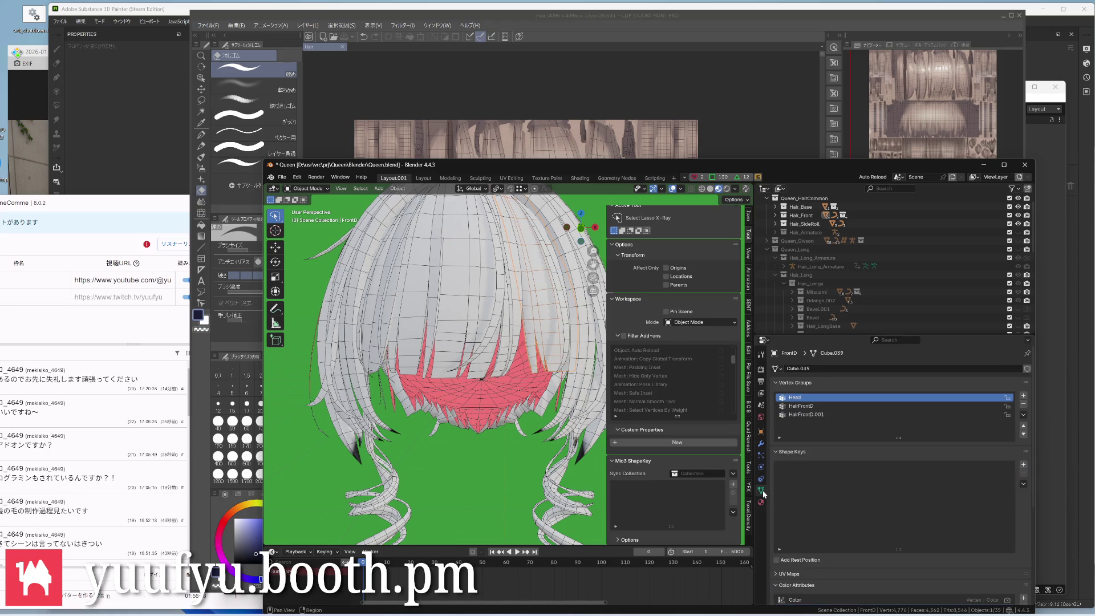
scroll(798, 504, down, 3)
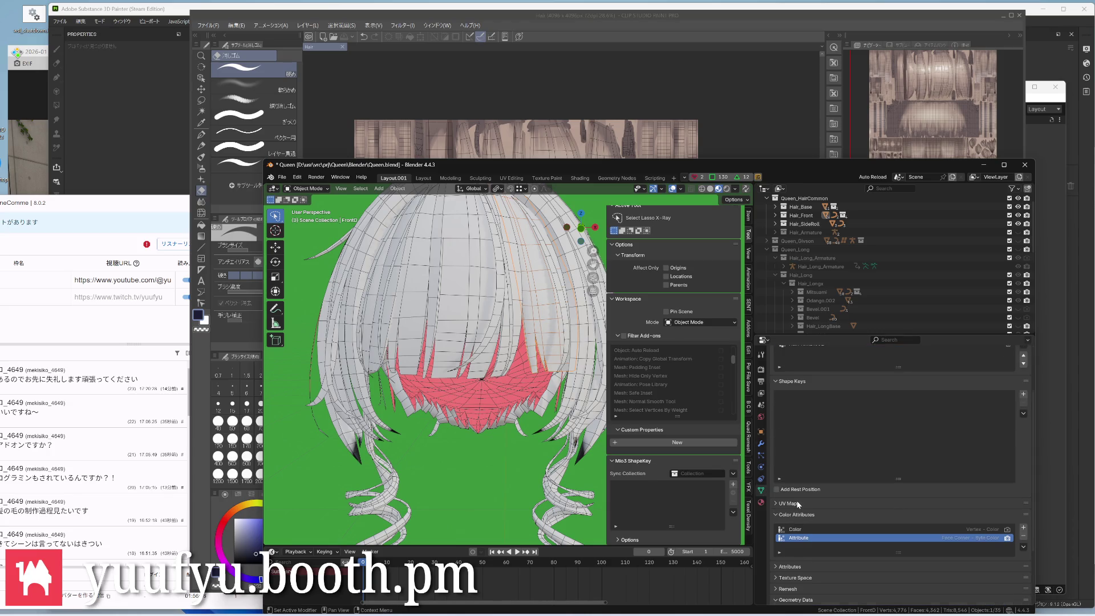
scroll(797, 504, down, 1)
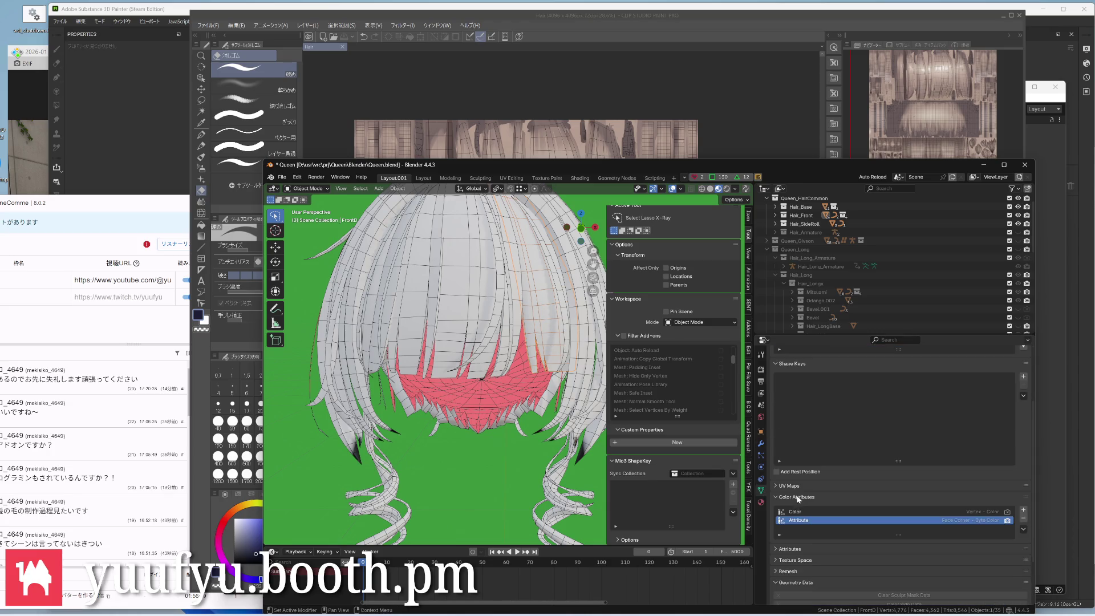
Remove FrontD's extra Attribute colour layer, leaving only Color
click(501, 404)
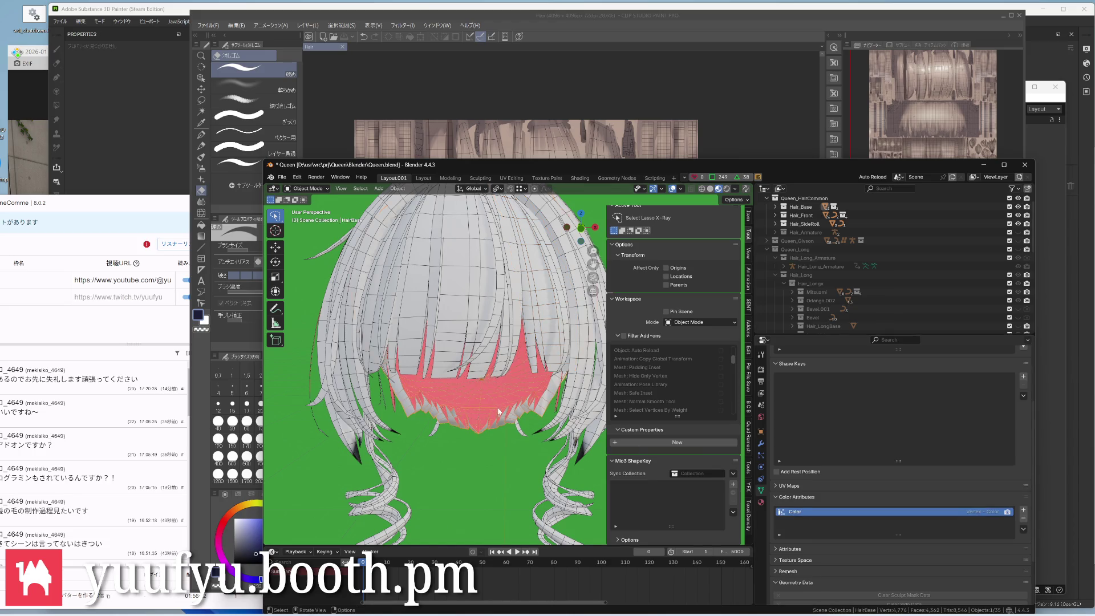
click(548, 316)
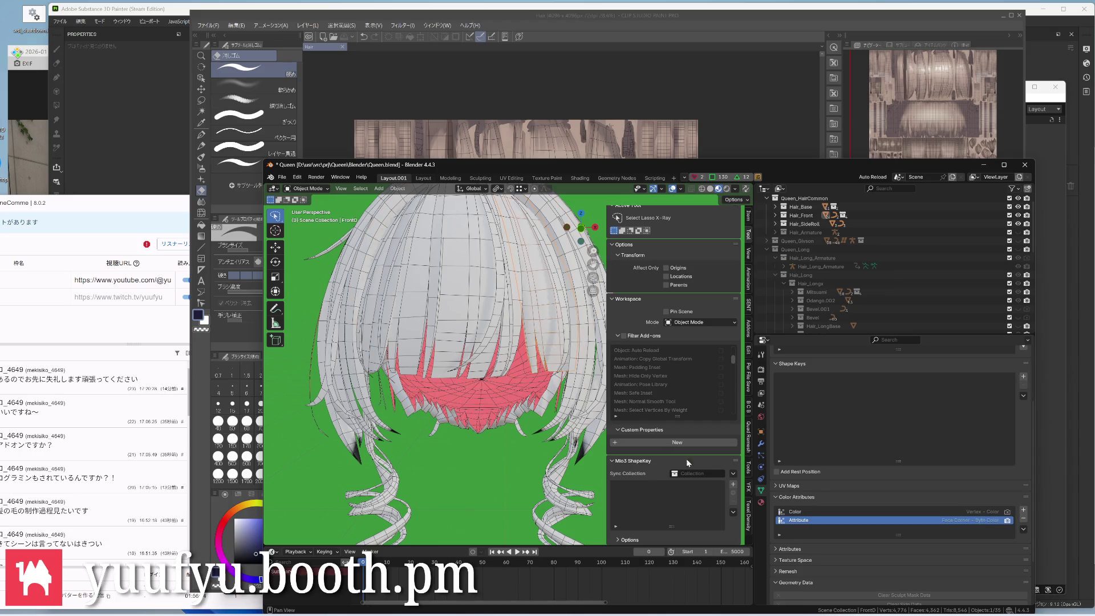
click(1022, 518)
click(759, 445)
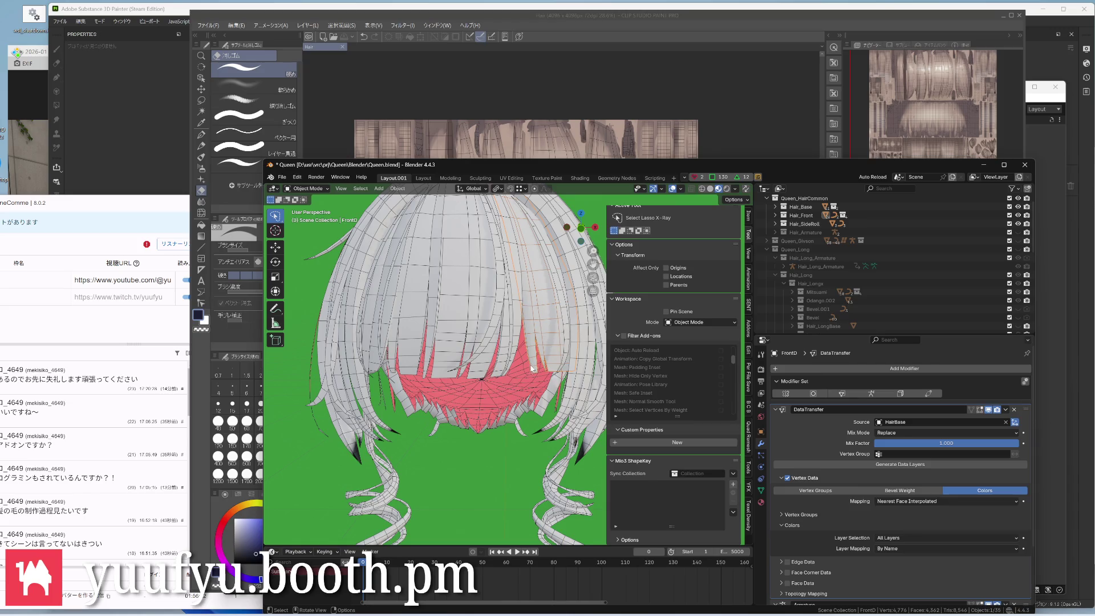
click(762, 503)
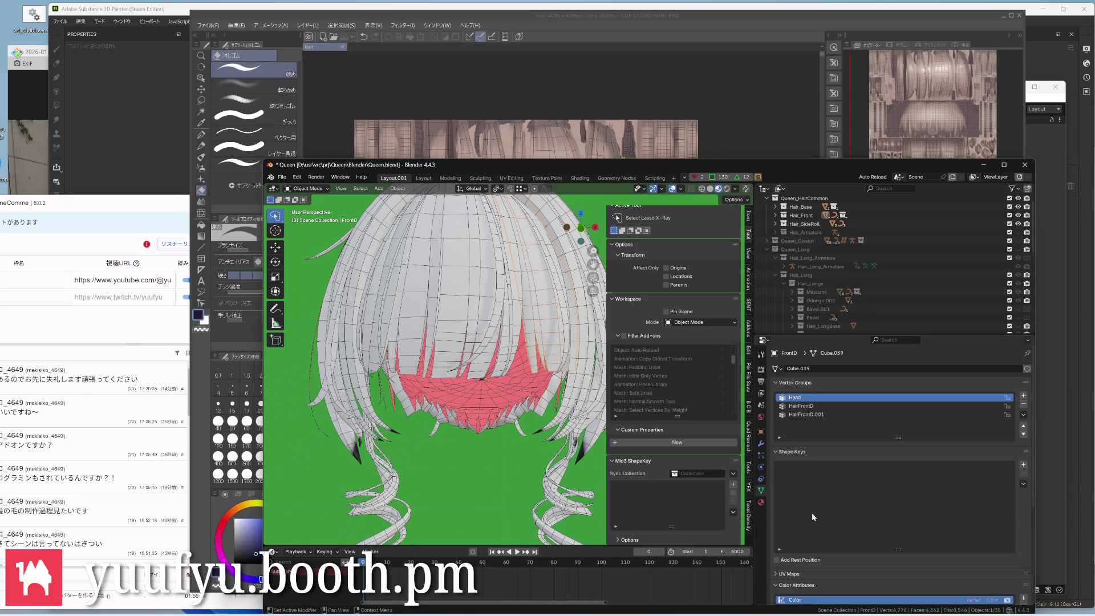
scroll(816, 514, up, 3)
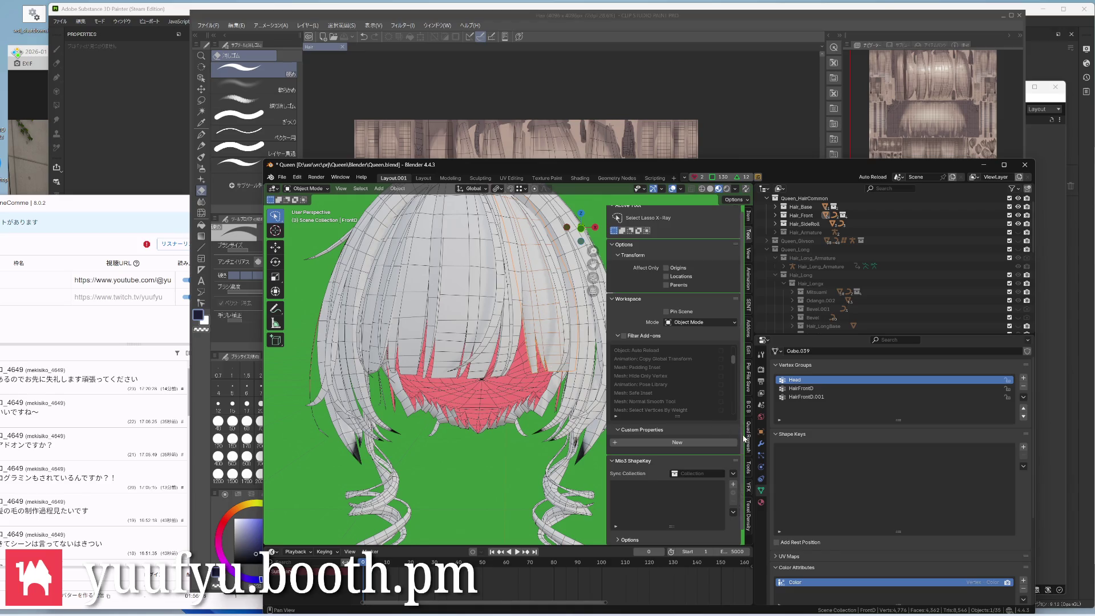
Select every object with FrontD active and bring up its DataTransfer modifier's extra actions
click(762, 443)
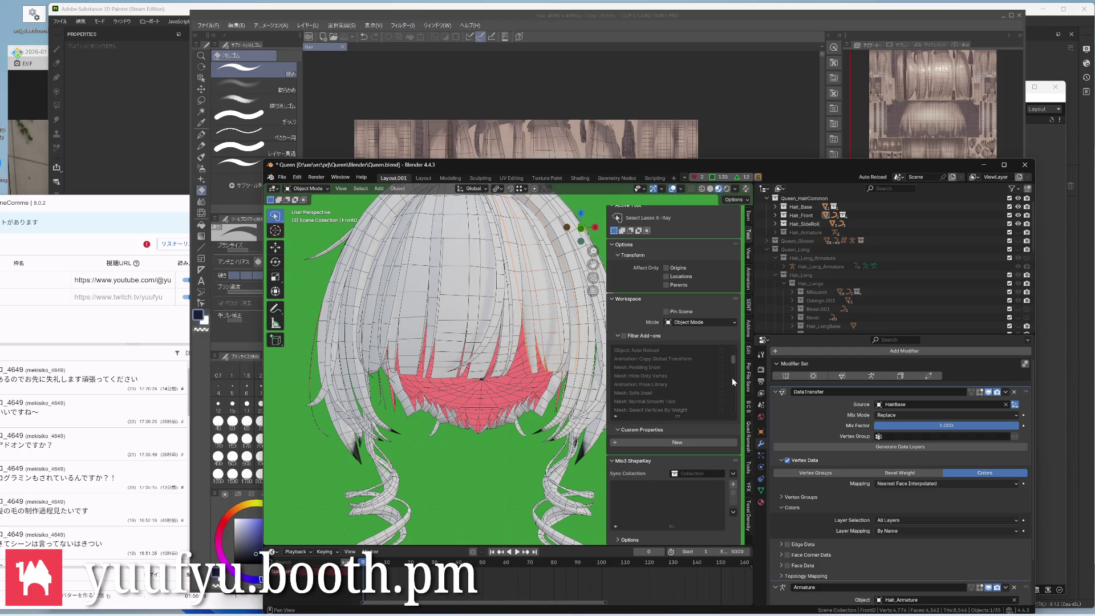
scroll(513, 364, down, 2)
scroll(466, 364, up, 5)
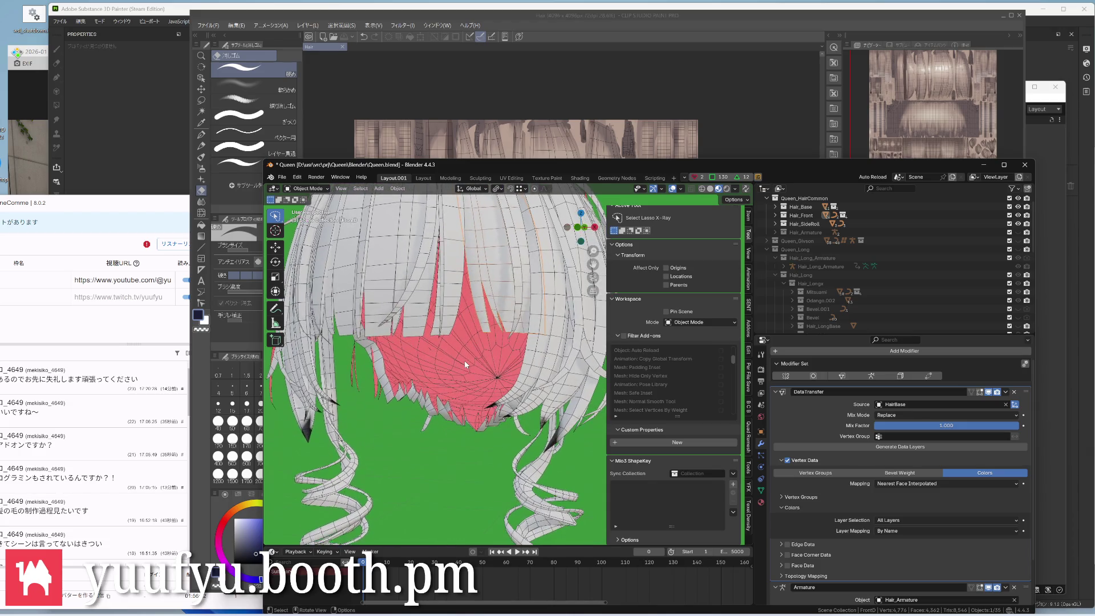
scroll(464, 360, down, 4)
mouse_move(465, 361)
middle_down()
mouse_move(461, 345)
mouse_move(473, 344)
middle_up()
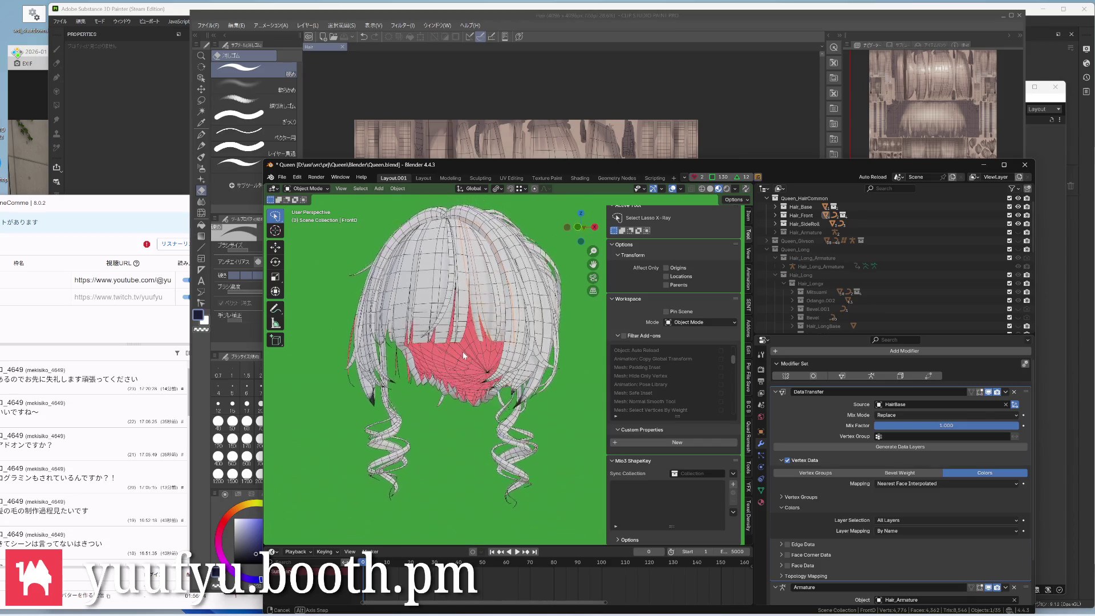
key(a)
scroll(473, 345, up, 3)
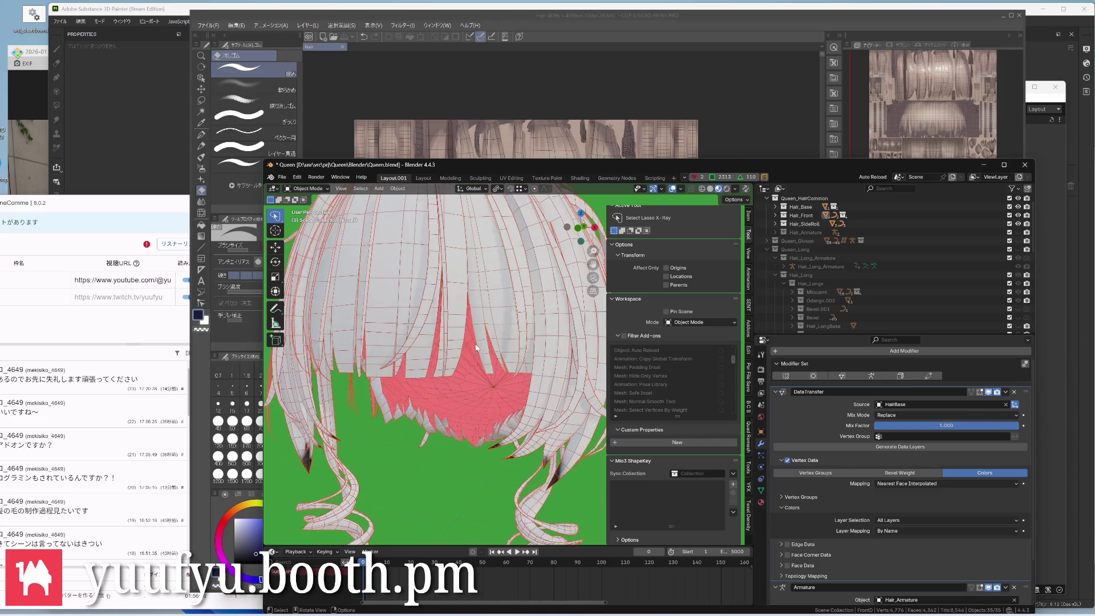
scroll(474, 342, up, 3)
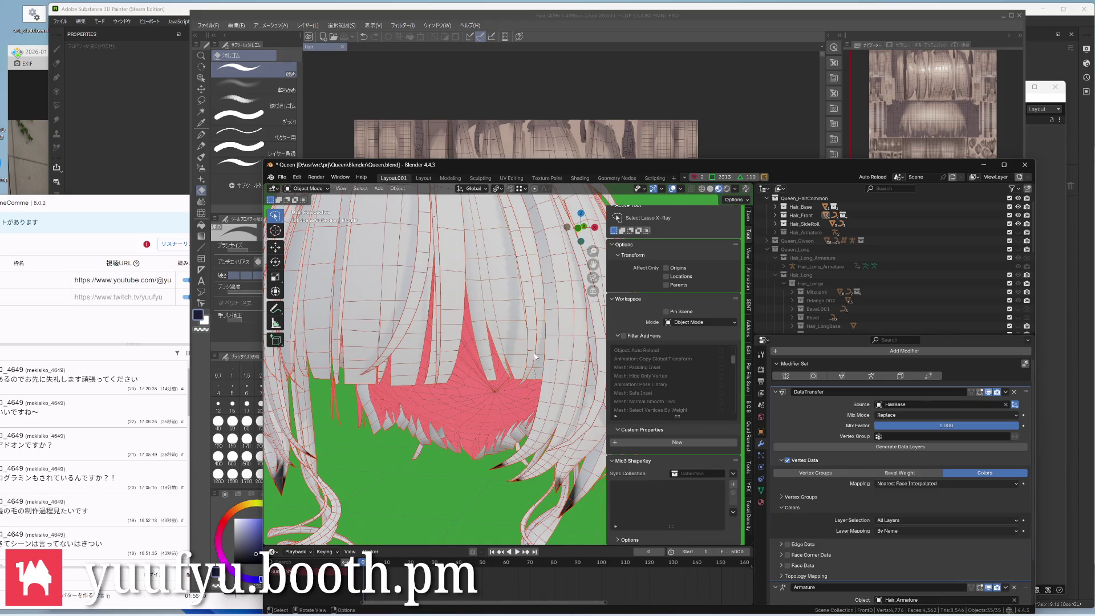
click(1006, 392)
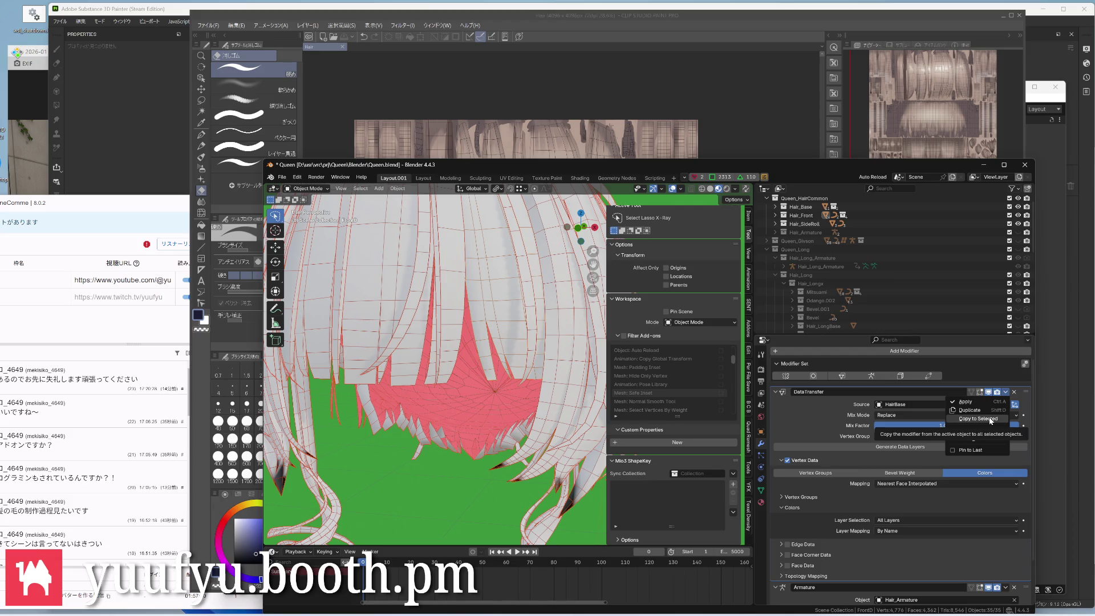
Copy the HairBase colour-transfer modifier to all selected hair objects via Copy to Selected
click(991, 419)
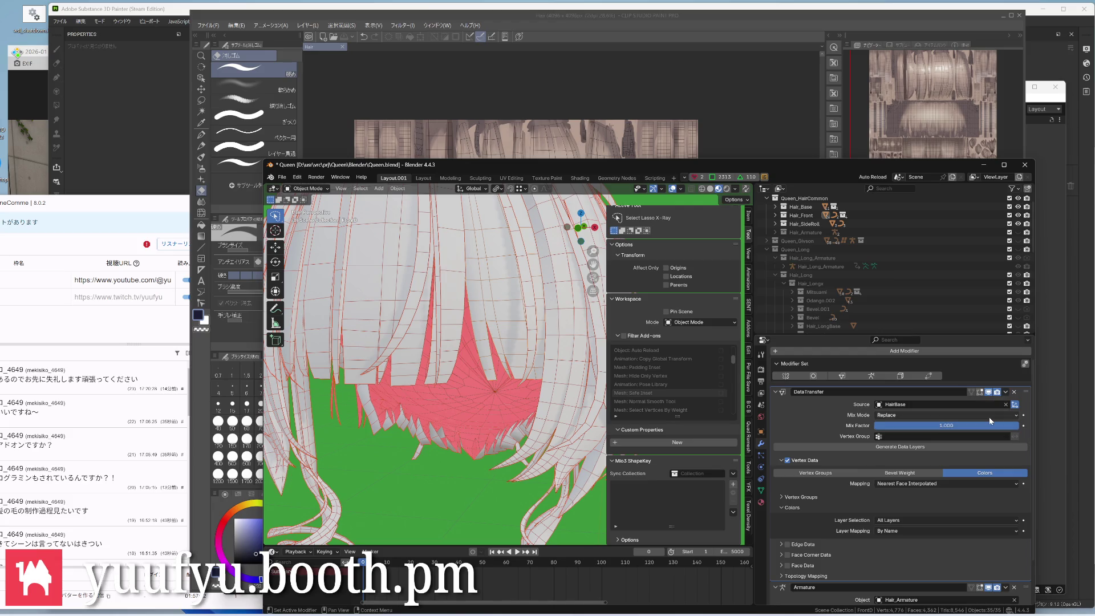
scroll(514, 435, down, 3)
middle_drag(512, 435, 536, 429)
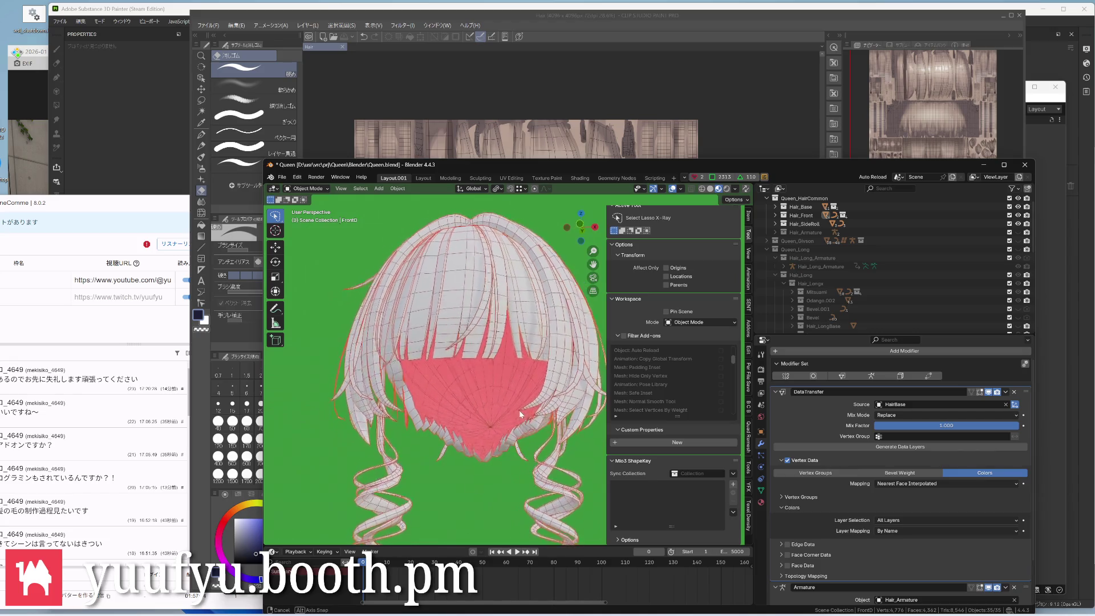
scroll(535, 429, up, 3)
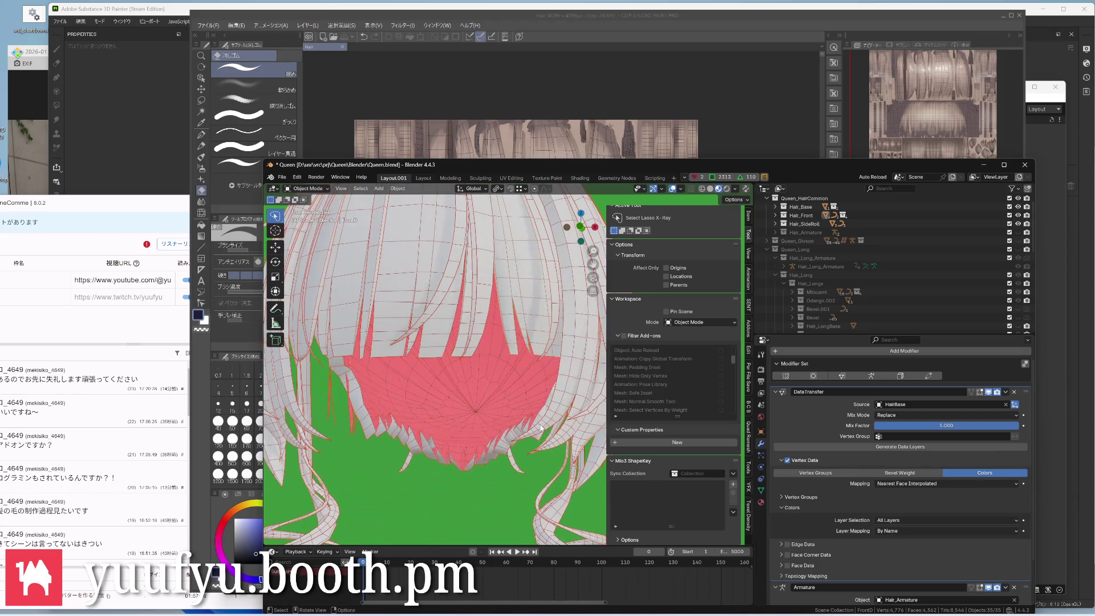
scroll(815, 442, up, 3)
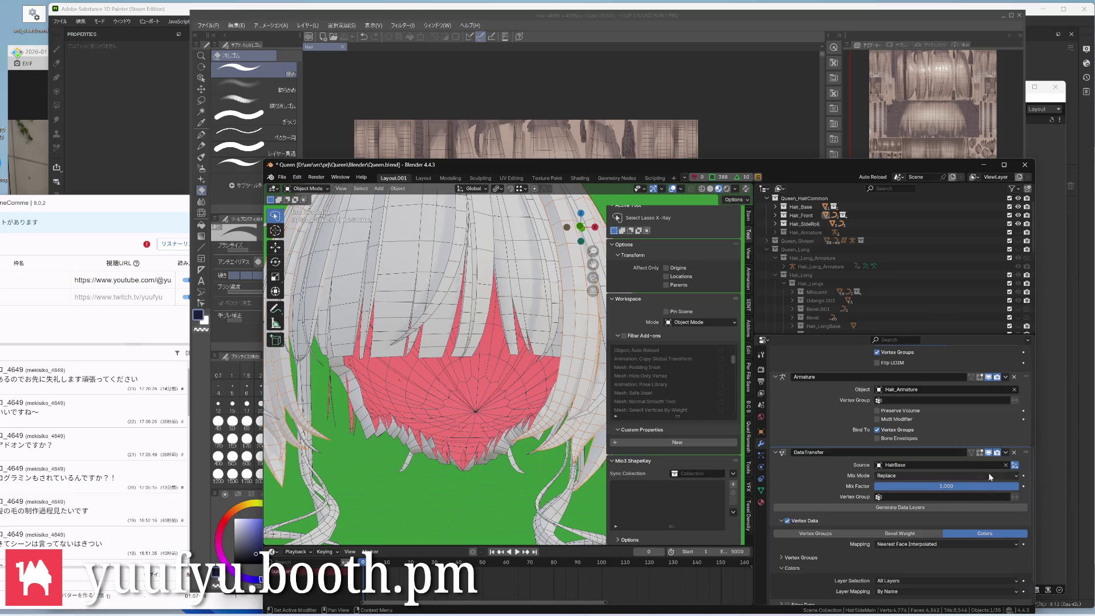
click(1008, 455)
click(942, 479)
scroll(867, 457, down, 4)
scroll(866, 456, up, 3)
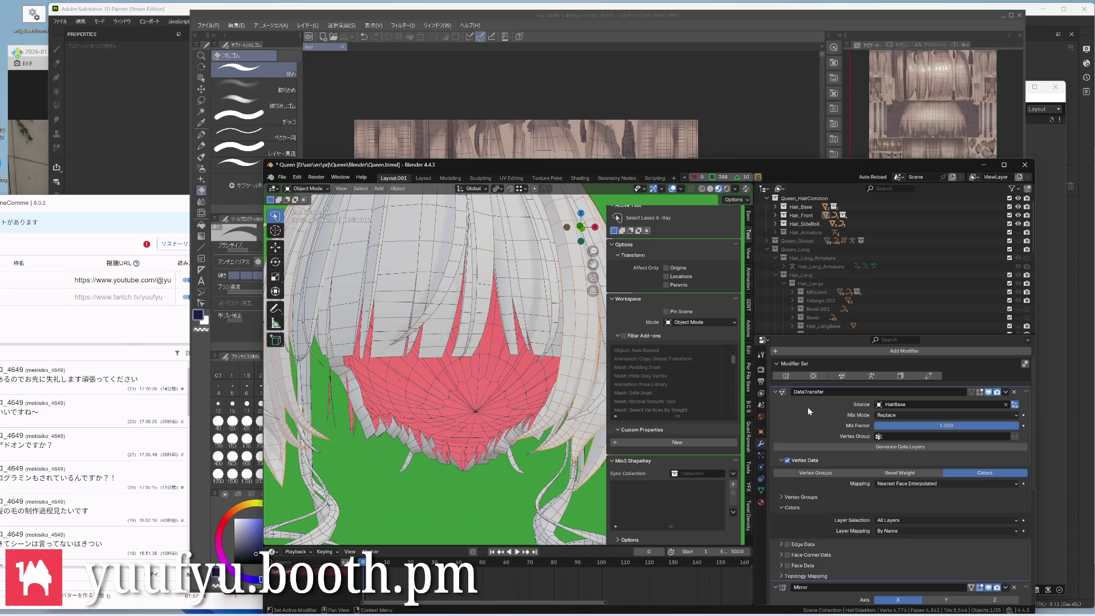
click(760, 489)
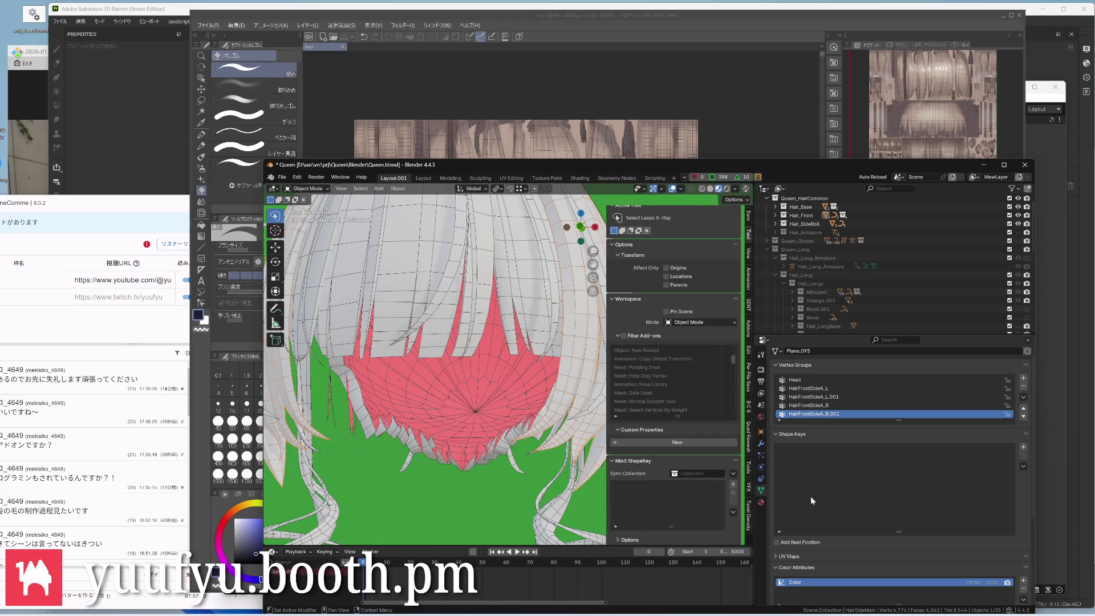
click(760, 443)
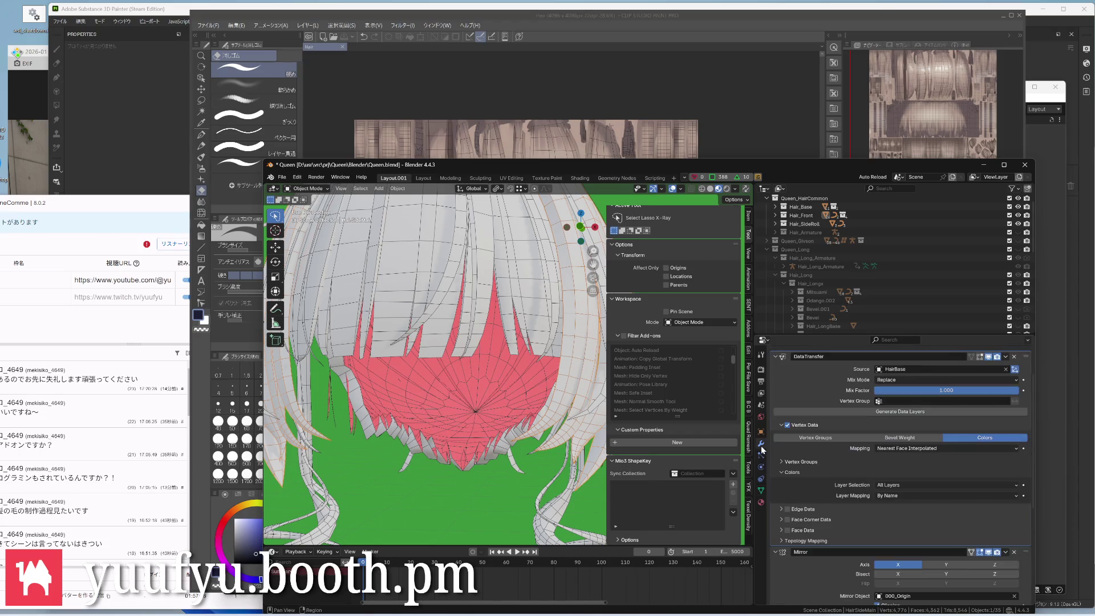
scroll(491, 390, down, 4)
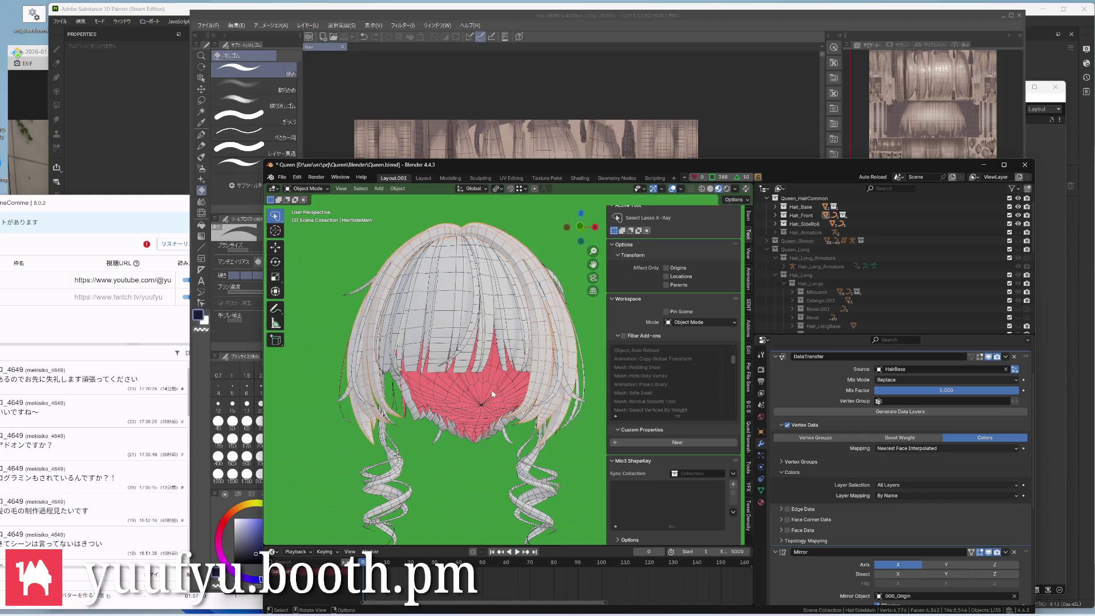
middle_drag(491, 390, 479, 402)
scroll(479, 406, up, 3)
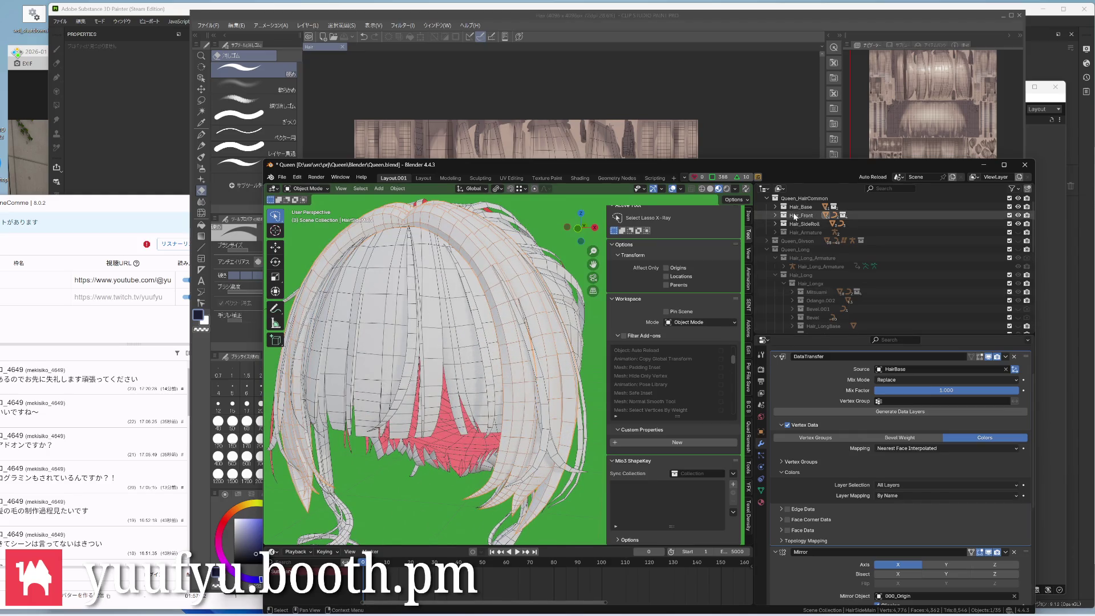
click(775, 207)
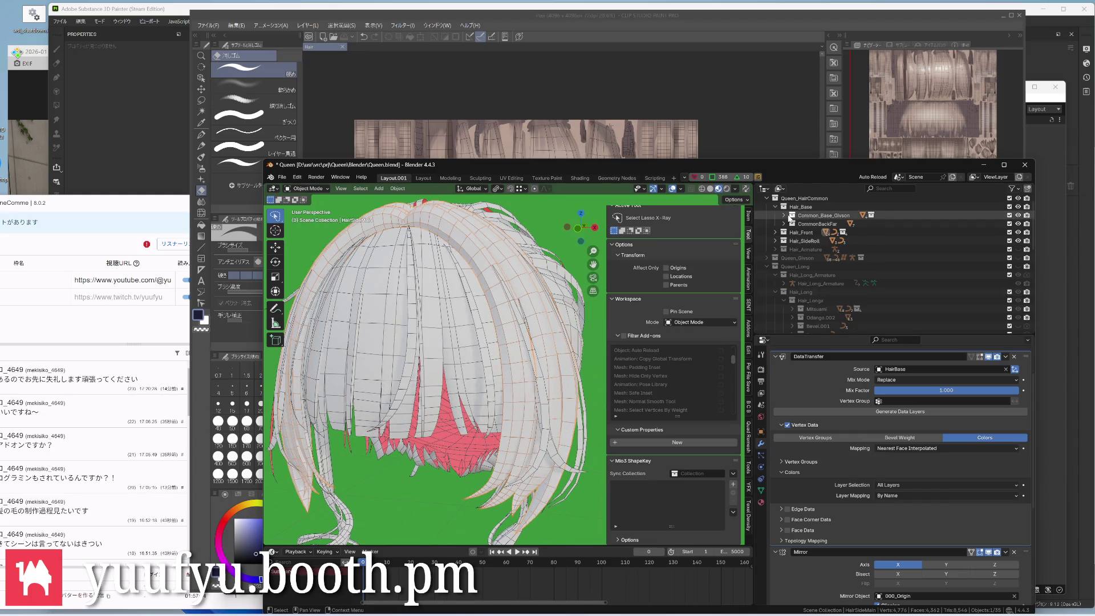
click(785, 216)
click(821, 258)
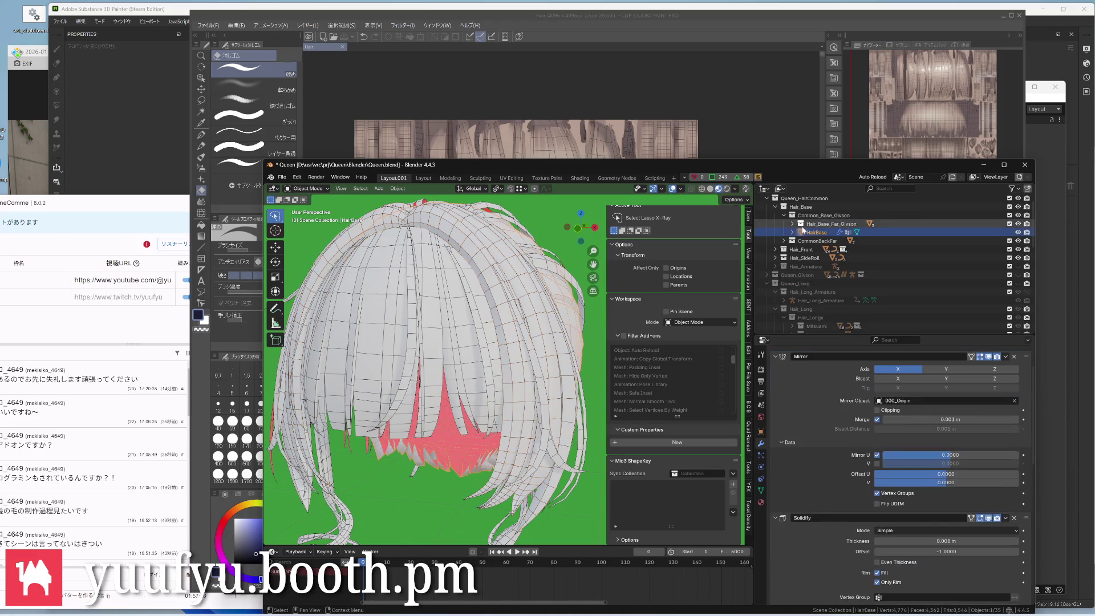
click(799, 224)
click(838, 232)
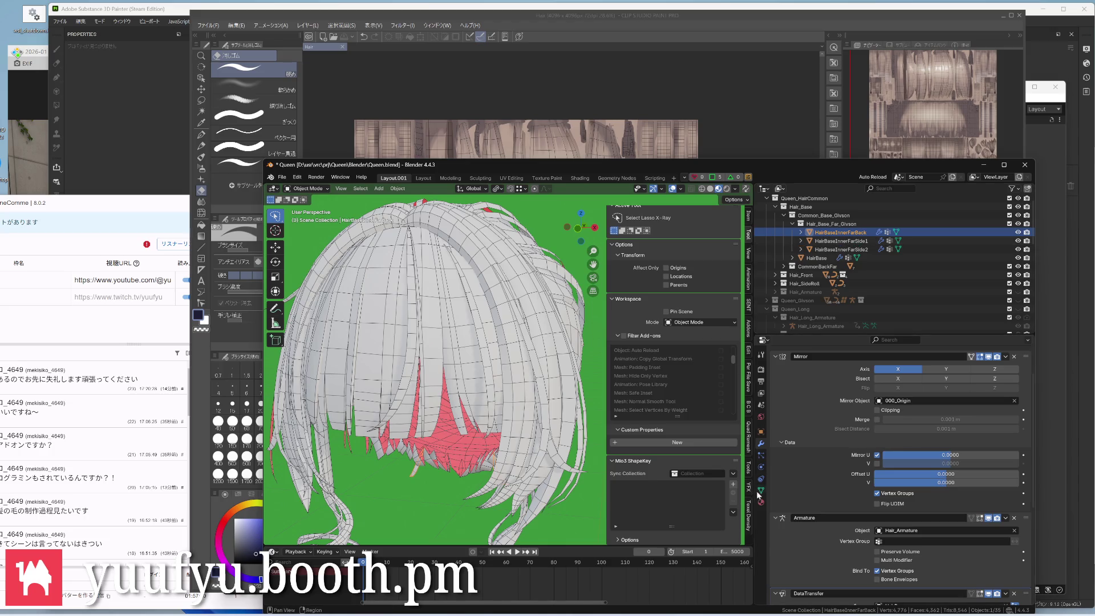
scroll(802, 475, down, 2)
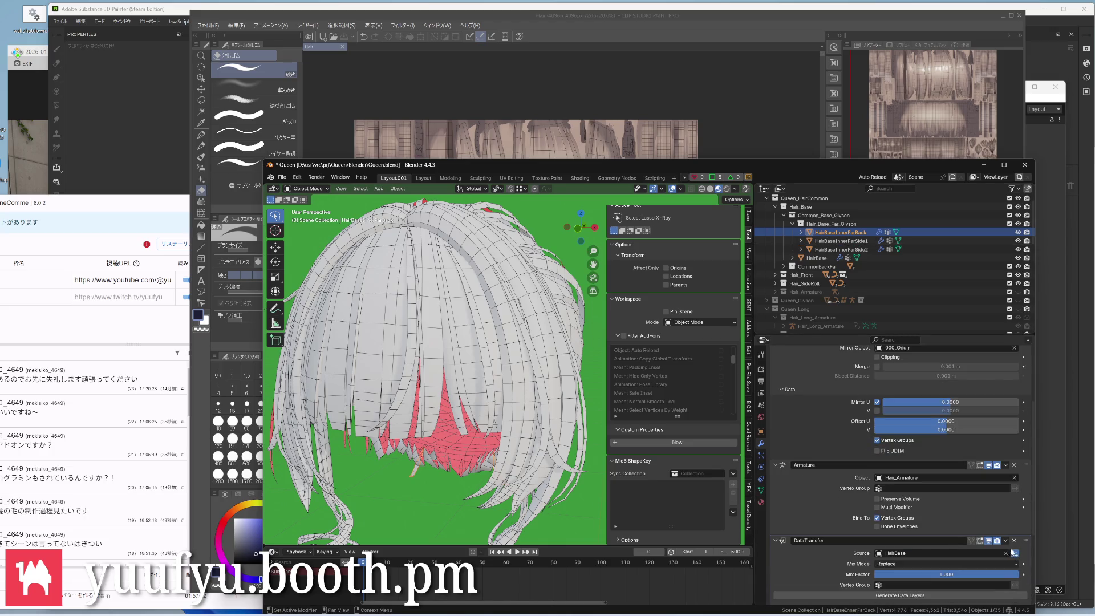
click(1006, 541)
click(974, 582)
key(shift+z)
scroll(898, 470, down, 3)
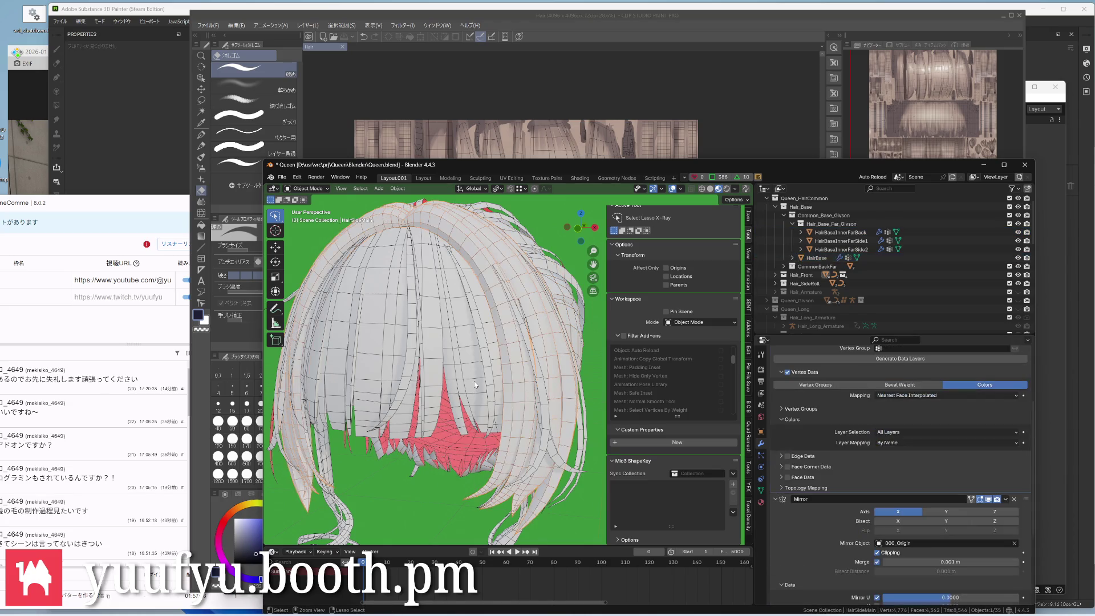
middle_drag(475, 378, 488, 351)
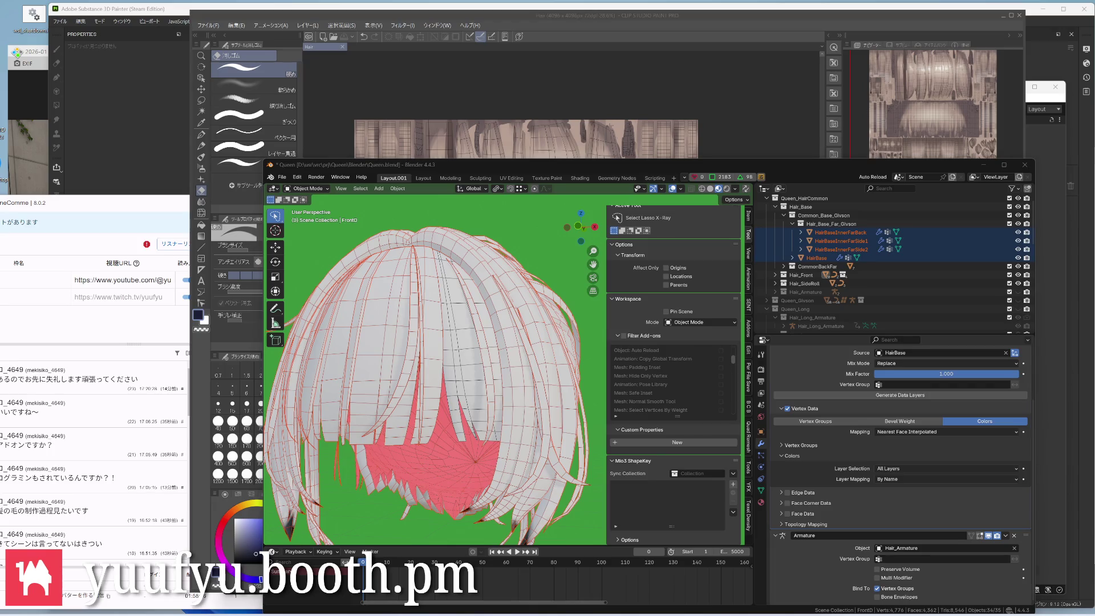
Select all hair meshes and show the active one's mesh data with its Color attribute
key(a)
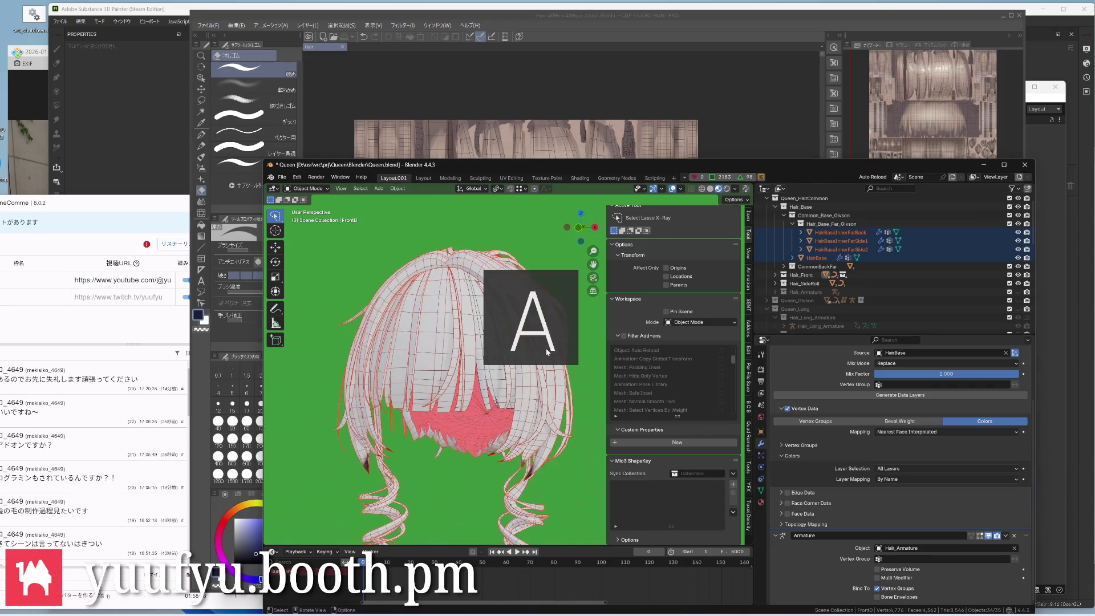
scroll(560, 234, up, 5)
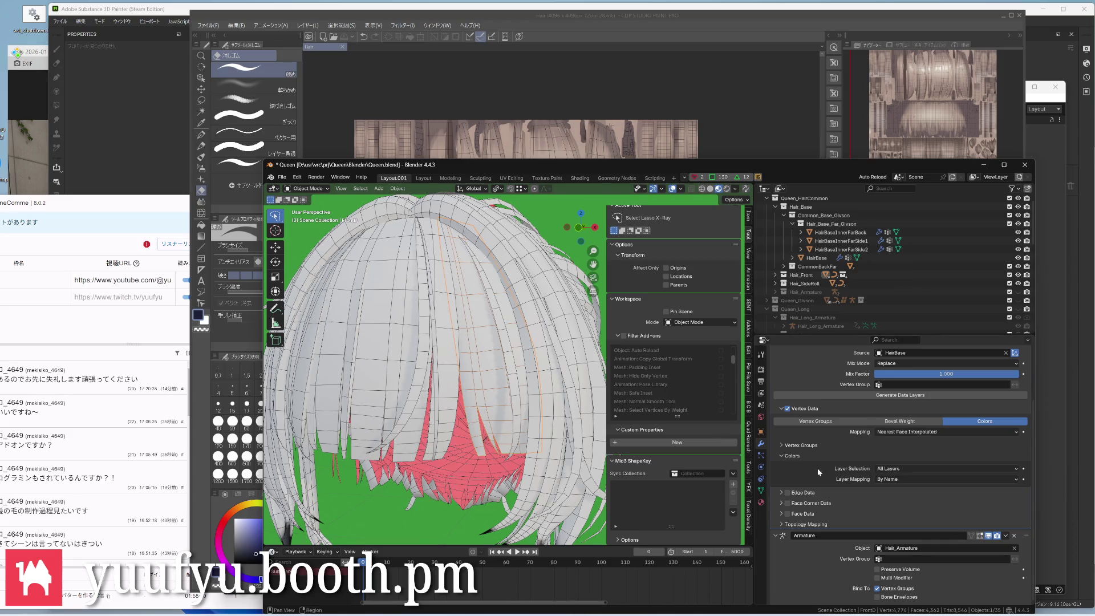
click(762, 492)
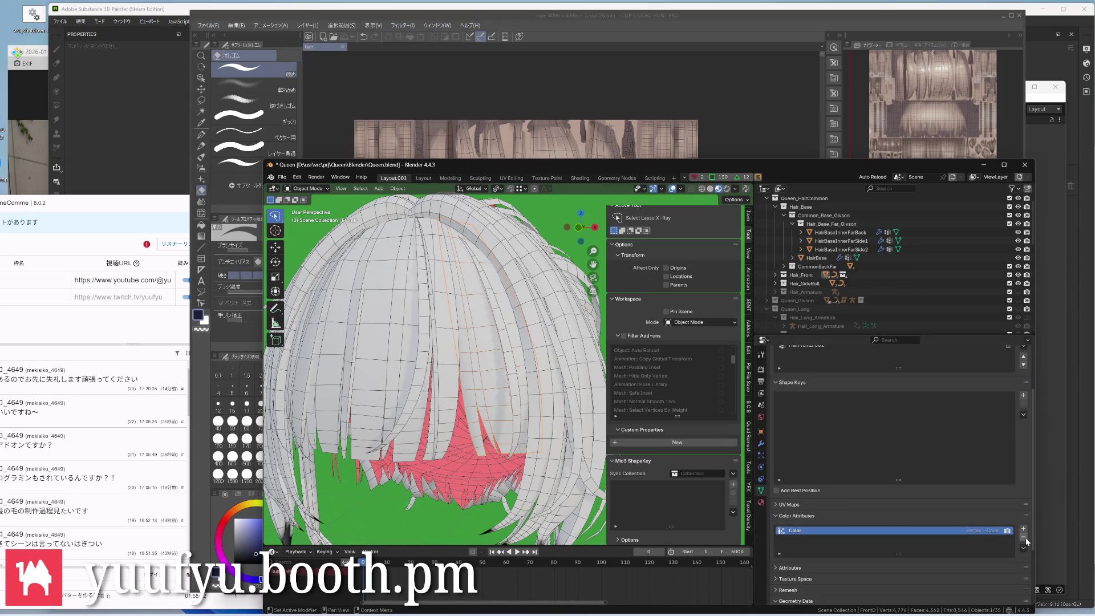
Remove the stray Attribute/Color layers from FrontC, FrontFar2 and the other hair strands
click(450, 436)
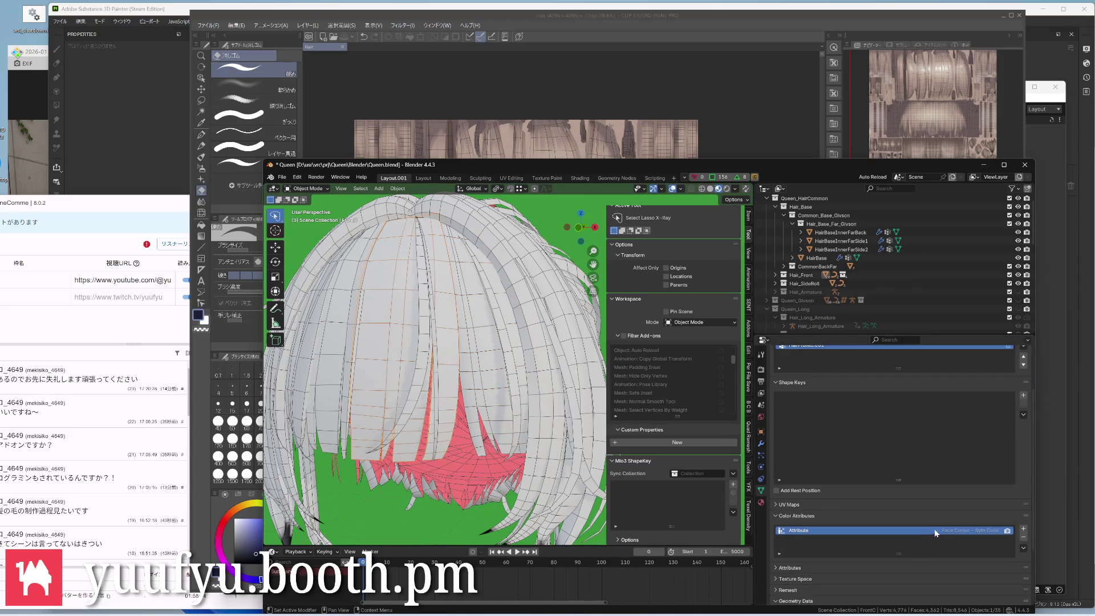
click(1021, 534)
click(443, 408)
click(376, 444)
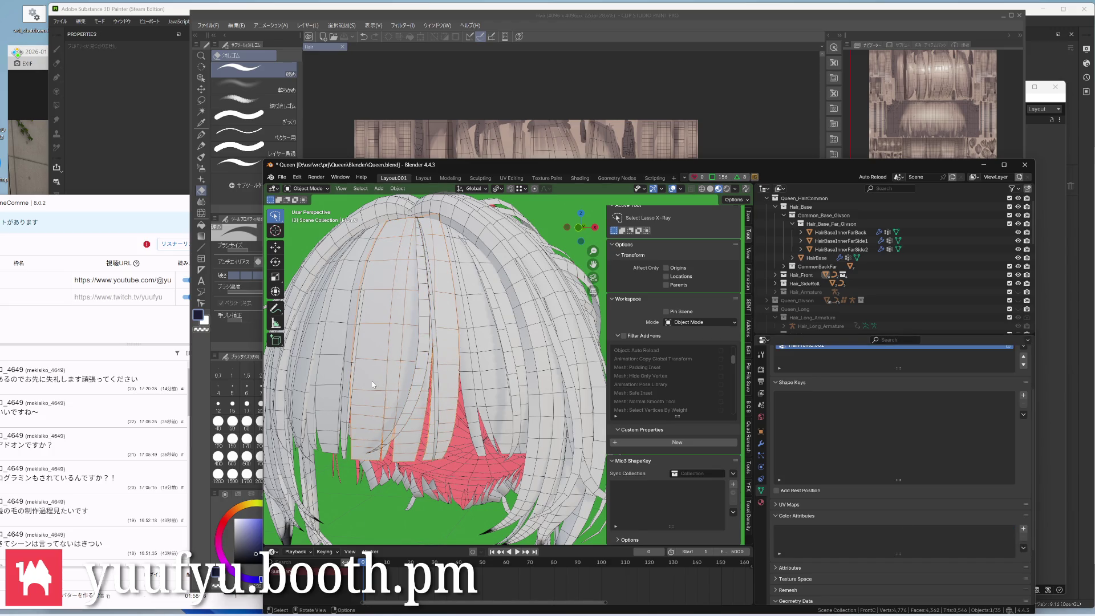
scroll(430, 377, down, 3)
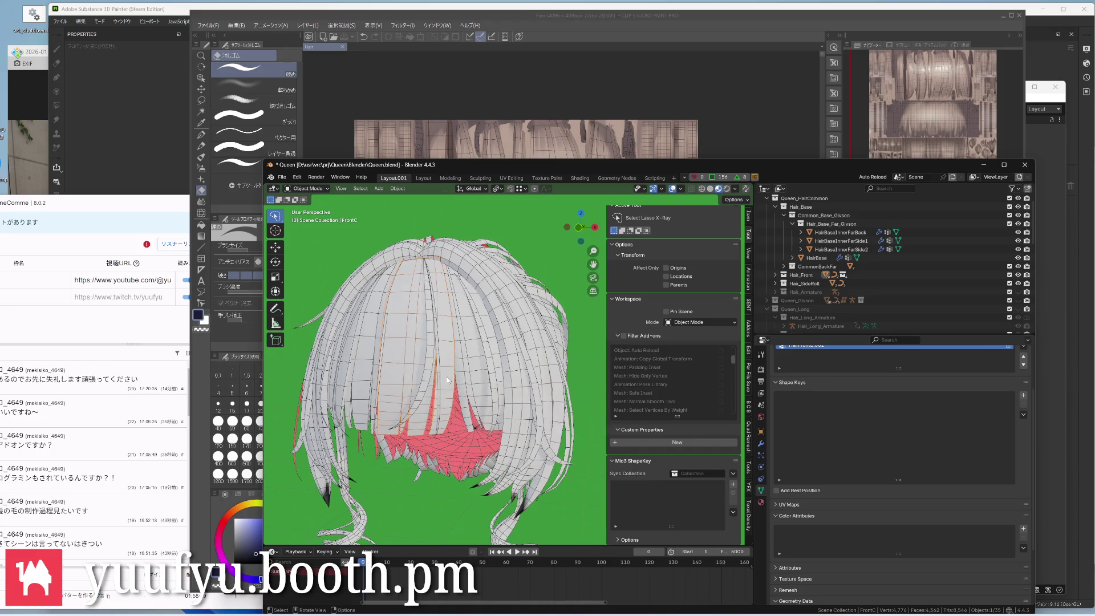
click(510, 443)
click(1022, 530)
Select all the hair meshes, save Queen.blend and switch to the Scripting workspace
mouse_move(547, 434)
middle_down()
mouse_move(531, 414)
mouse_move(544, 378)
middle_up()
click(519, 387)
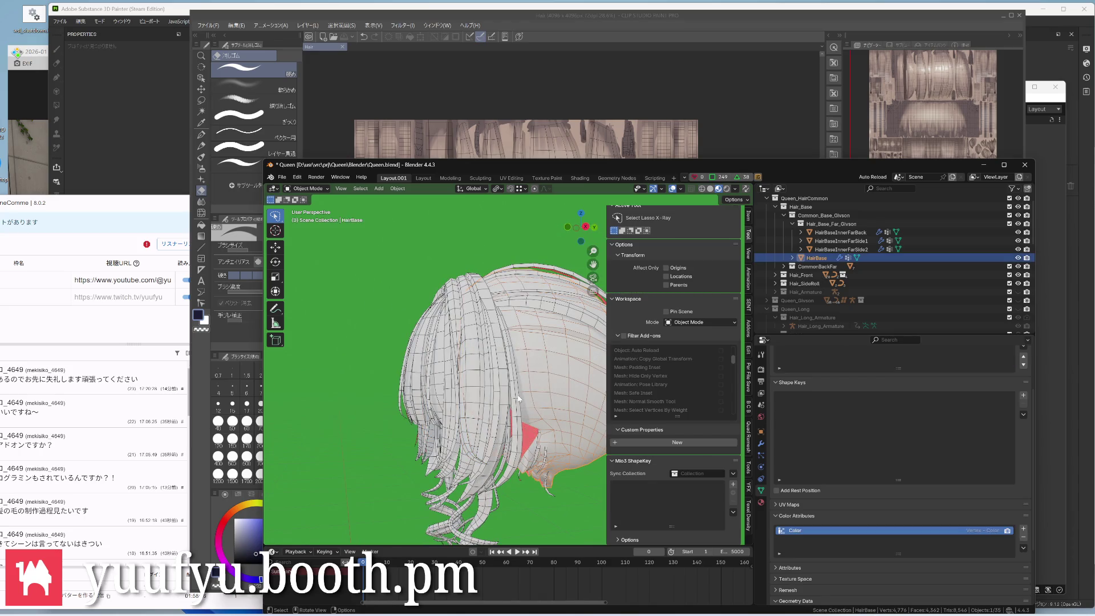
scroll(518, 400, down, 2)
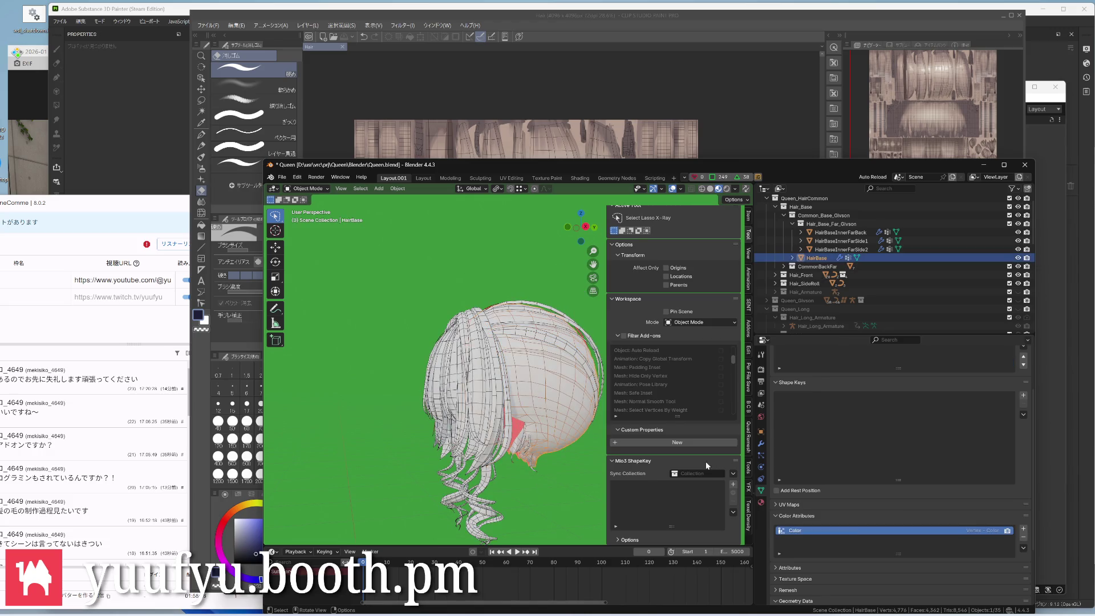
click(515, 330)
click(485, 505)
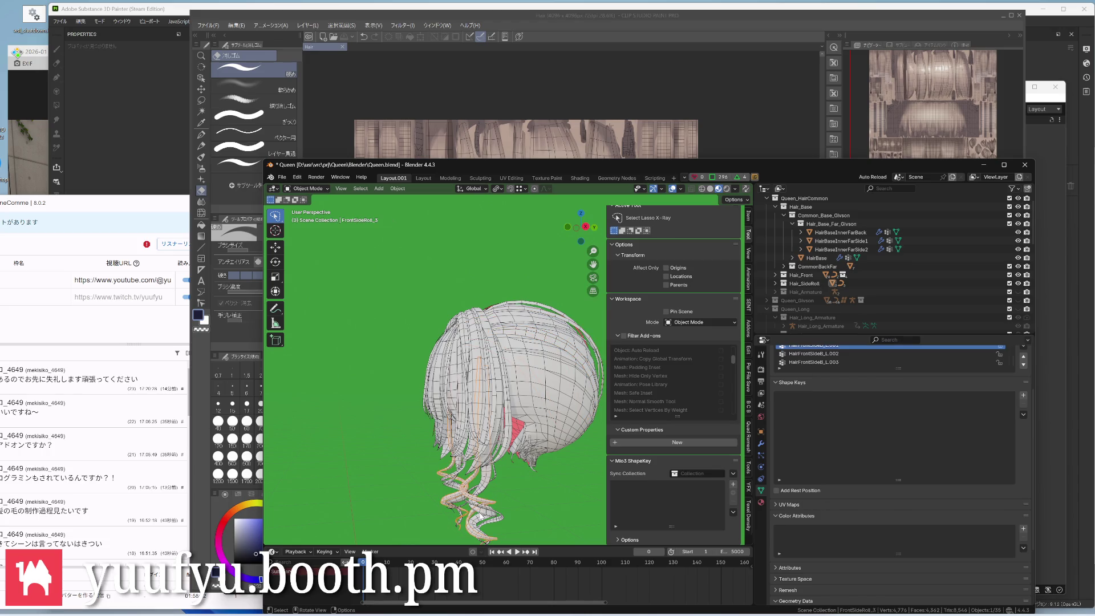
middle_drag(466, 484, 433, 404)
click(432, 404)
key(ctrl+s)
click(655, 178)
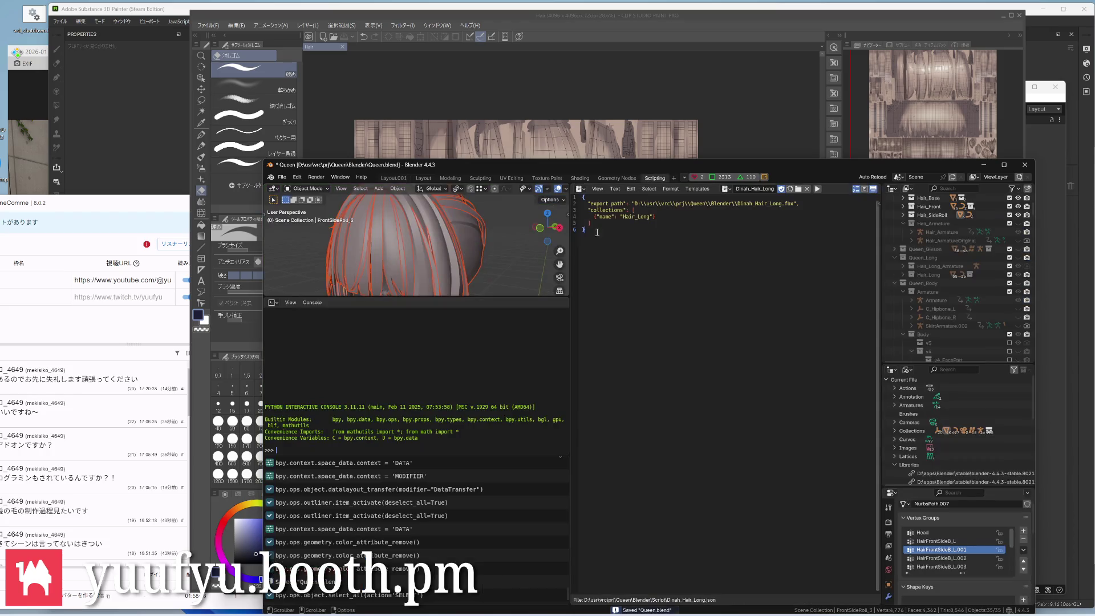
Create a new text with the pasted vertex-colour fill script, target_color (1.0, 1.0, 0.0, 1.0)
click(788, 188)
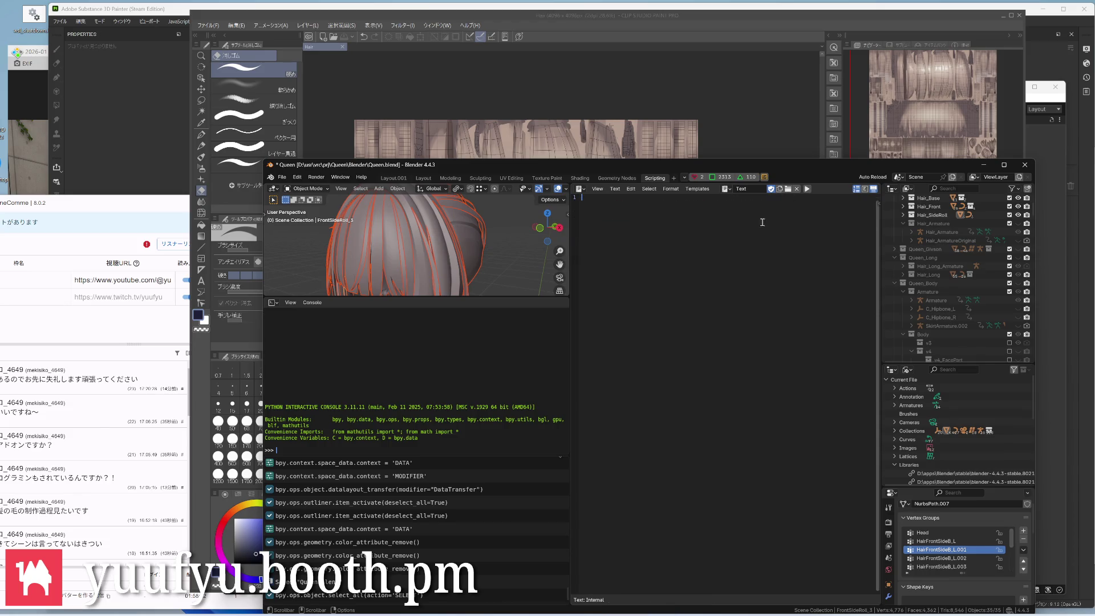
key(ctrl+v)
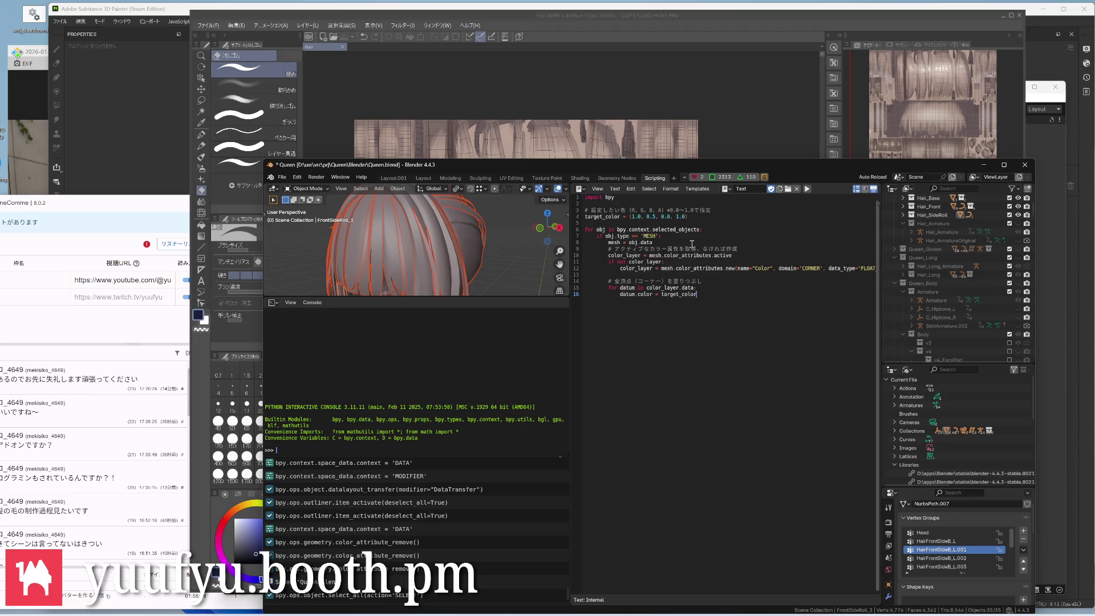
click(660, 218)
drag(655, 218, 649, 218)
text(1)
key(Delete)
text(0)
double_click(808, 268)
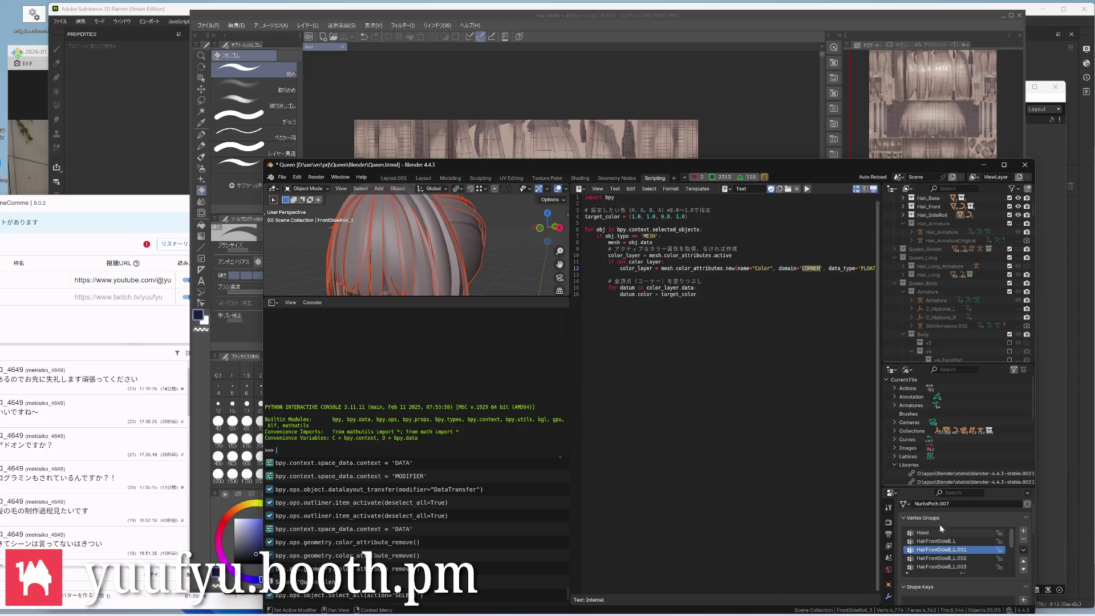
Switch the properties panel and make HairBase the active object
click(887, 558)
scroll(951, 557, down, 3)
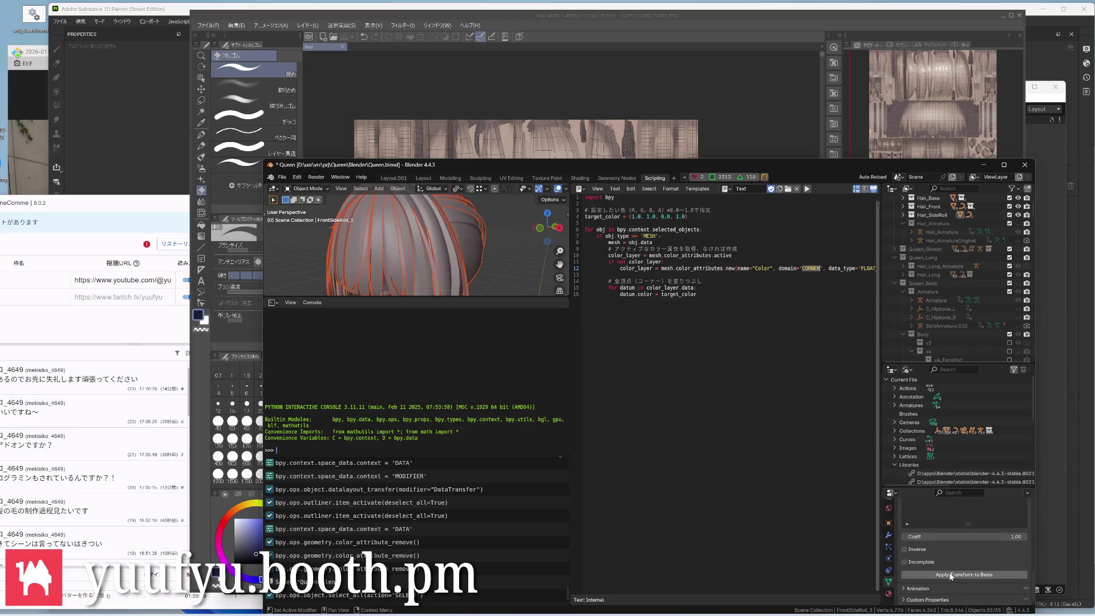
click(950, 574)
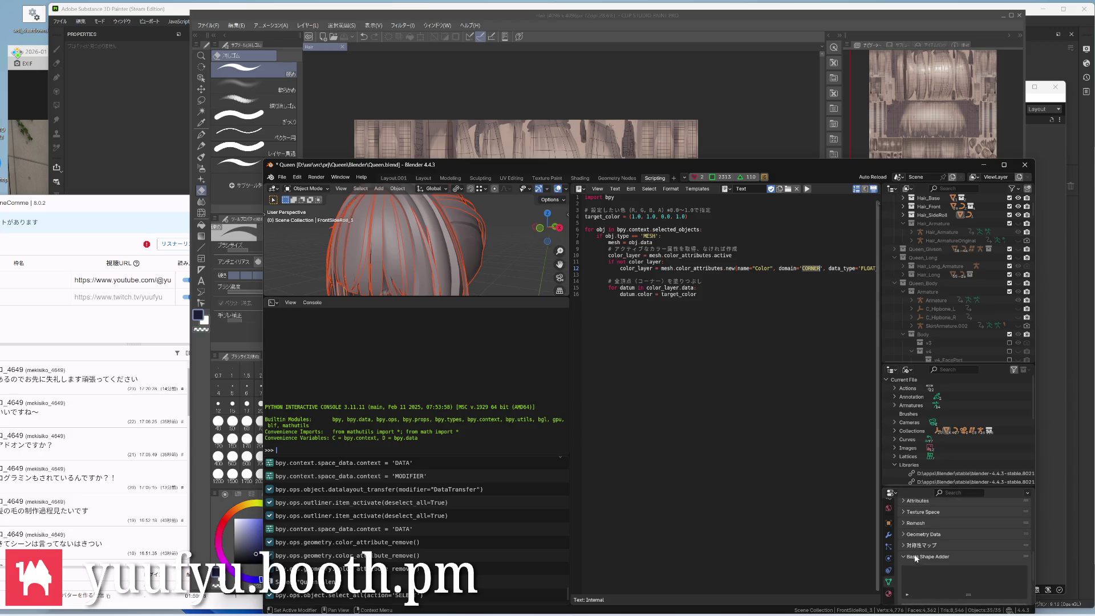
click(713, 357)
scroll(917, 562, down, 4)
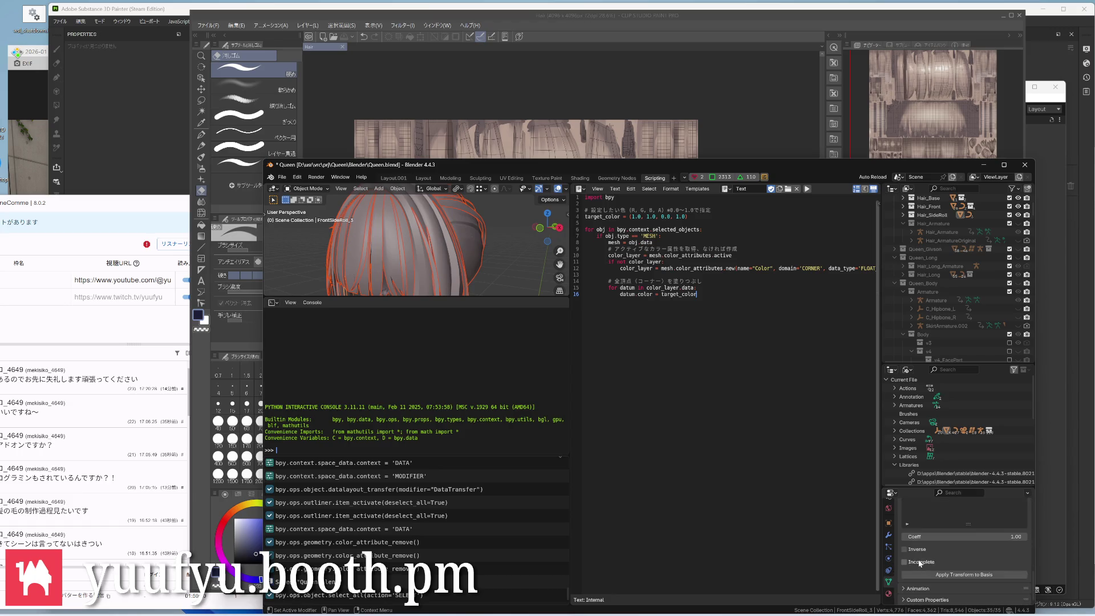
click(458, 249)
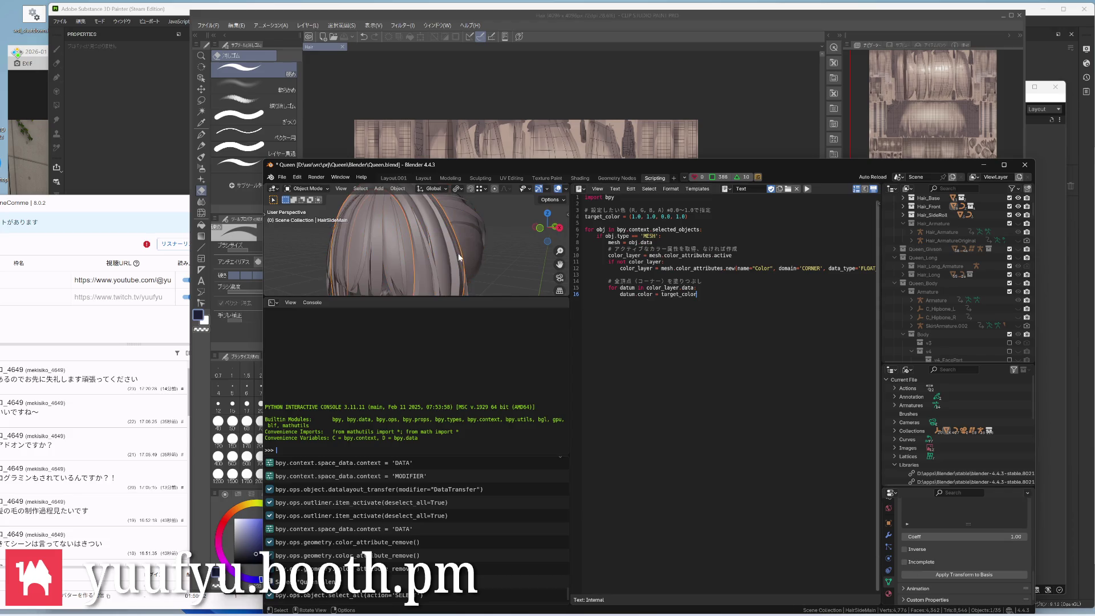
click(464, 247)
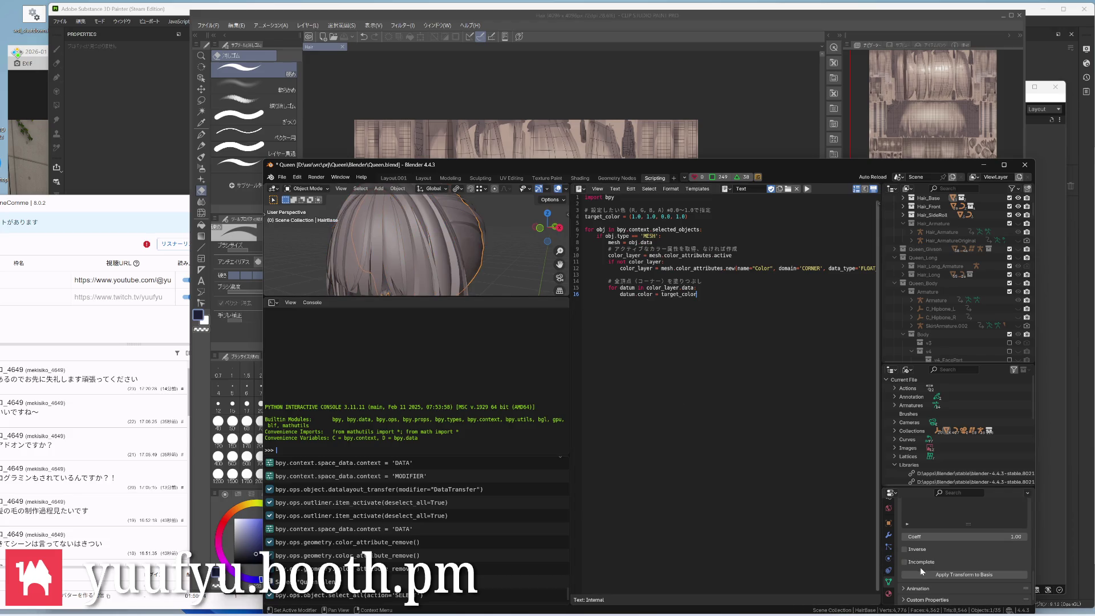
scroll(921, 568, up, 3)
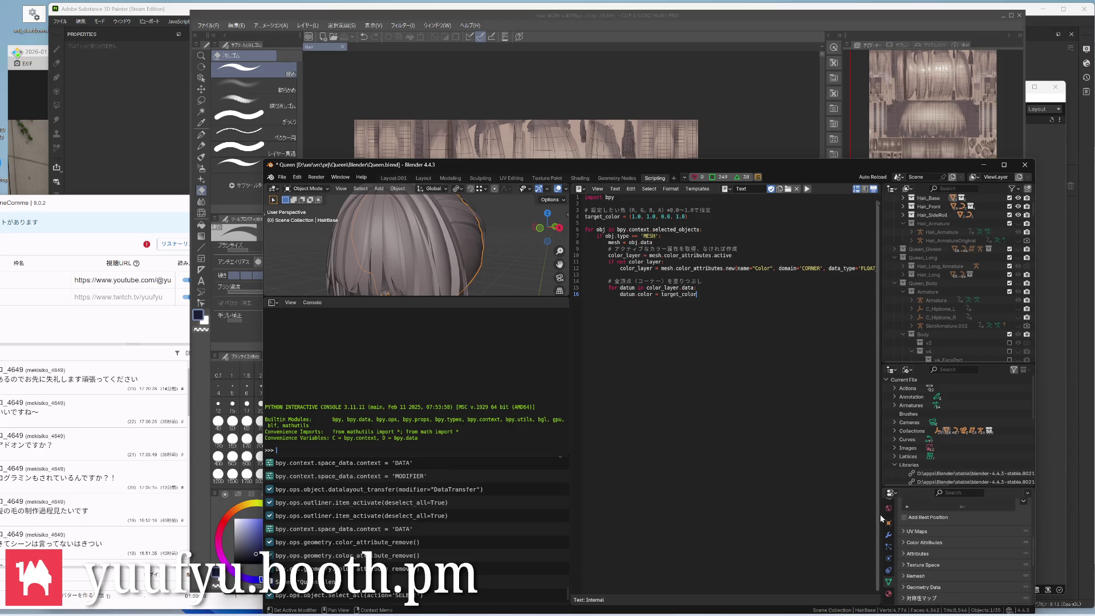
Expand Color Attributes, save Queen.blend and bring up Convert Color Attribute for HairBase
click(905, 543)
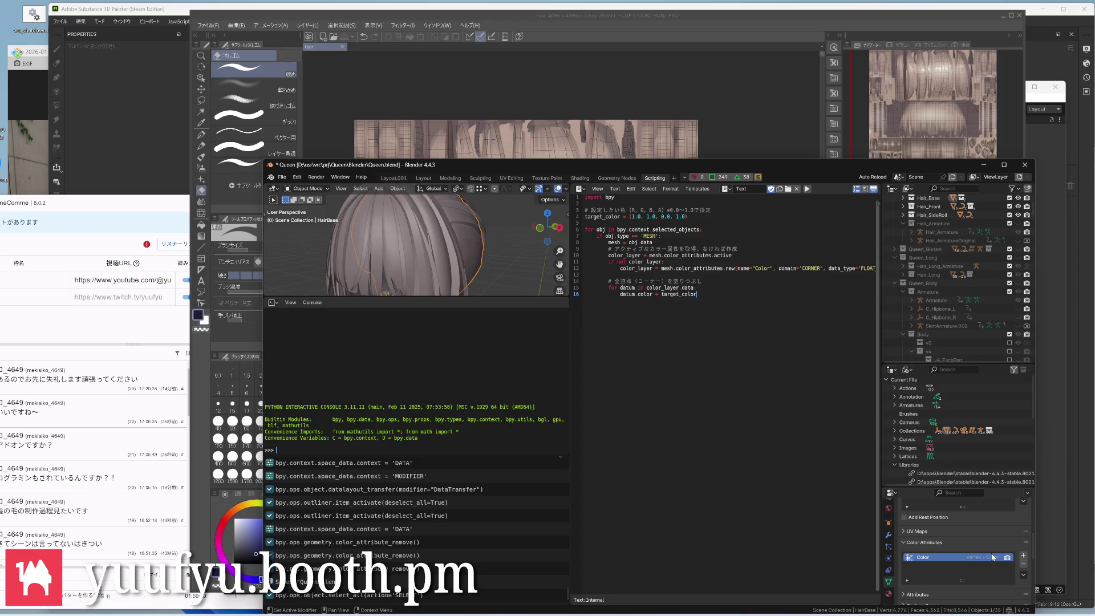
key(ctrl+s)
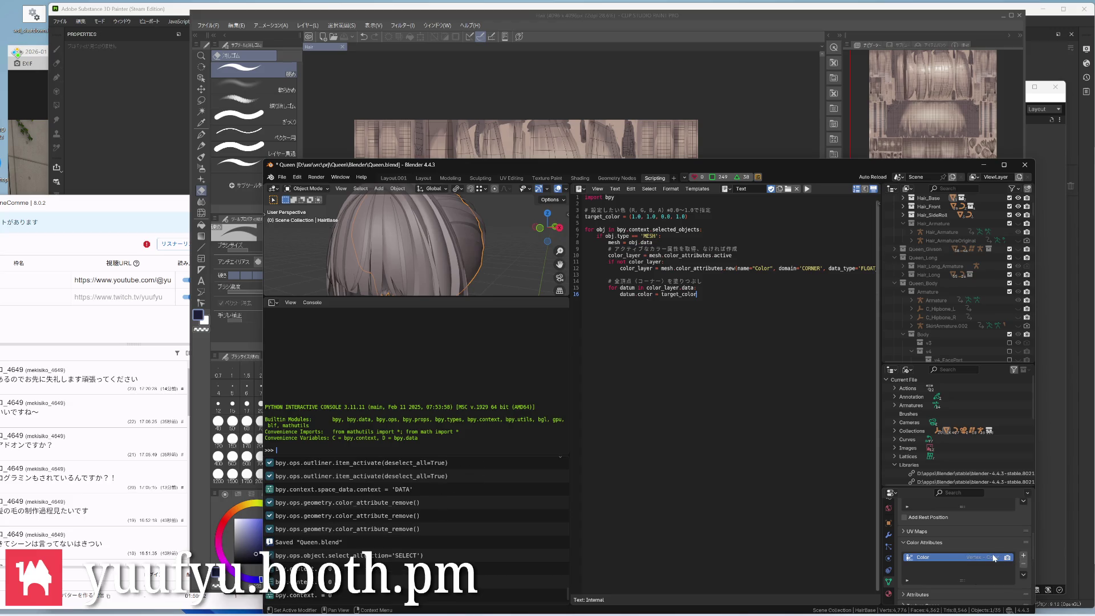
click(1024, 575)
click(986, 593)
drag(817, 269, 870, 270)
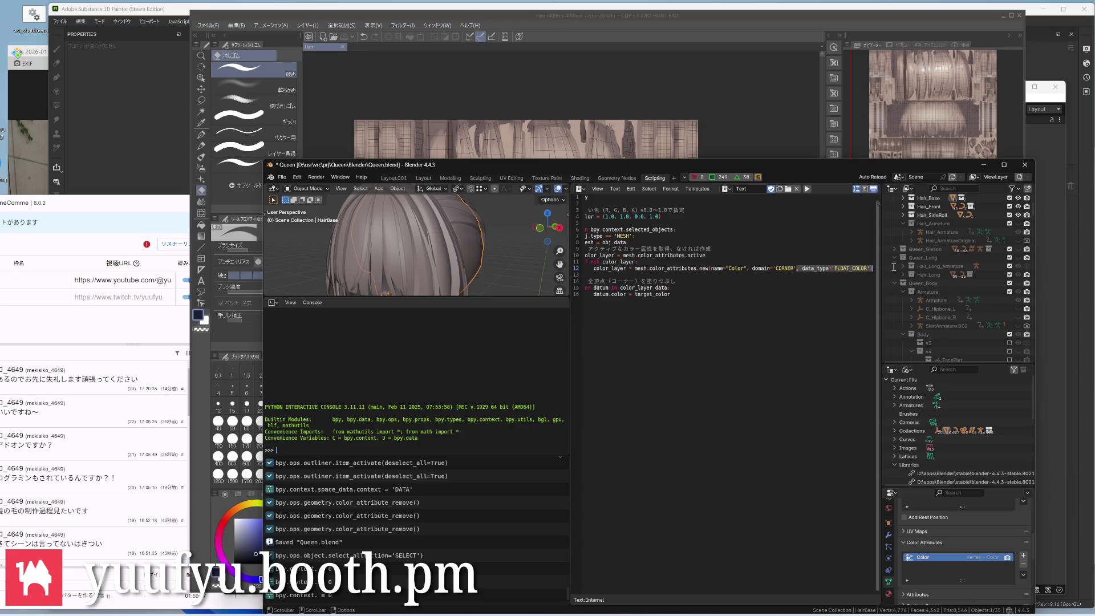
click(837, 326)
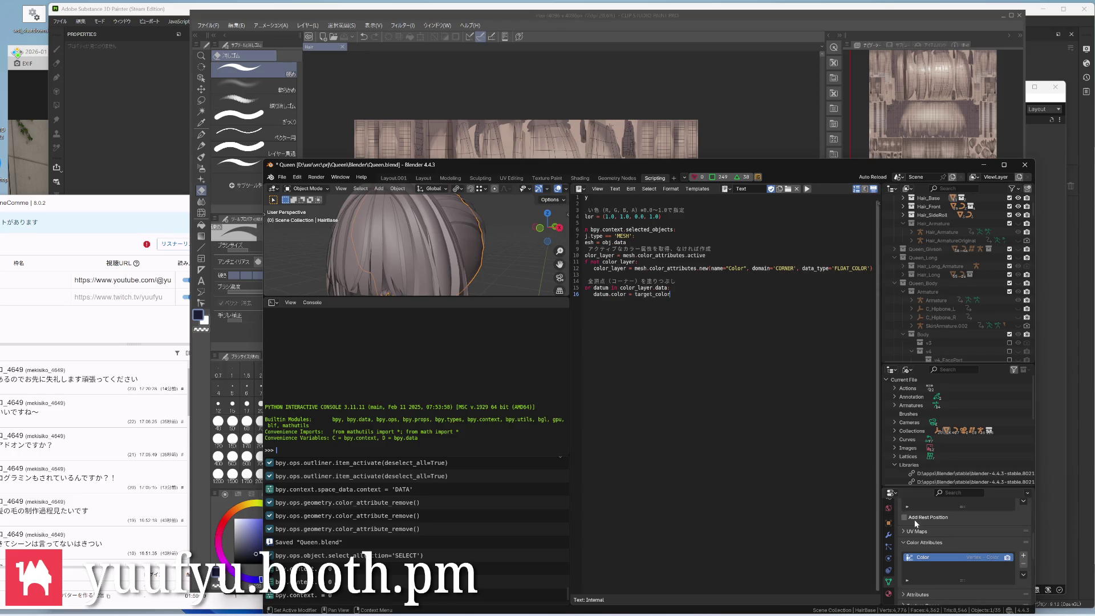
click(1023, 574)
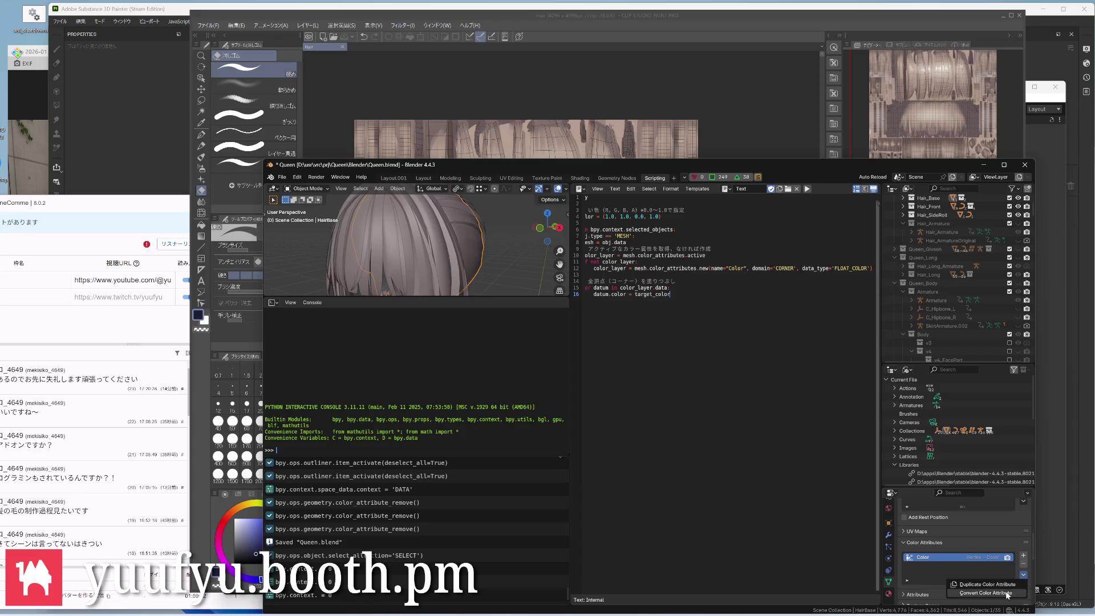
click(1008, 594)
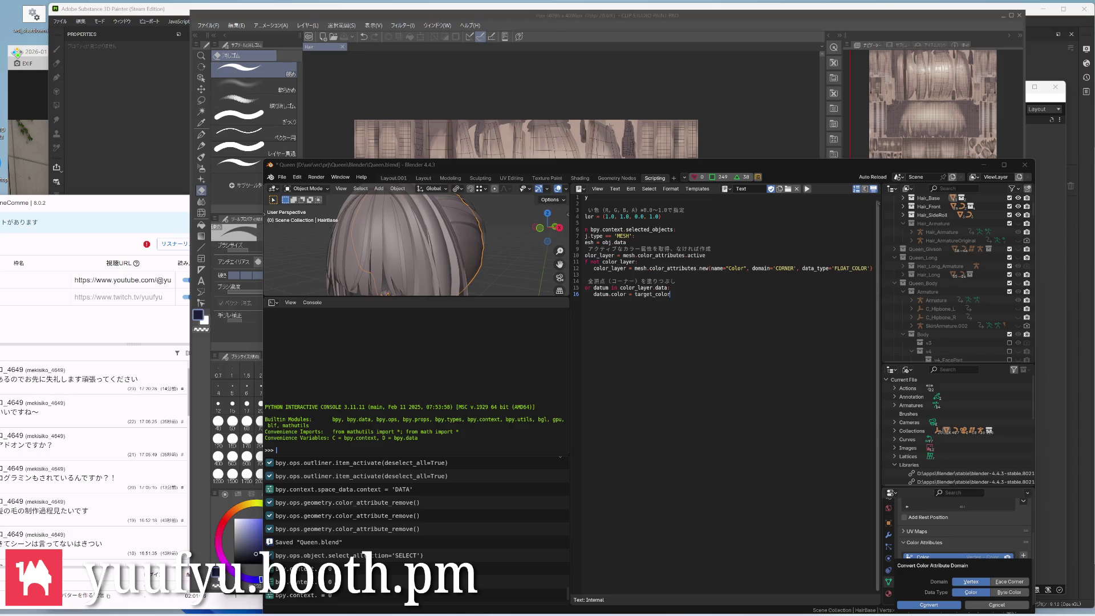
Edit the CORNER domain, save, select every object and run the script, hitting an AttributeError on 'color'
double_click(789, 268)
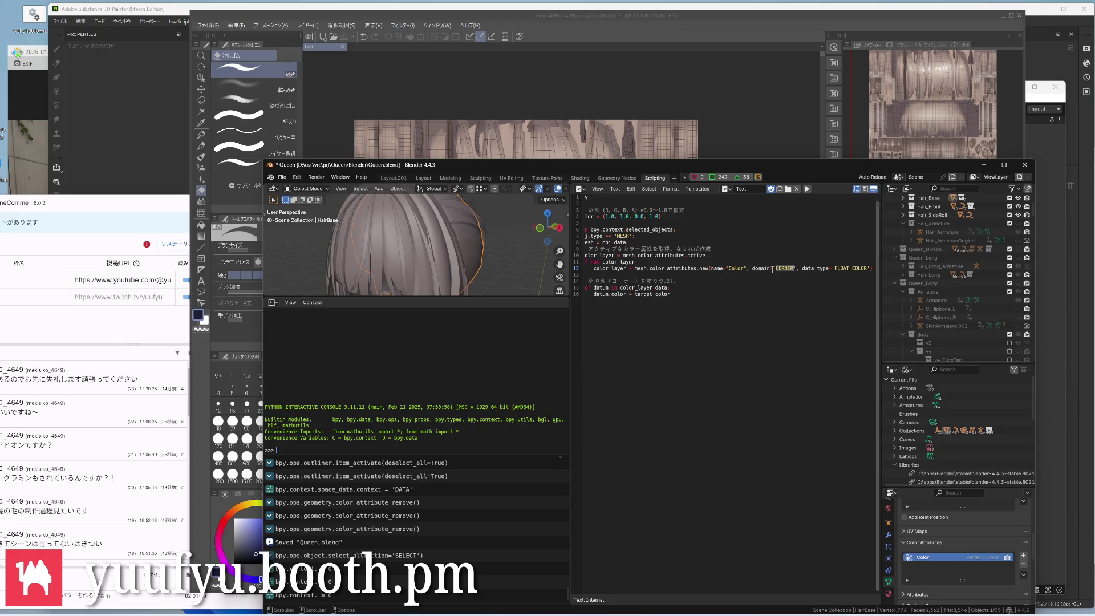
text(POINT)
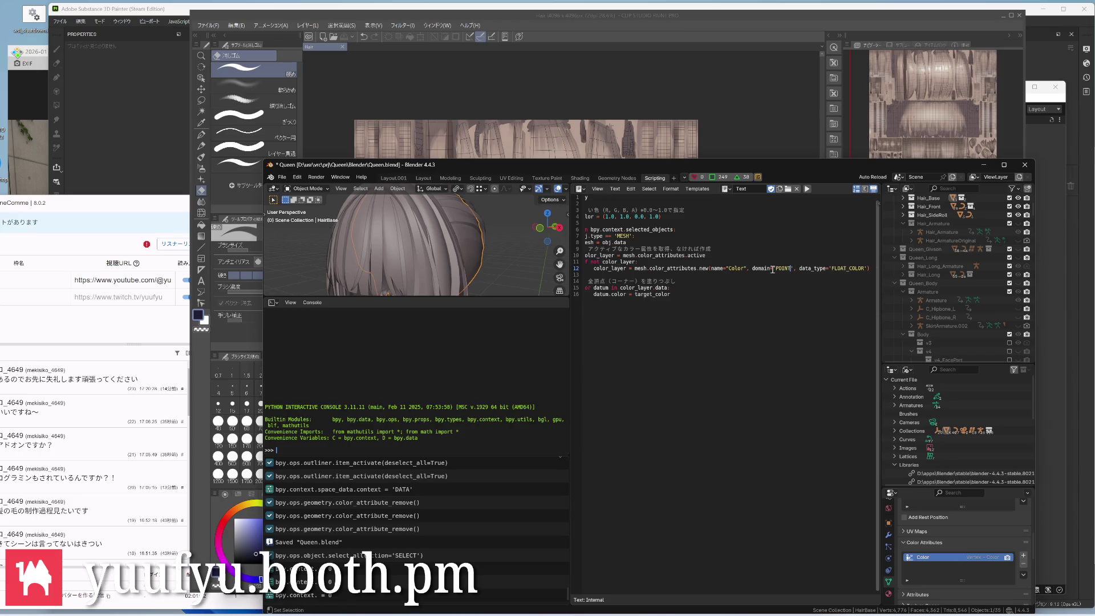
key(ctrl+s)
key(ctrl+shift+s)
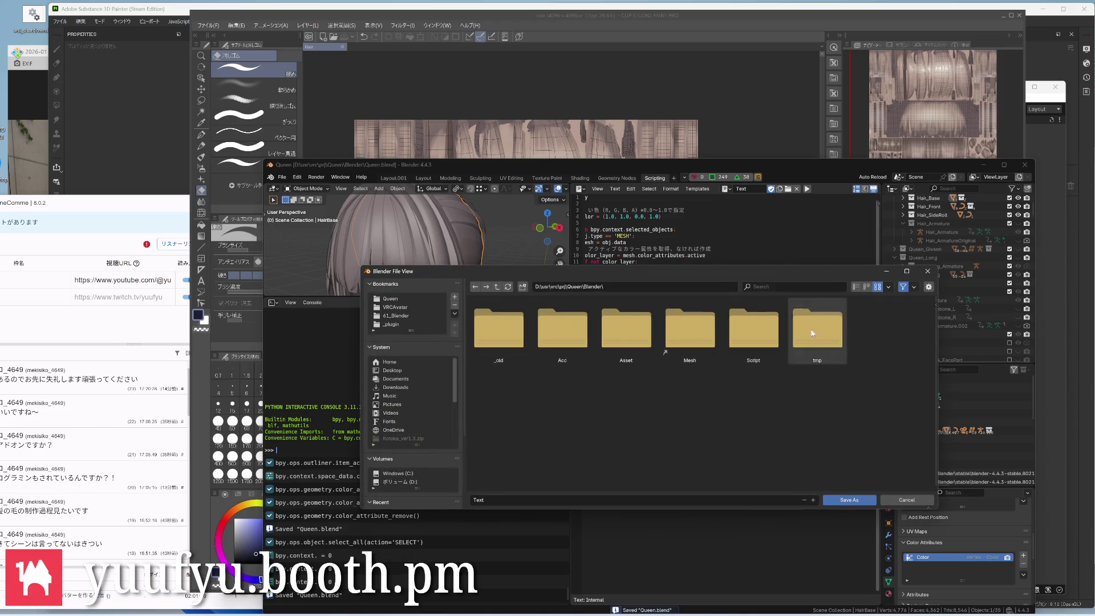
click(905, 500)
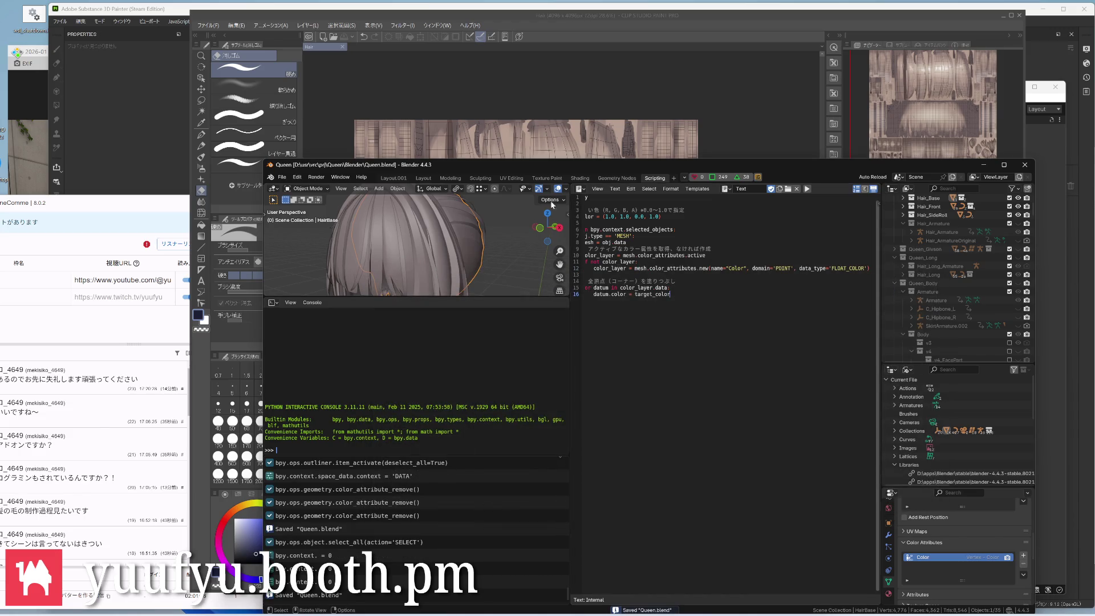
key(a)
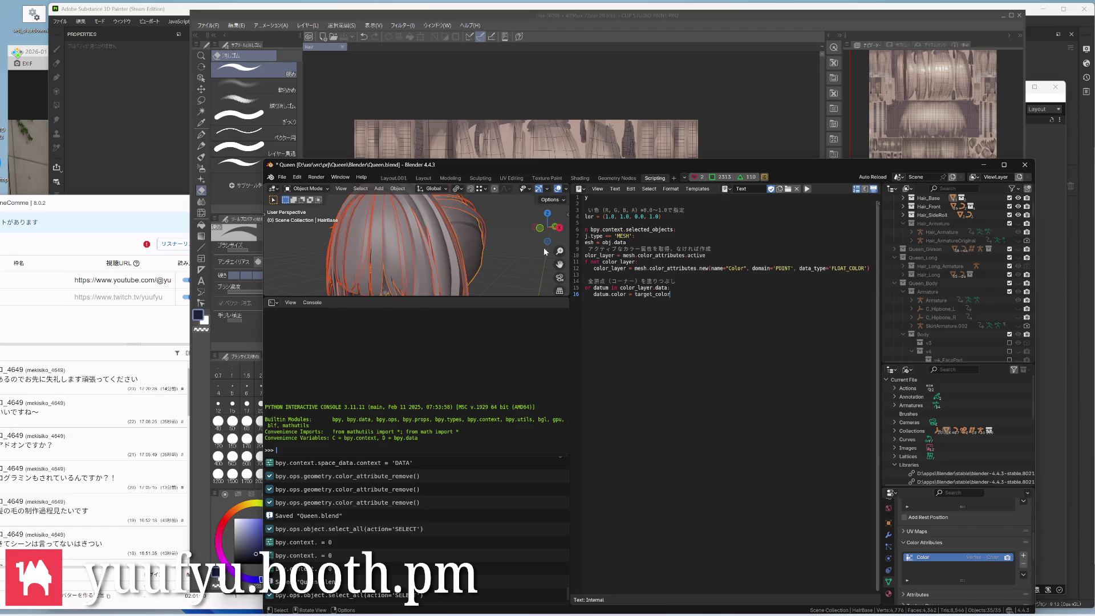
click(808, 190)
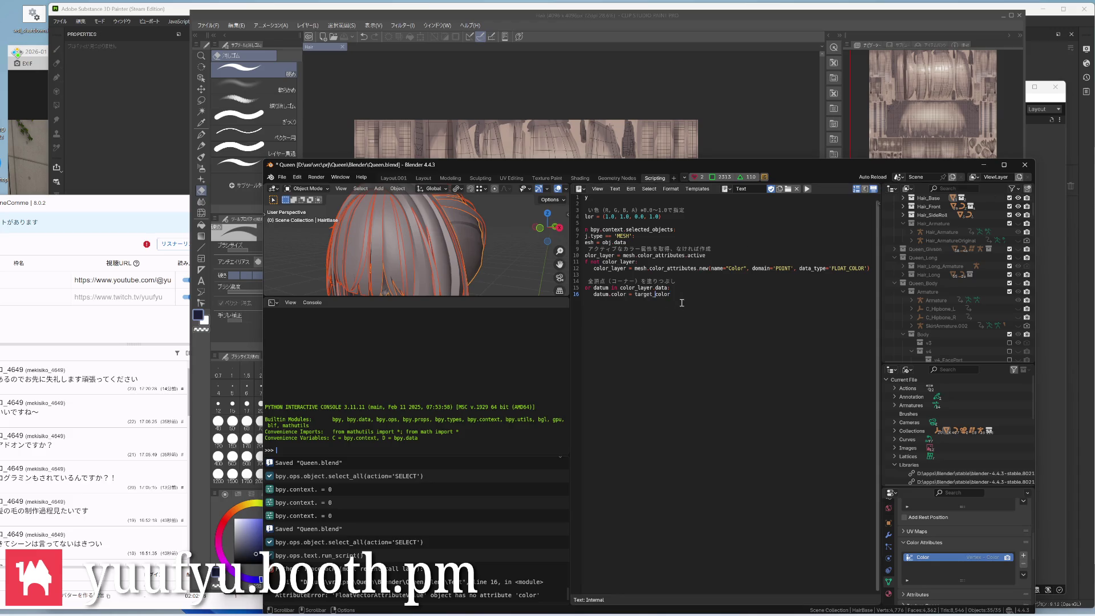
Replace the whole script with the new version, set target_color blue to 1.0 and save
drag(680, 295, 604, 262)
key(ctrl+a)
text(import bpy  # 設定したい色 (R, G, B, A) target_color = (0.0, 1.0, 0.5, 1.0)  for obj in bpy.context.selected_objects:     if obj.type == 'MESH':         mesh = obj.data          # domain='POINT' が「頂点」ドメインを指します         # data_type='BYTE_COLOR' (8bit) か 'FLOAT_COLOR' (32bit) を選択         color_layer = mesh.color_attributes.new(             name="VertexColor",             domain='POINT',             data_type='FLOAT_COLOR'         )          # 塗りつぶし         for datum in color_layer.data:             datum.color = target_color)
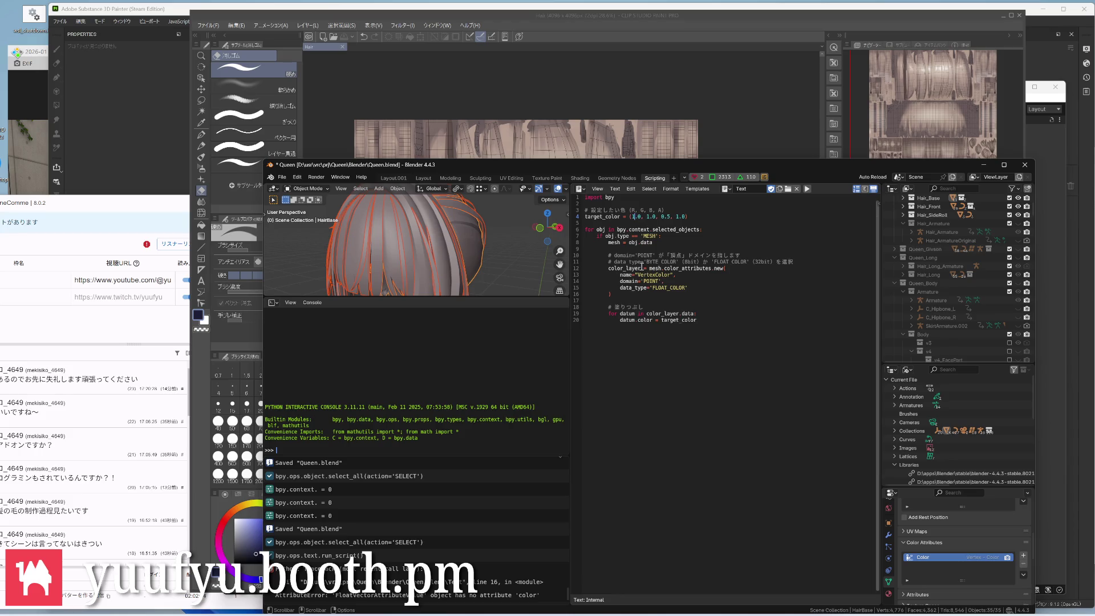
double_click(665, 217)
text(1.0)
key(ctrl+s)
Select all objects and run the script, which fails with a missing 'type' TypeError
key(a)
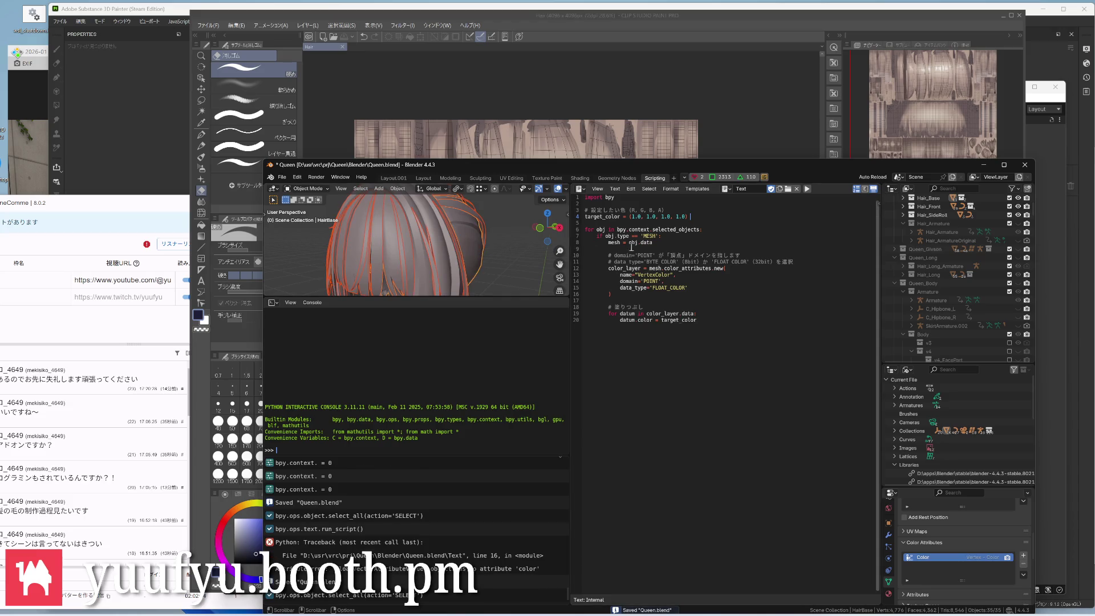
click(805, 190)
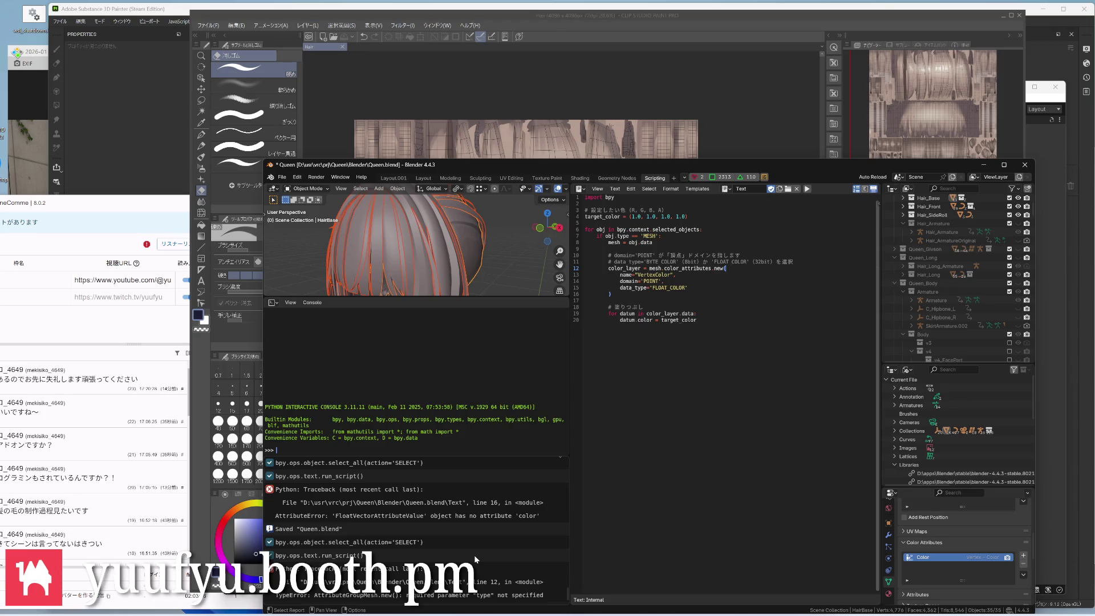
click(465, 580)
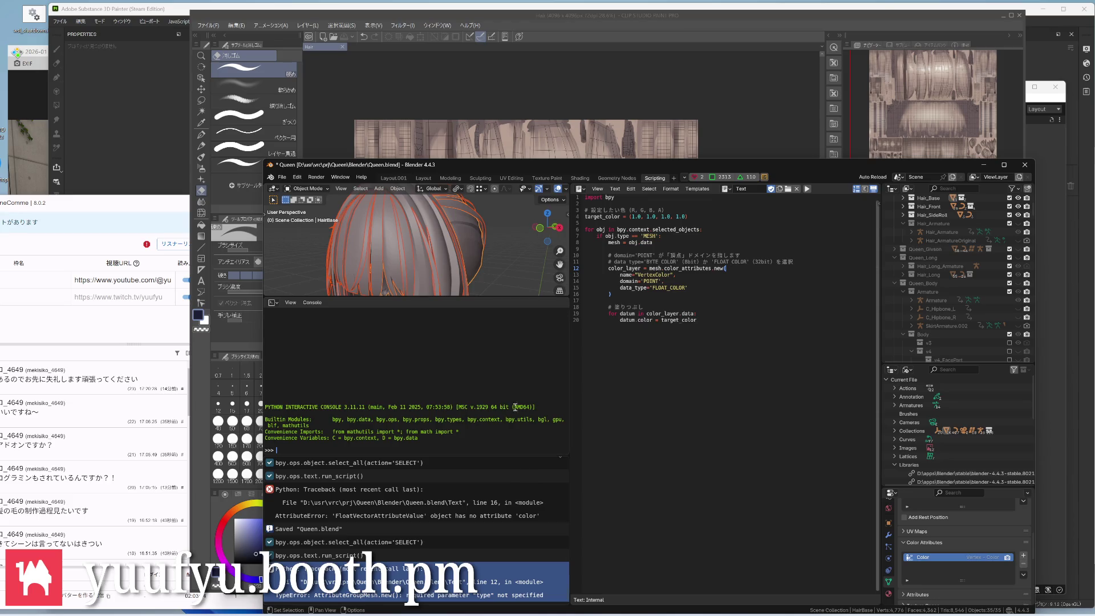
Make HairBase active and copy the TypeError report from the Info log
click(454, 243)
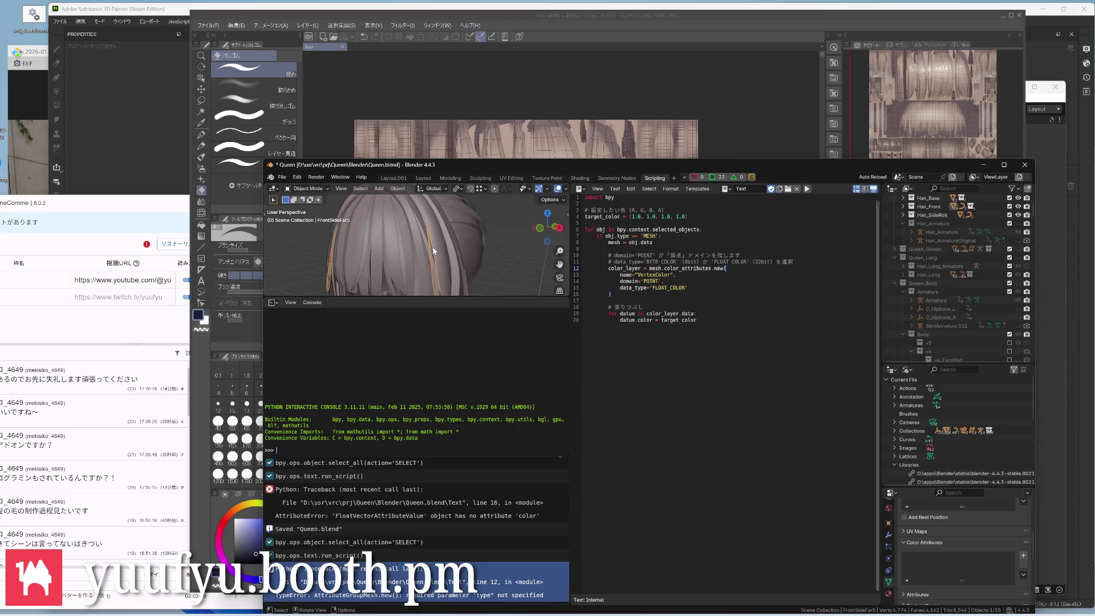
click(466, 245)
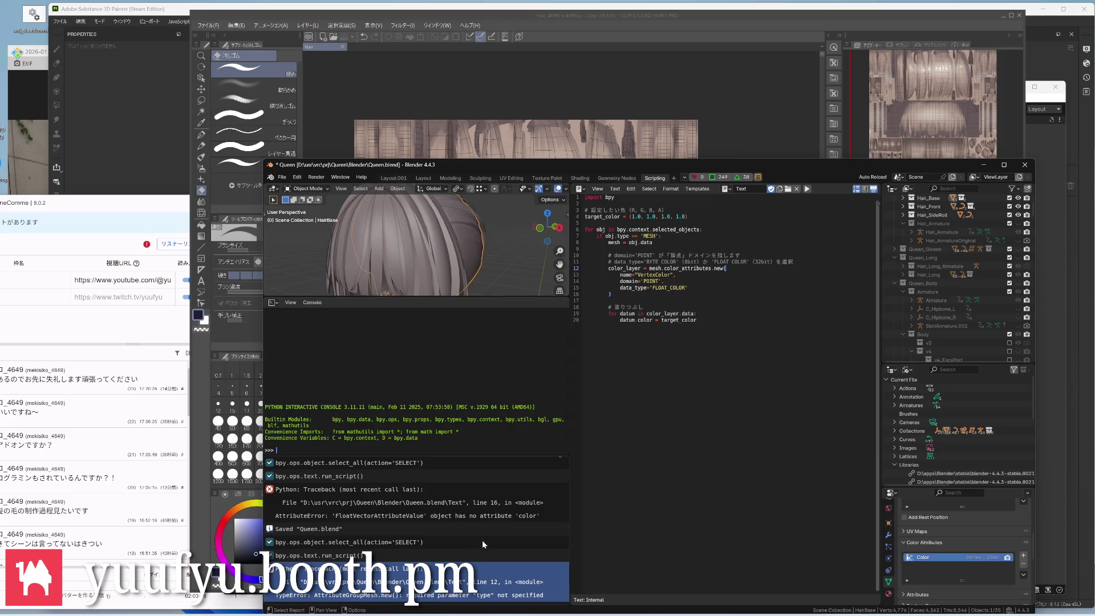
right_click(541, 593)
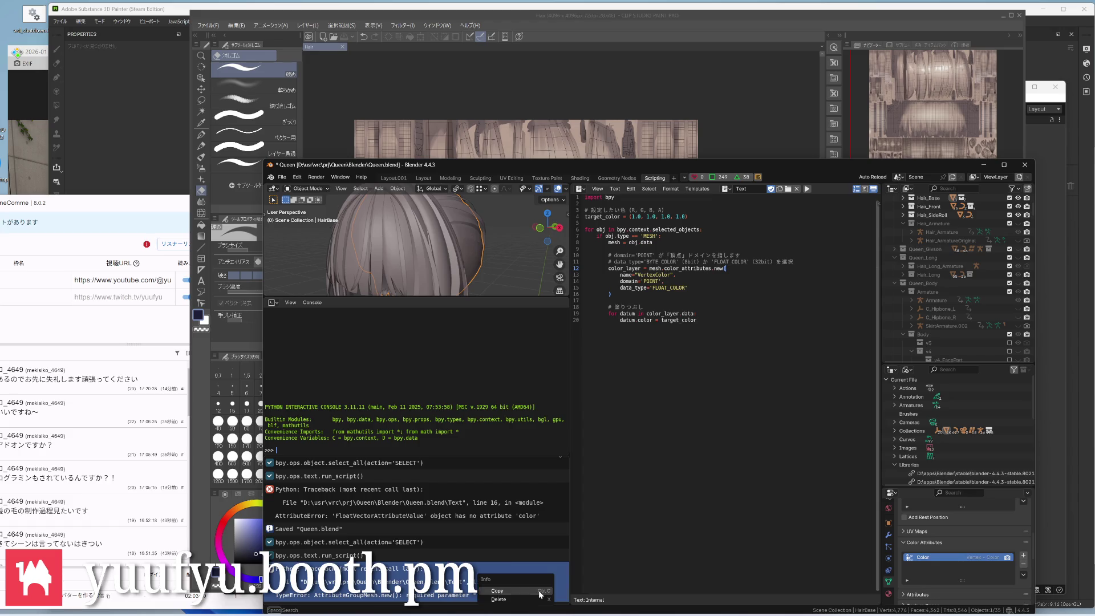
click(541, 592)
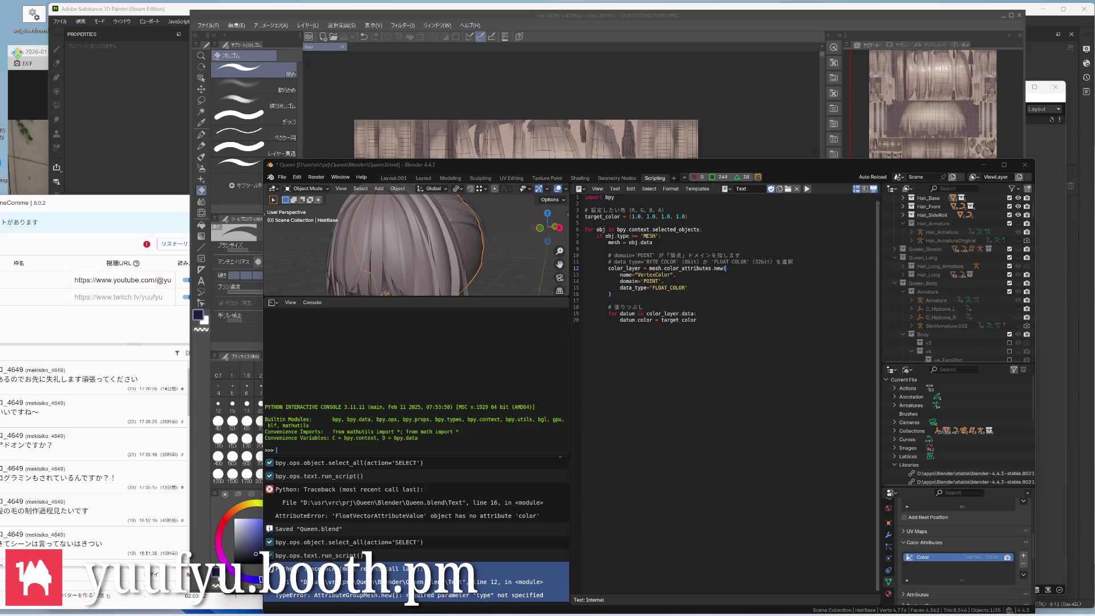
Change data_type to type='FLOAT_COLOR' on line 15 and save Queen.blend
click(639, 288)
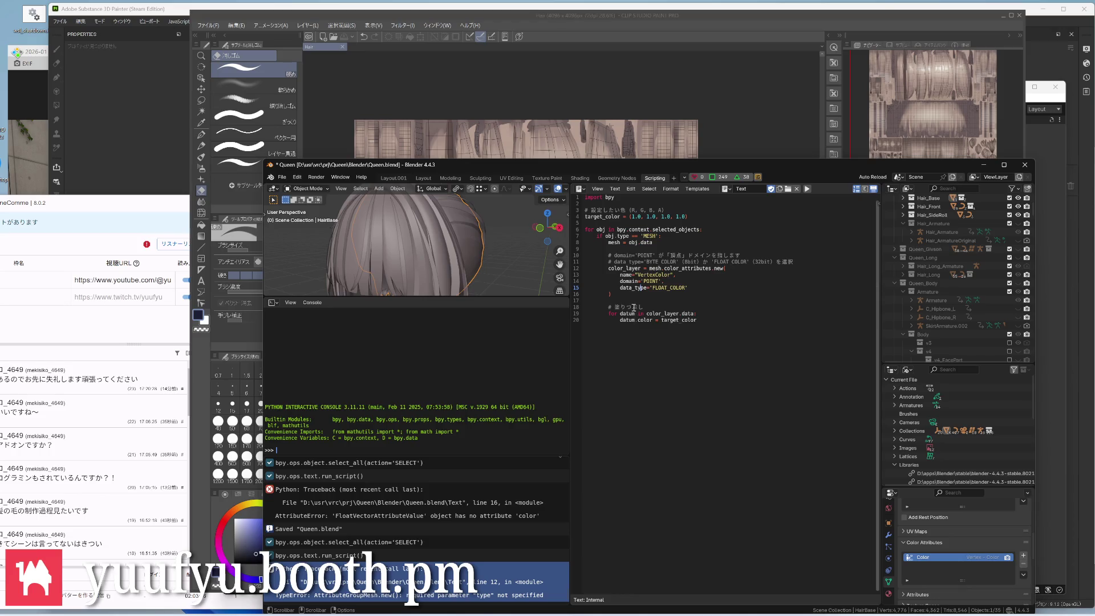
key(BackSpace)
key(BackSpace)
key(BackSpace)
key(ctrl+s)
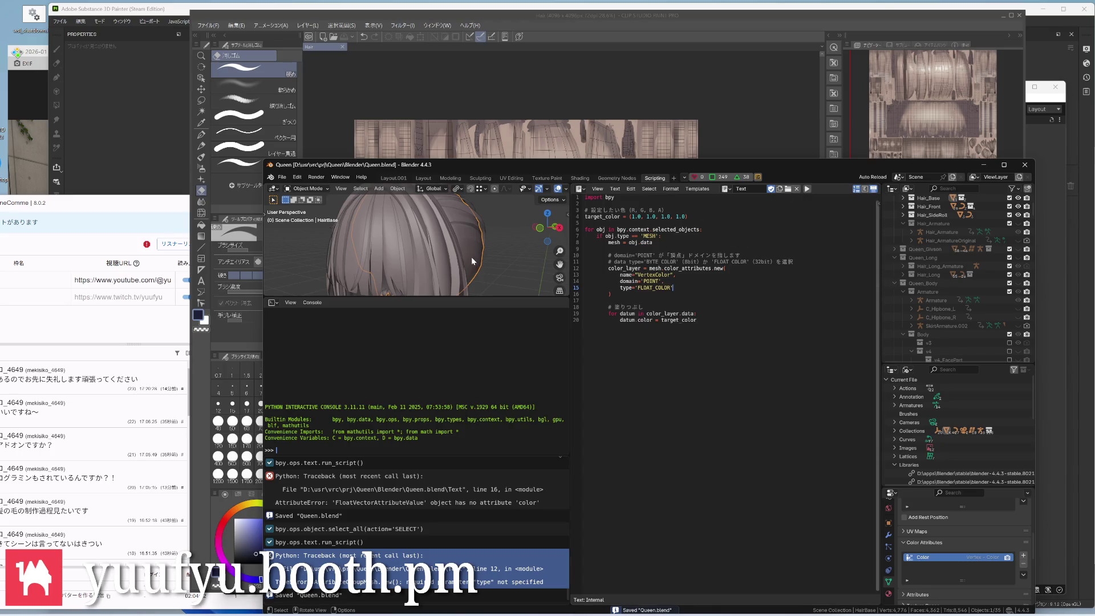
Run the fixed script, remove the extra colour attributes, rename VertexColor to Color and save
click(810, 188)
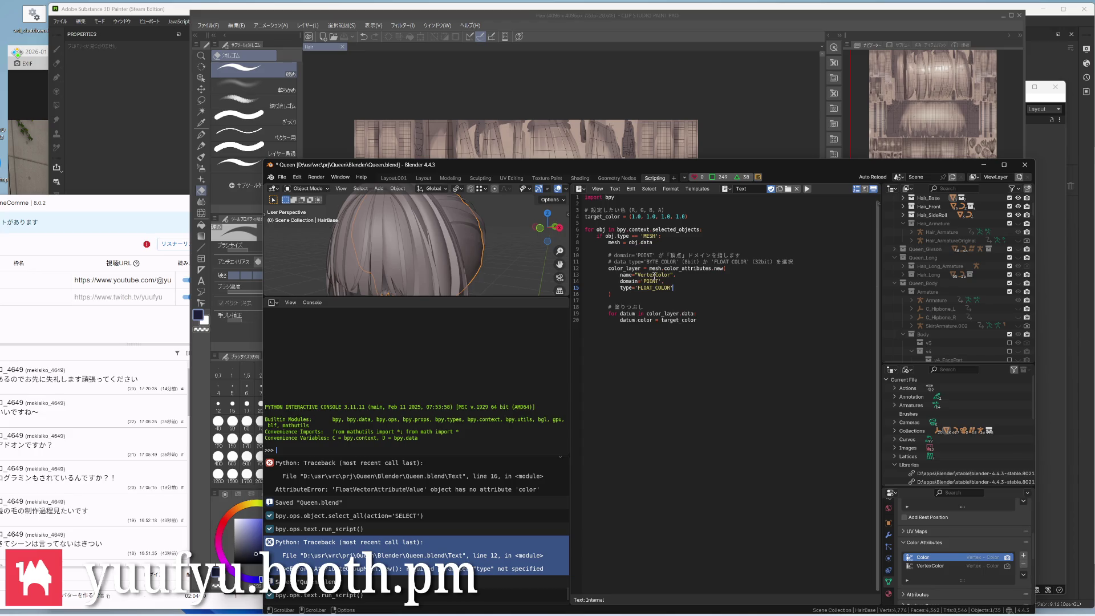
click(939, 564)
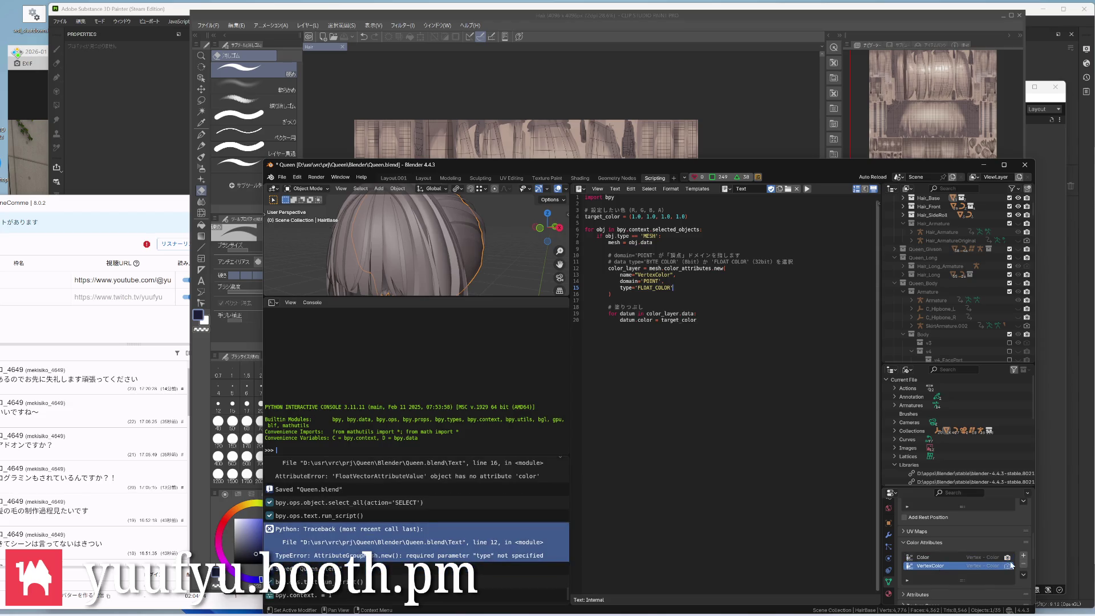
click(1023, 564)
click(1023, 563)
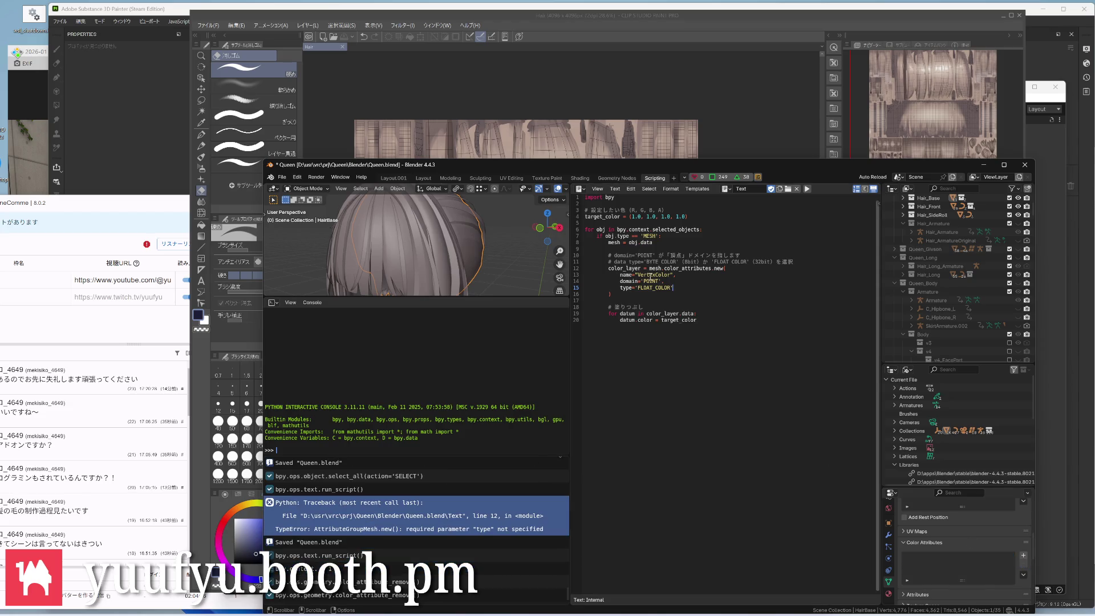
key(BackSpace)
key(BackSpace)
key(BackSpace)
key(ctrl+s)
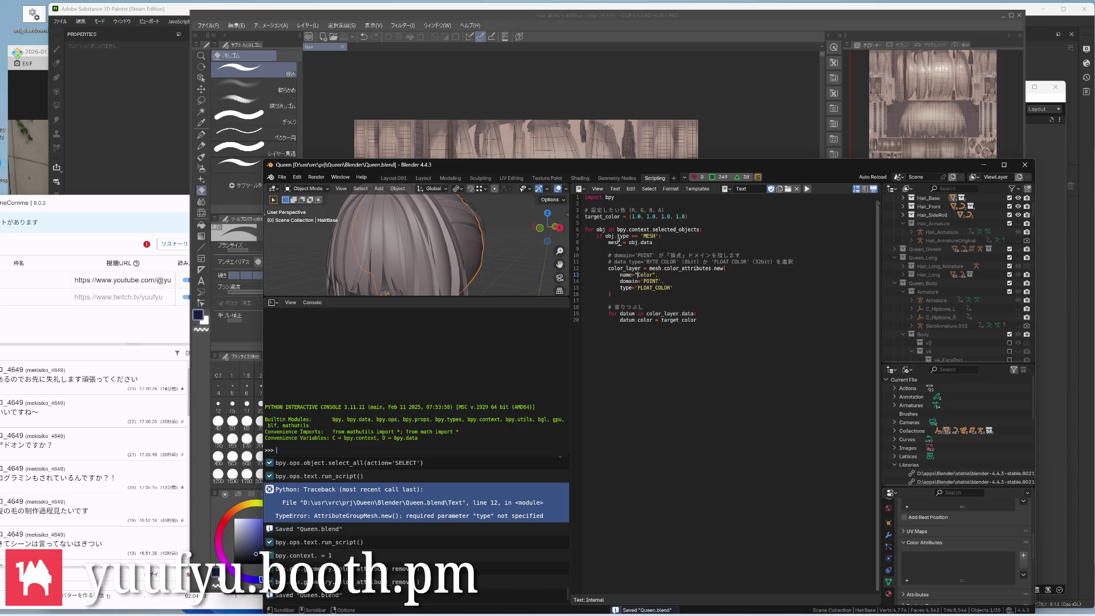
Rerun the script on all hair objects, delete the duplicate Color.001 and switch to Layout.001
click(809, 189)
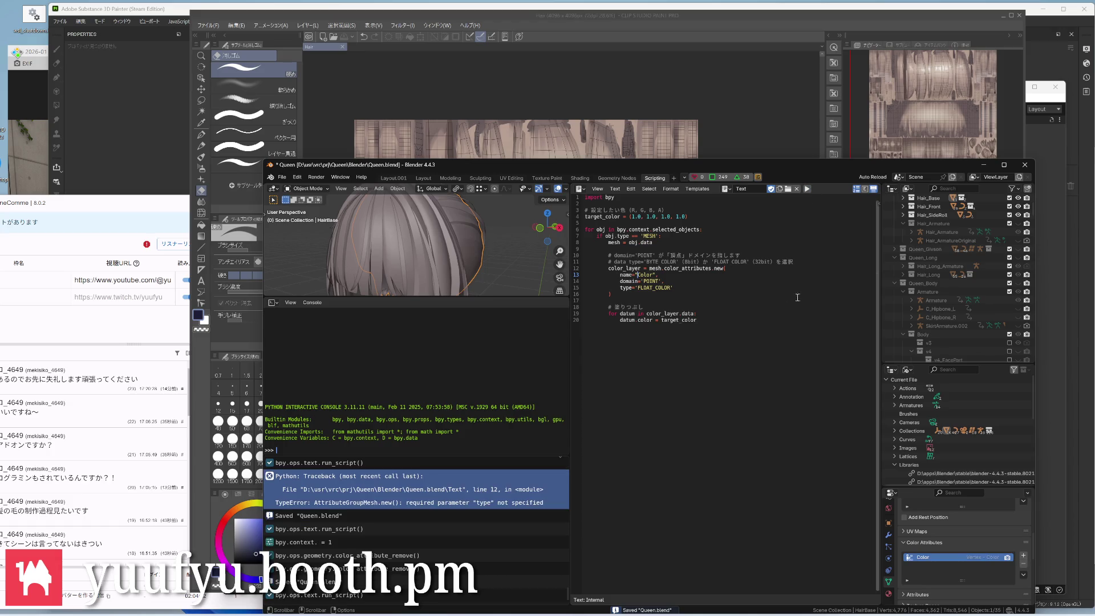
key(a)
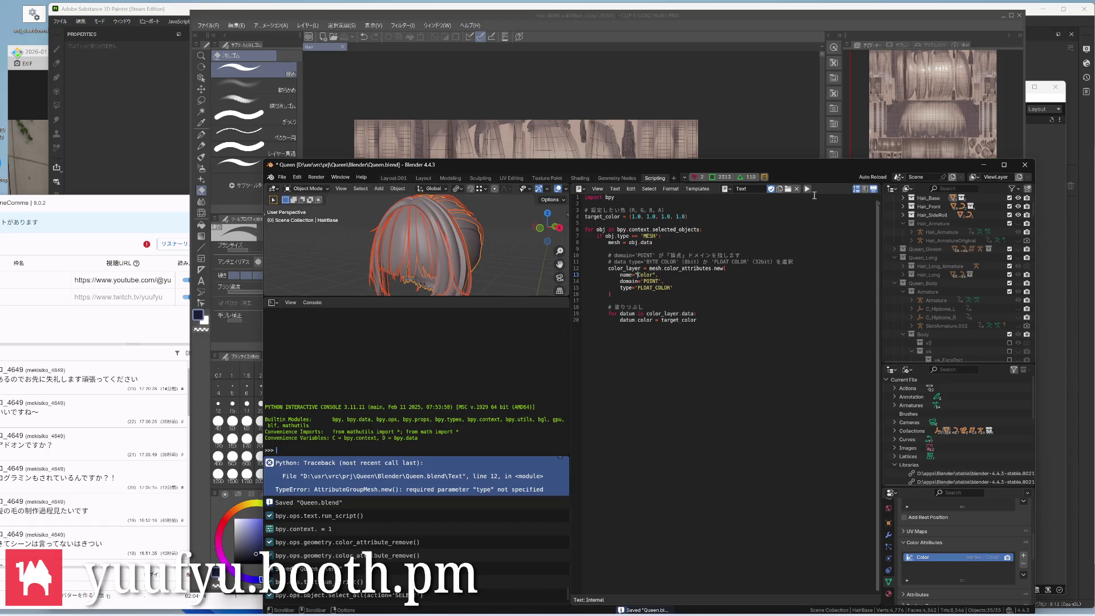
click(809, 190)
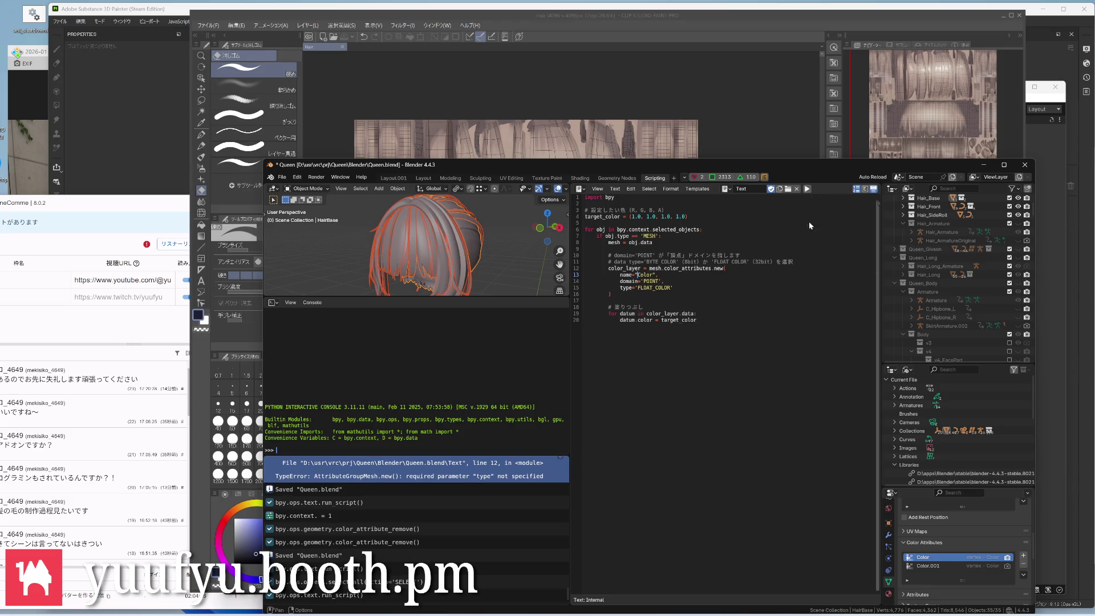
click(958, 565)
click(1023, 565)
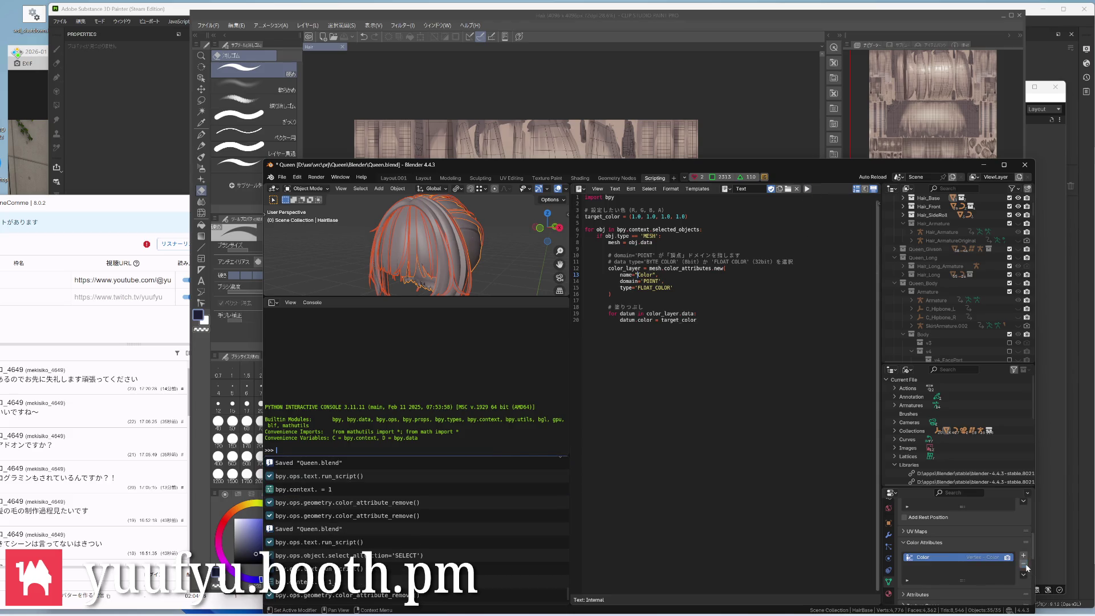
click(392, 178)
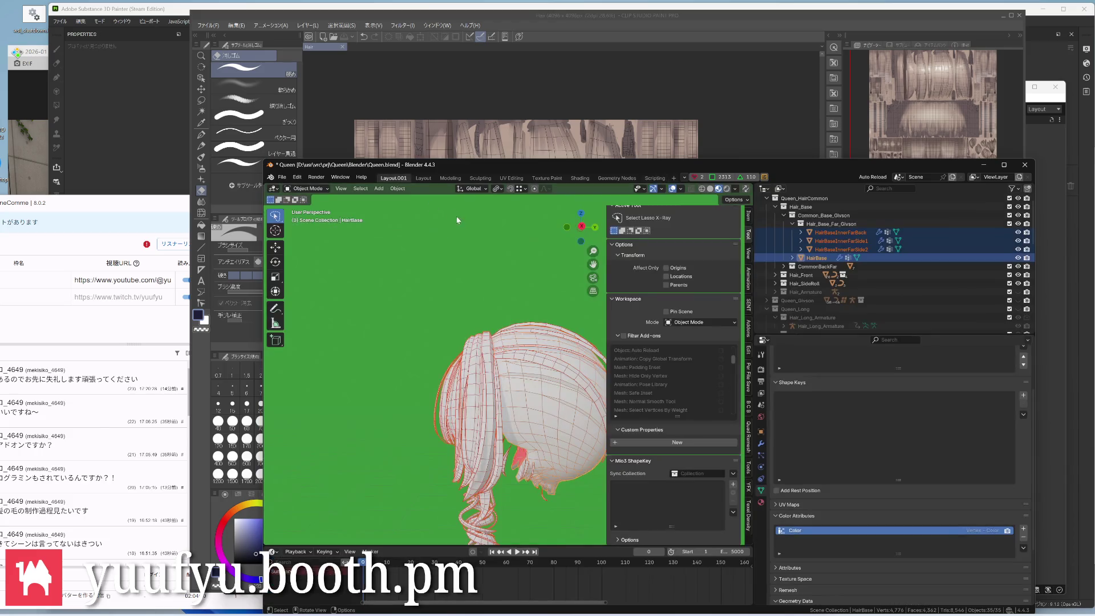
Enter Vertex Paint on the front hair object and raise the brush strength with Shift+F
click(493, 393)
key(ctrl+Tab)
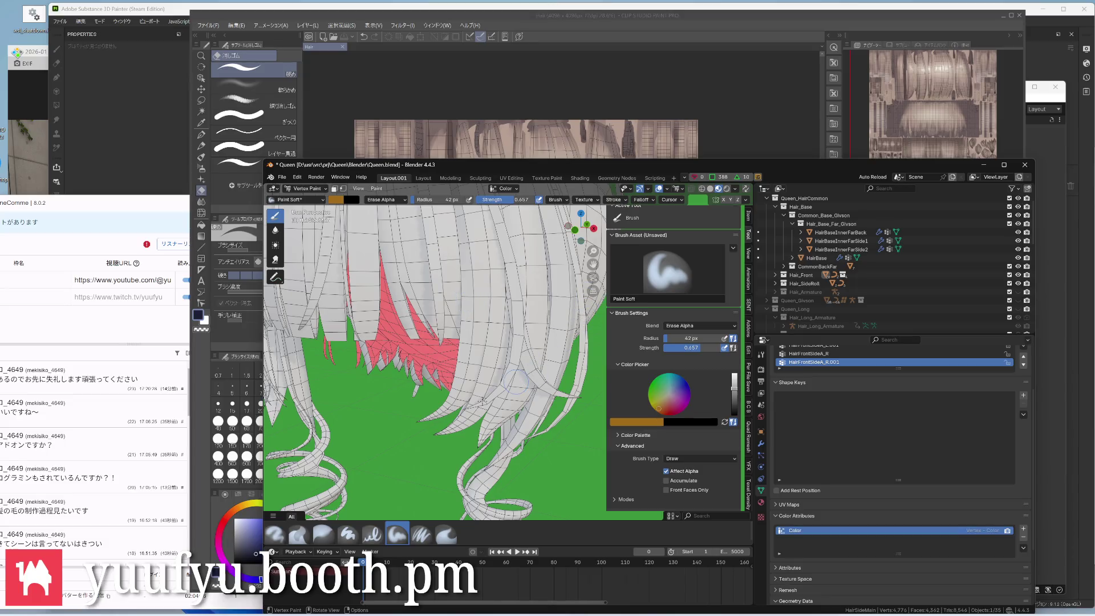
middle_drag(418, 424, 415, 428)
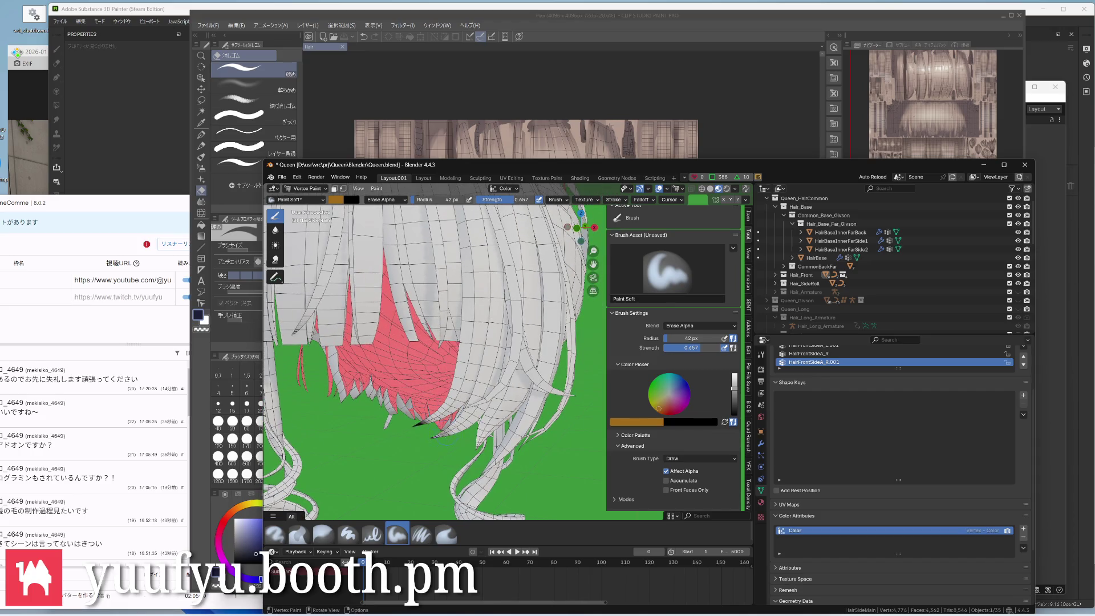
middle_drag(436, 435, 443, 434)
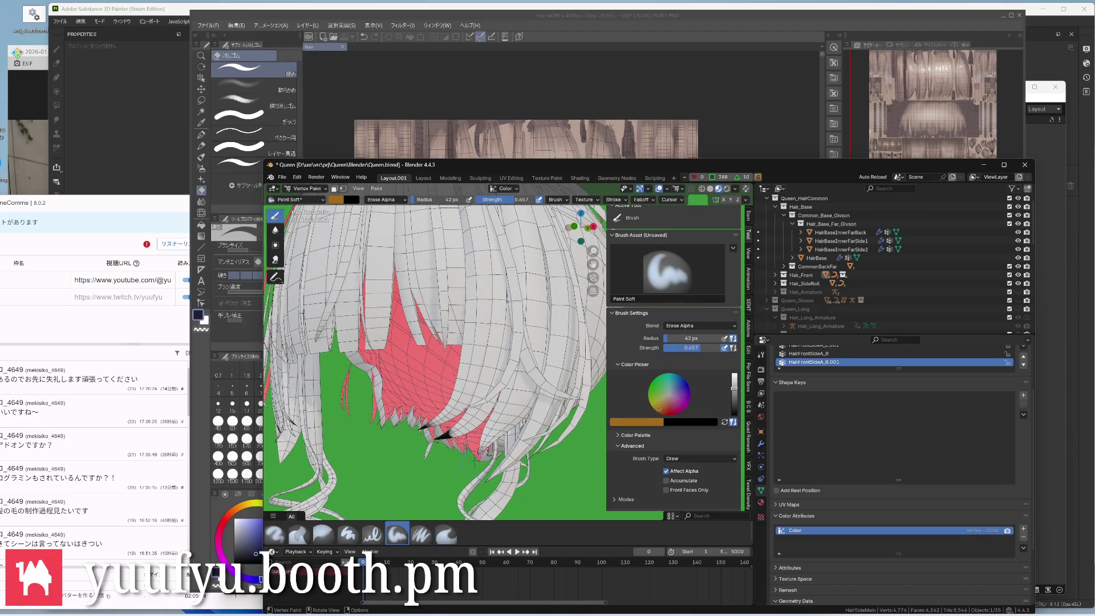
key(shift+f)
click(482, 446)
key(shift+f)
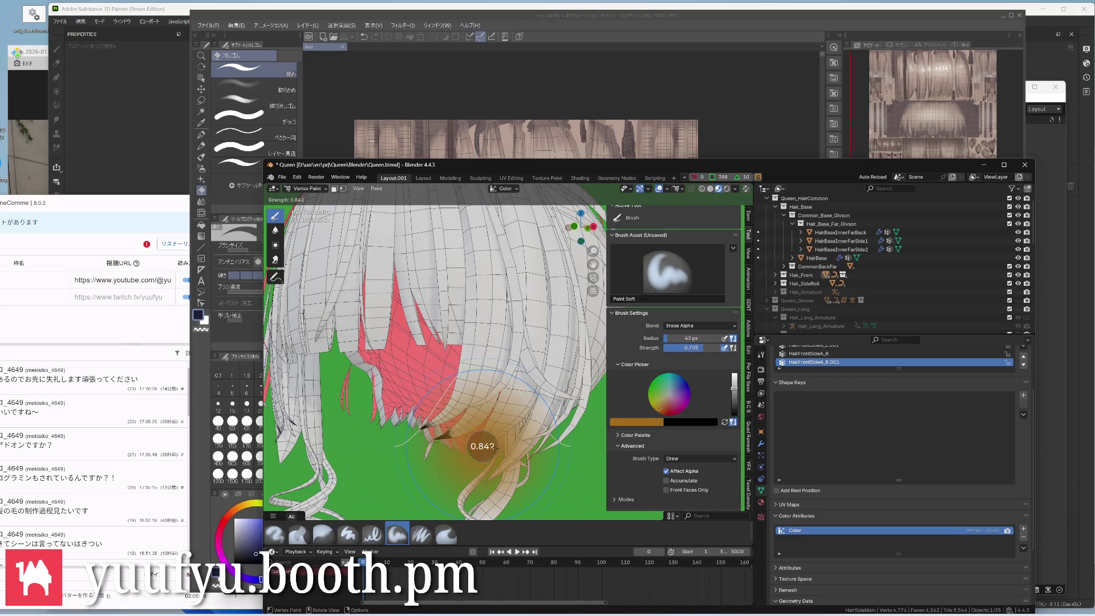
click(482, 446)
Darken the tips of two front hair strands from below
mouse_move(482, 452)
middle_down()
mouse_move(462, 442)
mouse_move(471, 379)
middle_up()
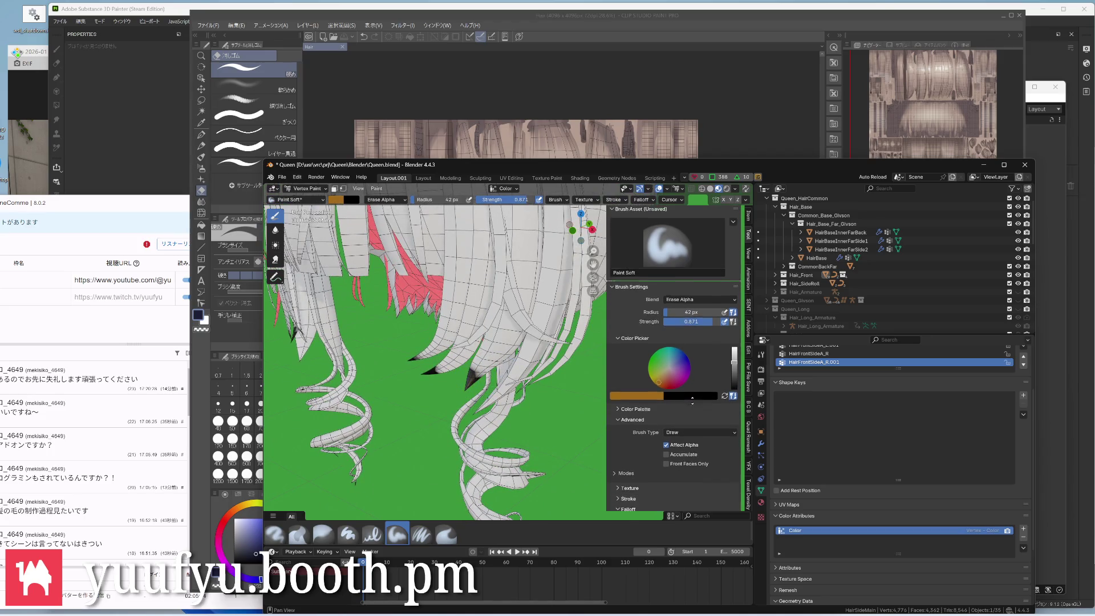
scroll(696, 343, down, 5)
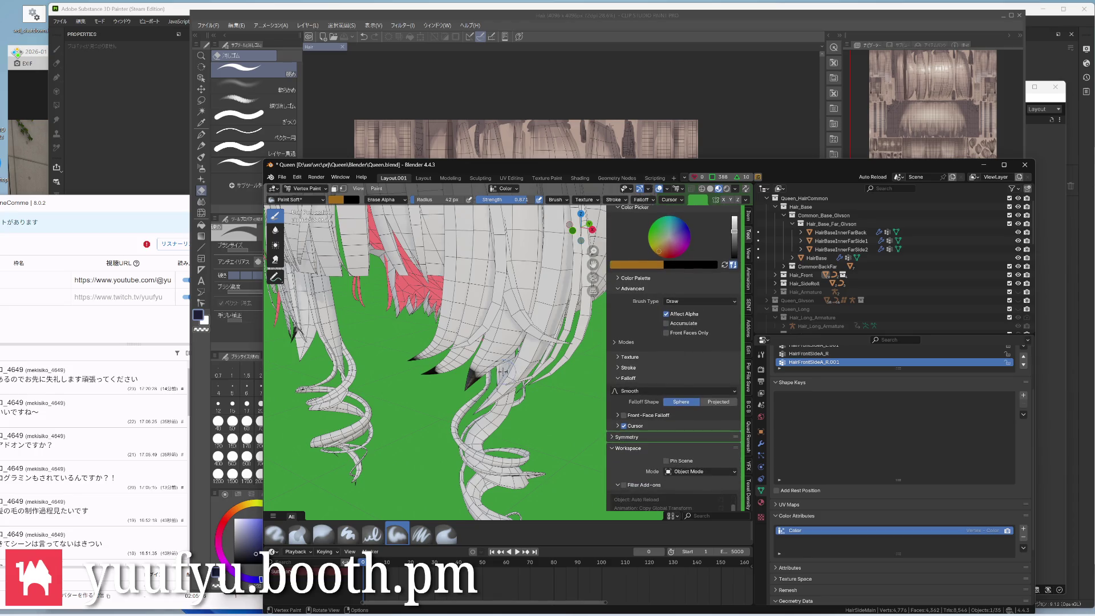
middle_drag(469, 389, 534, 392)
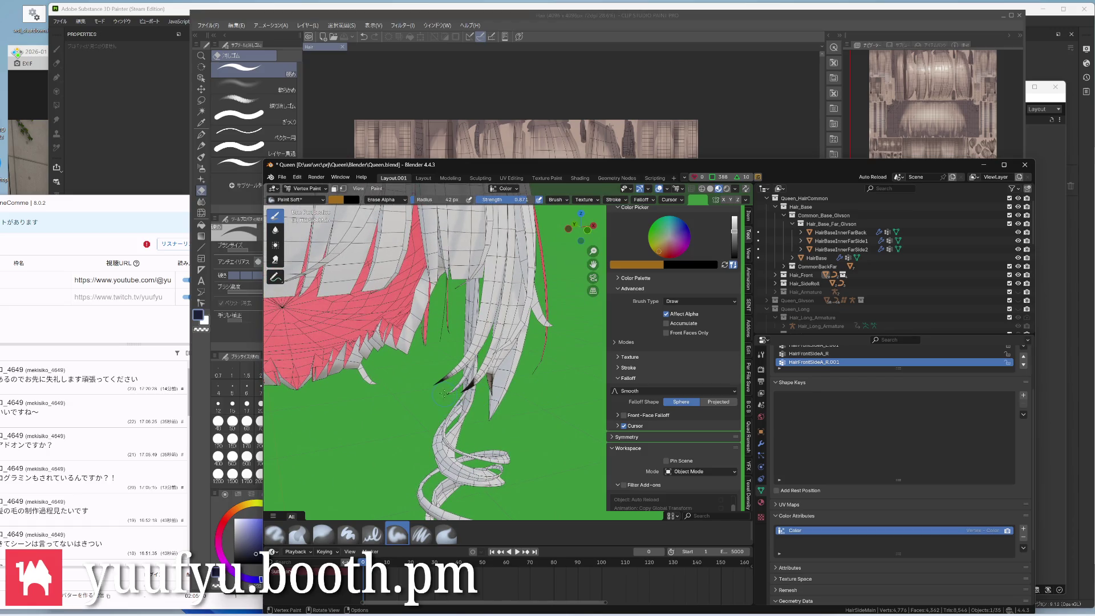
middle_drag(444, 397, 466, 420)
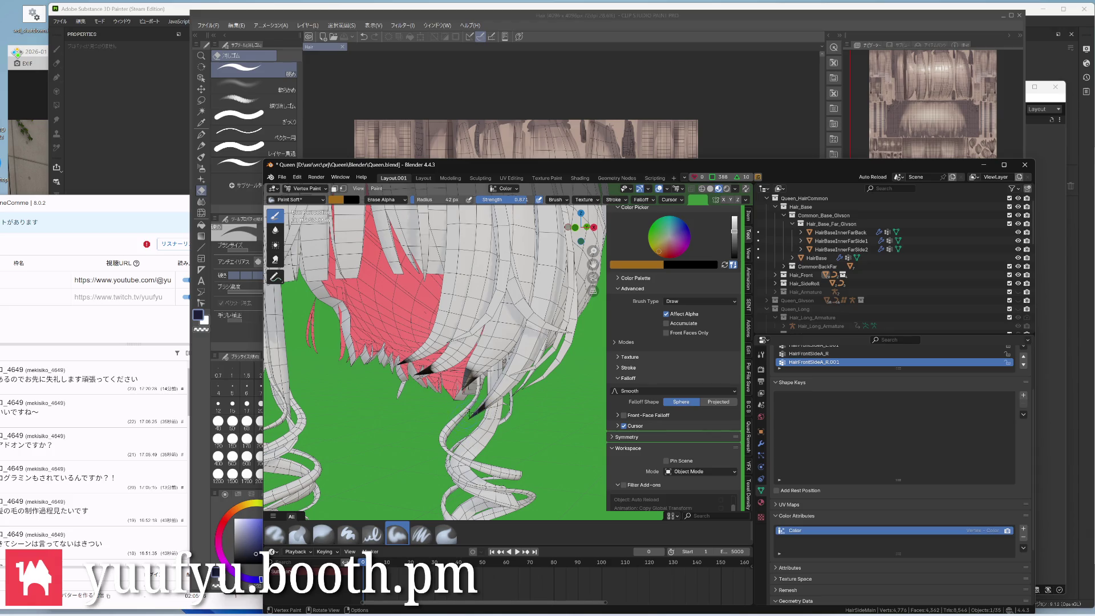
middle_drag(469, 415, 523, 416)
click(520, 413)
mouse_move(517, 415)
middle_down()
mouse_move(444, 368)
mouse_move(534, 391)
mouse_move(559, 321)
mouse_move(513, 335)
mouse_move(523, 370)
mouse_move(530, 351)
mouse_move(515, 368)
middle_up()
click(516, 376)
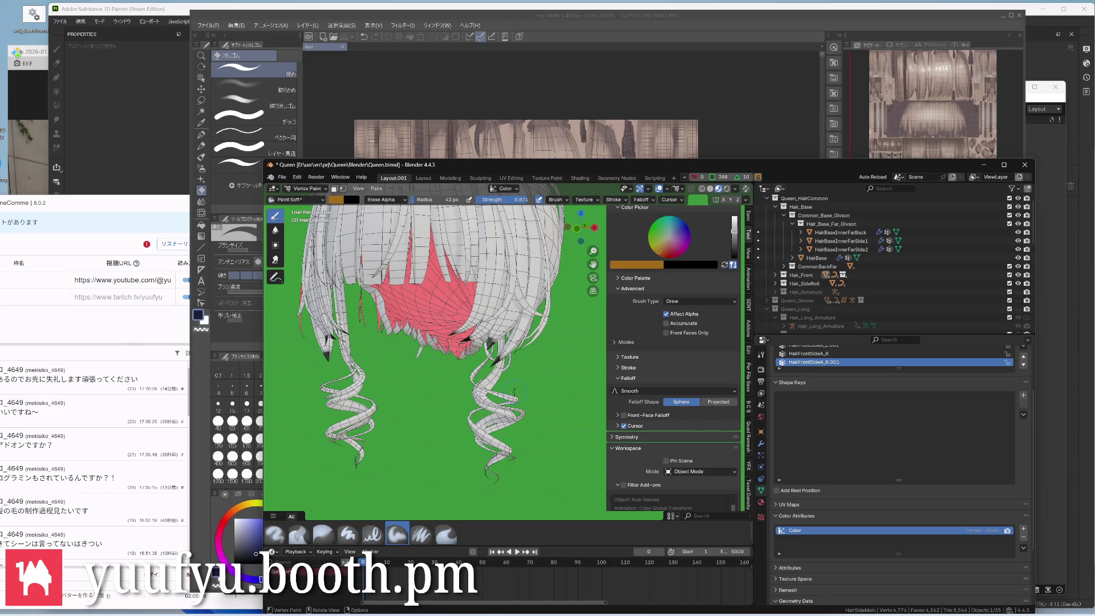
Return to Object Mode, save, and enter Vertex Paint on the FrontSideRoll_3 curl
key(ctrl+Tab)
click(441, 393)
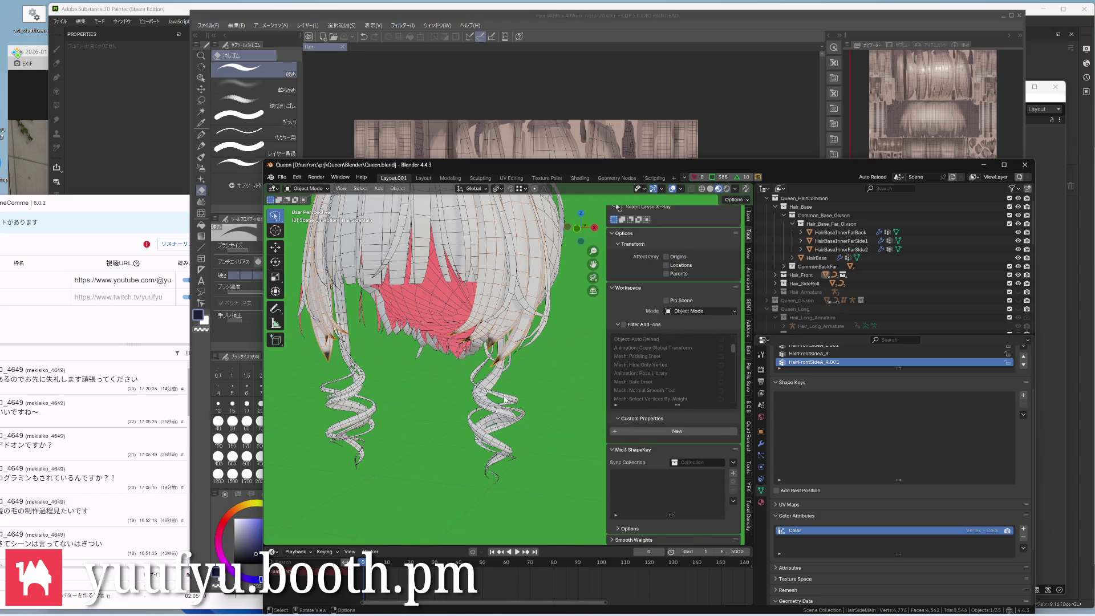
scroll(509, 394, up, 3)
key(ctrl+s)
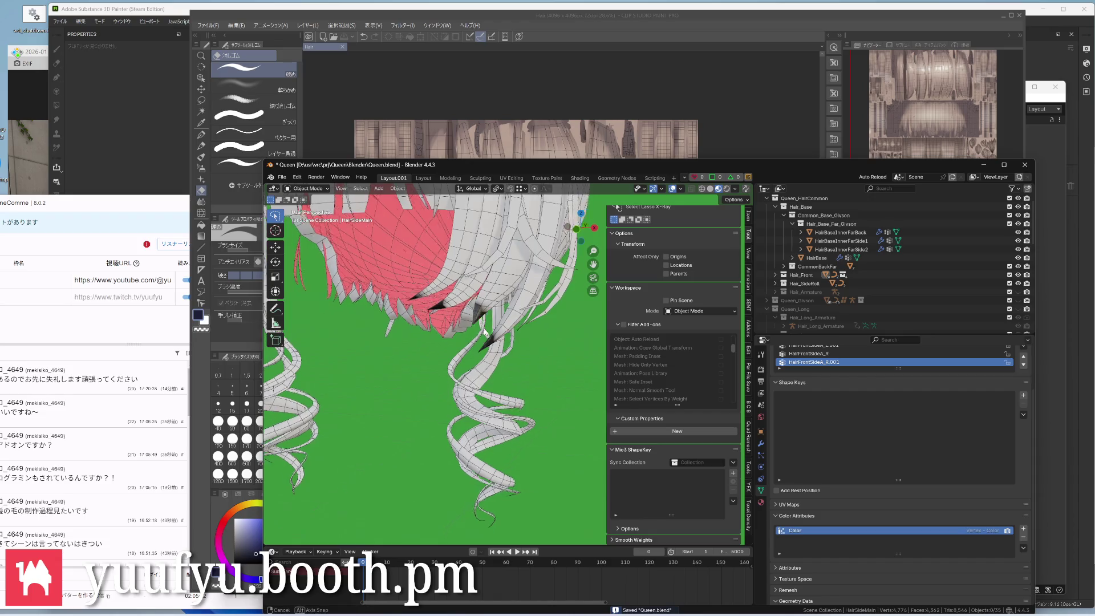
click(501, 377)
middle_drag(501, 376, 506, 384)
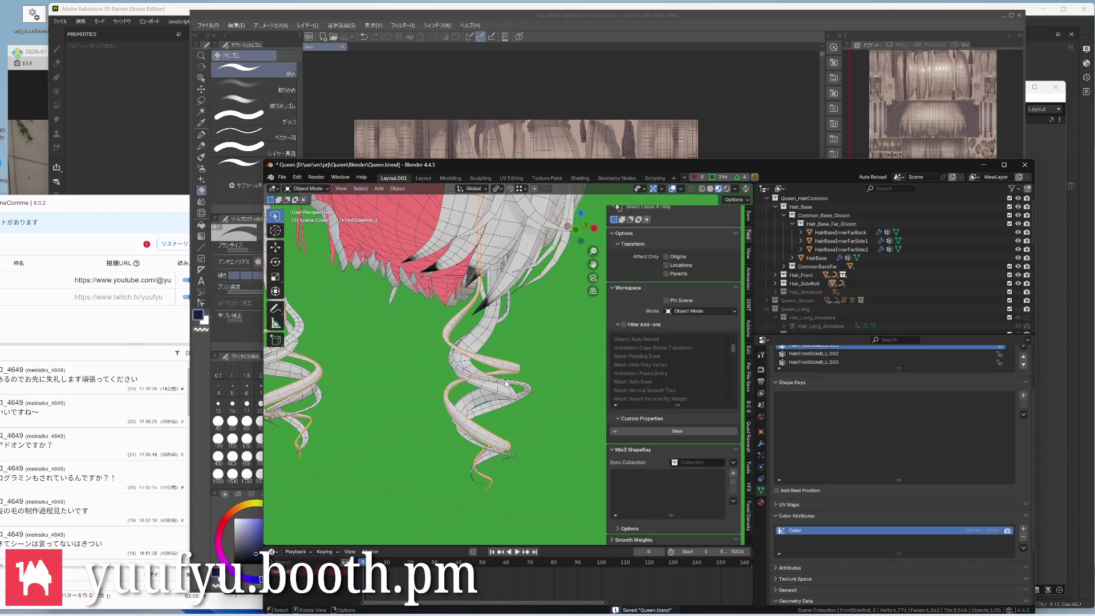
key(ctrl+Tab)
click(504, 406)
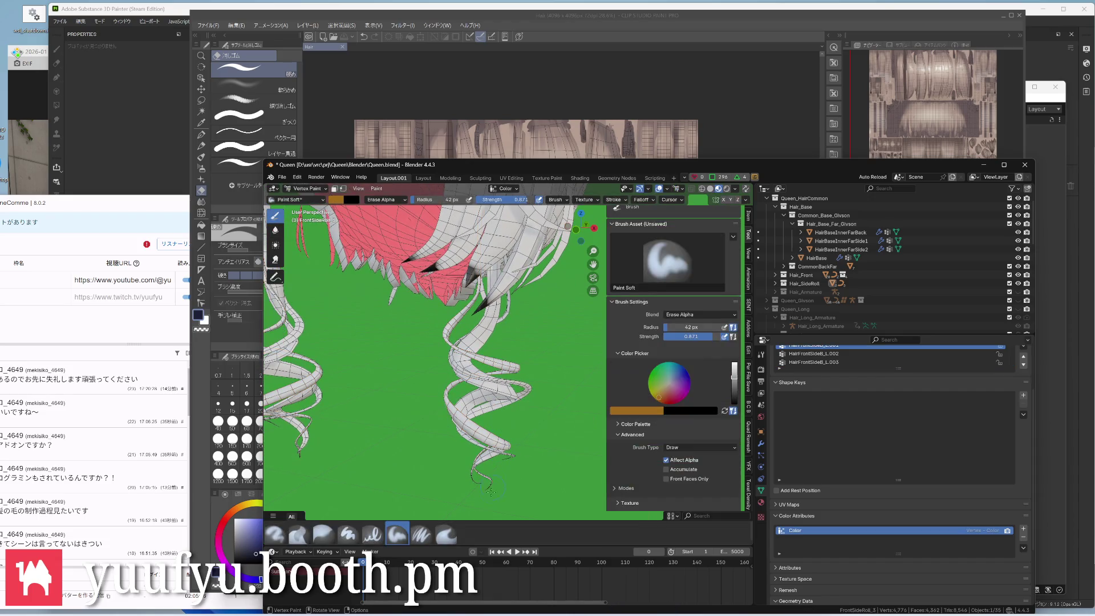
scroll(488, 428, up, 4)
shift+middle_drag(487, 428, 495, 419)
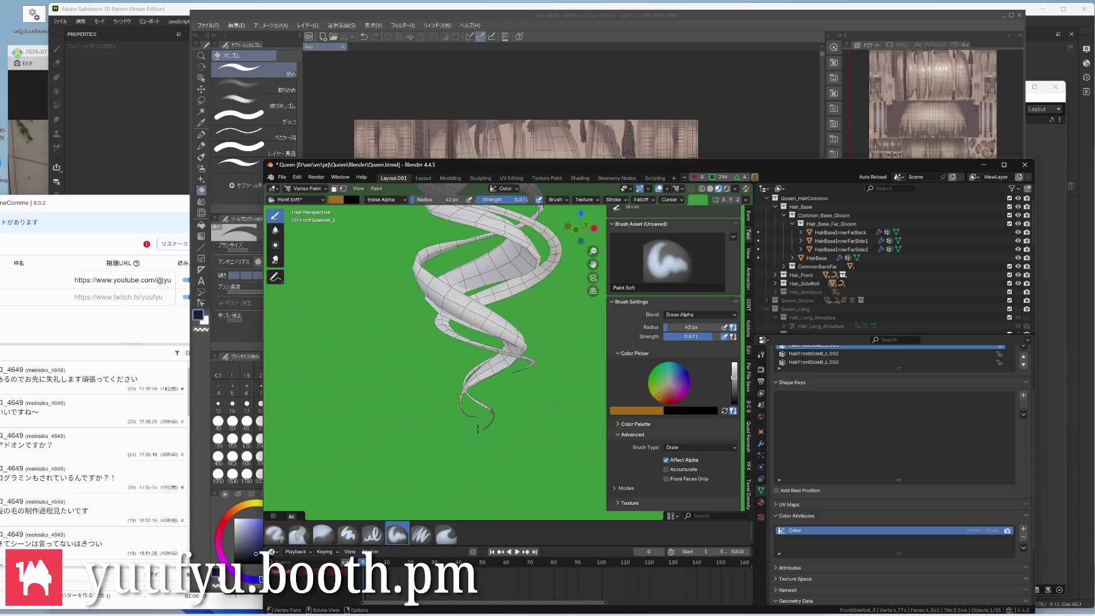
middle_drag(495, 451, 483, 449)
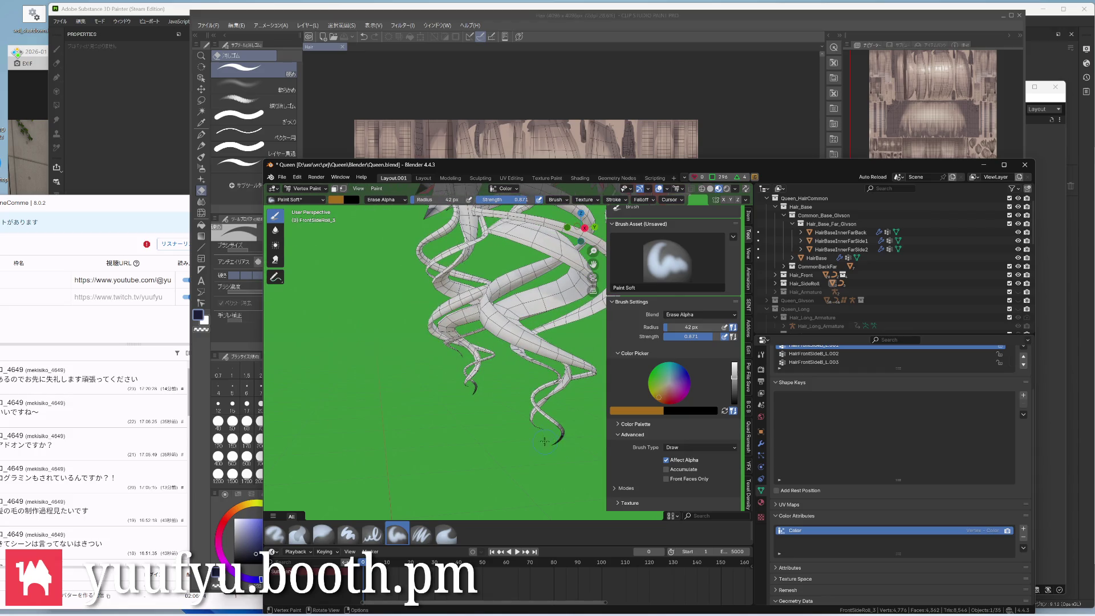
mouse_move(553, 444)
middle_down()
mouse_move(597, 445)
mouse_move(509, 454)
mouse_move(522, 427)
middle_up()
Switch to FrontSideRoll_1_Mesh in Vertex Paint and darken the tip of its curl
key(ctrl+Tab)
click(521, 385)
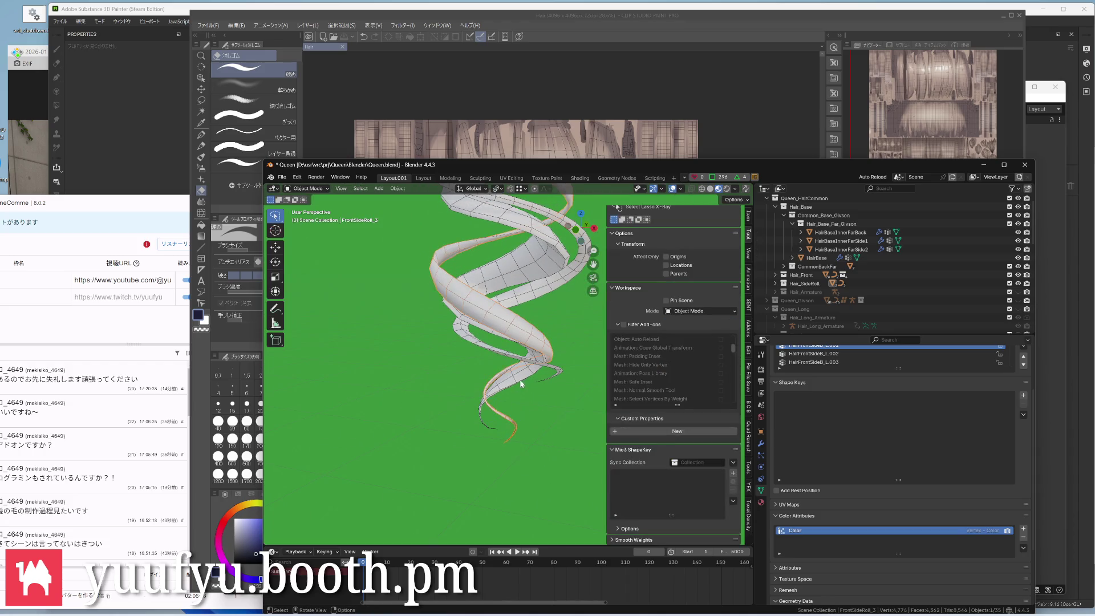
scroll(519, 419, up, 1)
key(ctrl+Tab)
click(507, 421)
mouse_move(507, 421)
middle_down()
mouse_move(487, 417)
mouse_move(628, 400)
middle_up()
middle_drag(547, 403, 539, 398)
drag(537, 409, 535, 385)
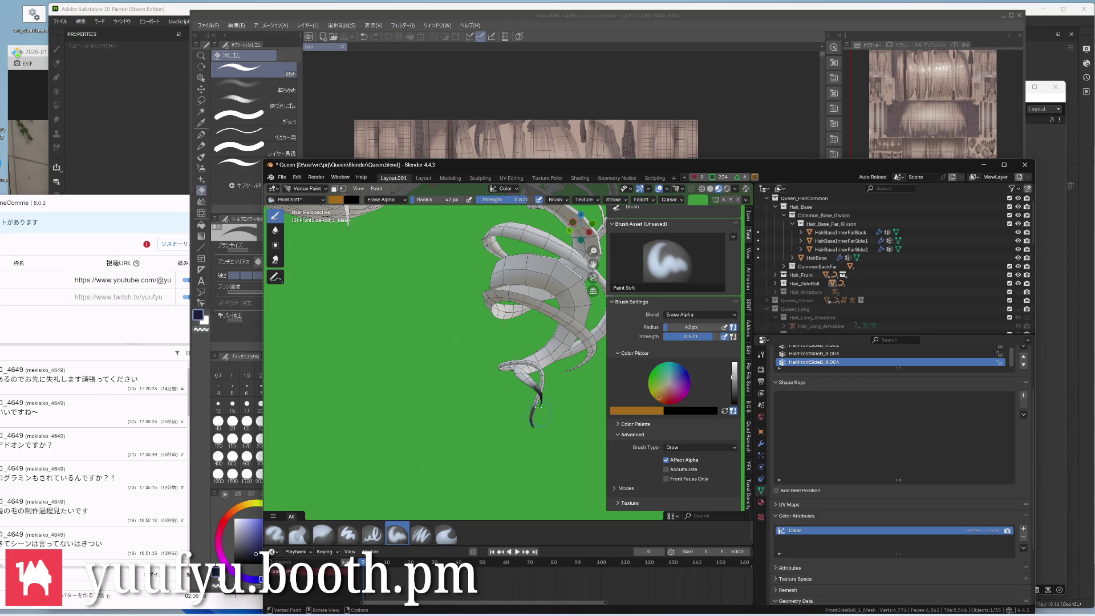
middle_drag(544, 408, 513, 402)
Switch to FrontSideRoll_2 in Vertex Paint and work around the end of its curl
key(ctrl+Tab)
click(519, 411)
click(547, 351)
key(ctrl+Tab)
click(564, 319)
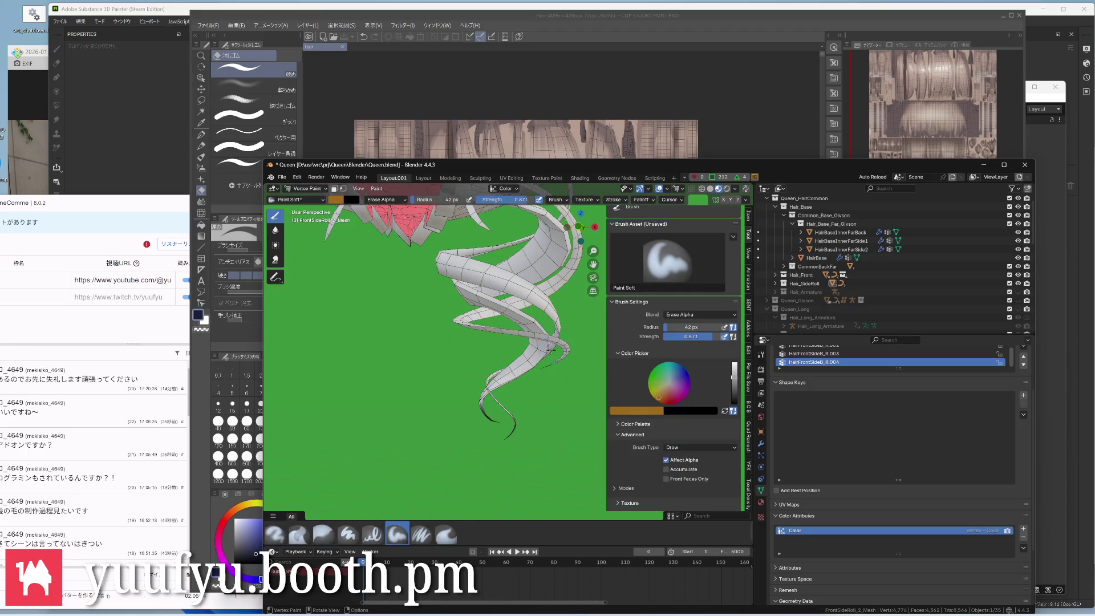
middle_drag(513, 282, 479, 342)
mouse_move(480, 385)
middle_down()
mouse_move(467, 411)
mouse_move(496, 389)
mouse_move(493, 400)
middle_up()
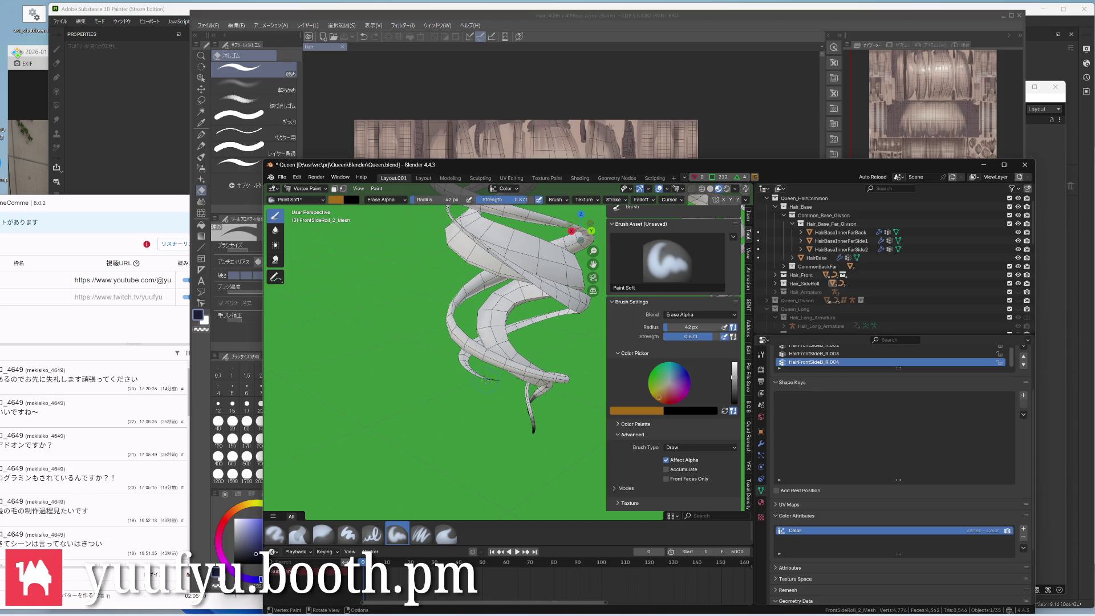
scroll(506, 386, down, 4)
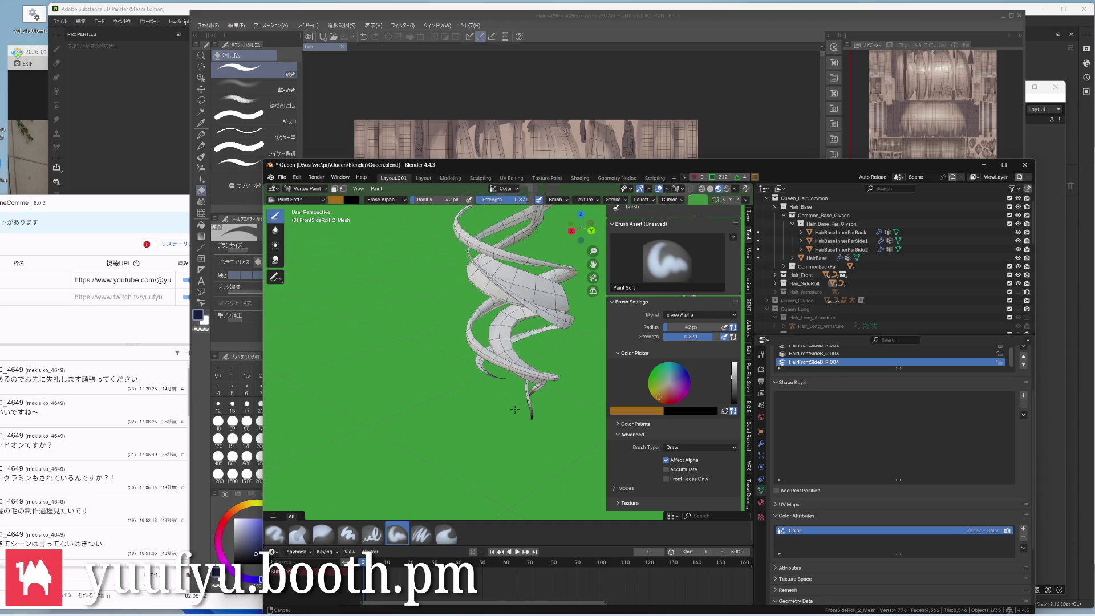
mouse_move(506, 386)
middle_down()
mouse_move(527, 374)
mouse_move(465, 299)
middle_up()
scroll(478, 309, up, 3)
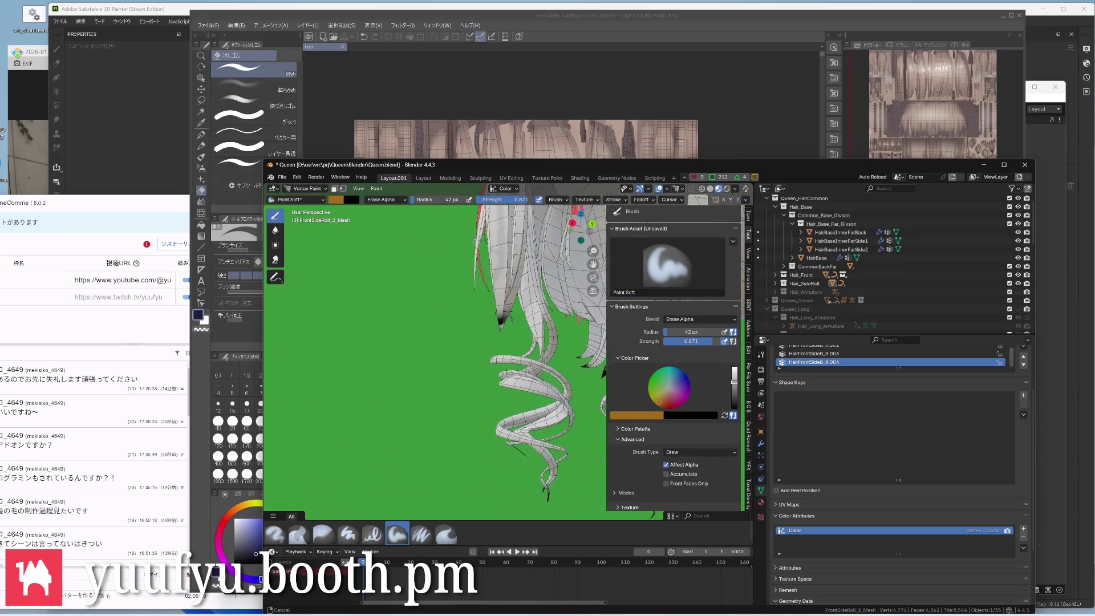
scroll(496, 313, up, 2)
Switch to HairSideMain in Vertex Paint and darken the tip of a pointed hair spike
key(ctrl+Tab)
click(438, 312)
click(504, 283)
key(ctrl+Tab)
click(503, 256)
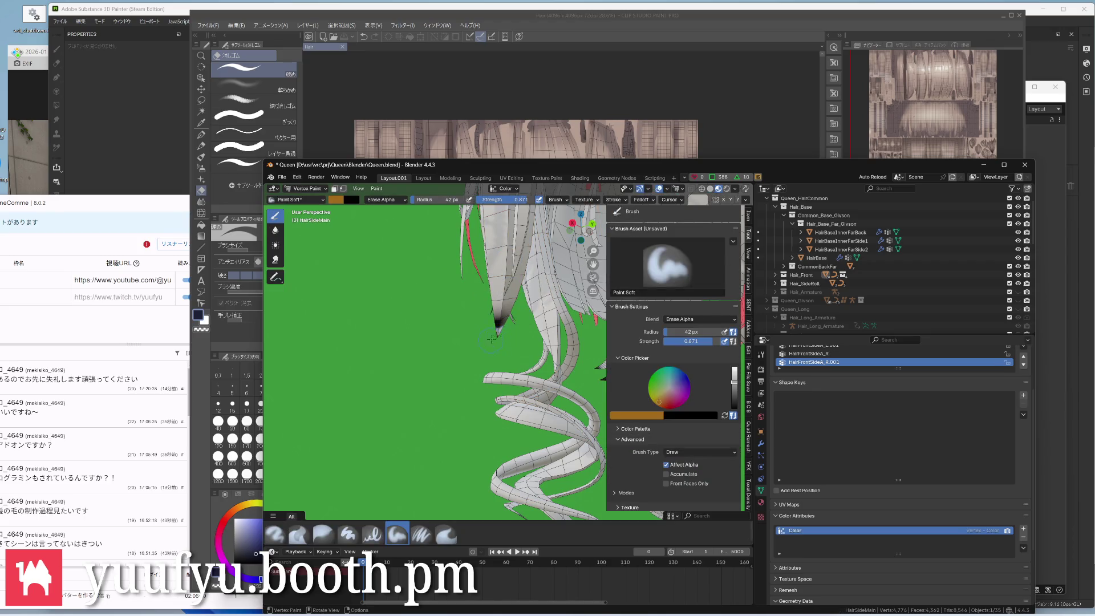
mouse_move(494, 341)
middle_down()
mouse_move(513, 325)
mouse_move(487, 338)
middle_up()
scroll(496, 296, down, 3)
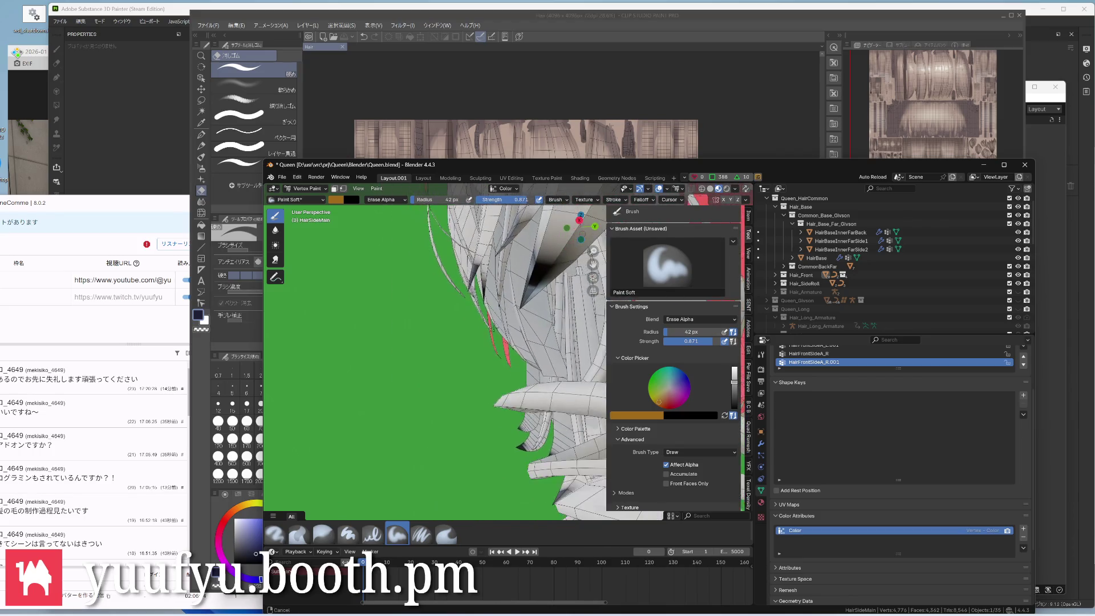
mouse_move(528, 293)
middle_down()
mouse_move(539, 314)
mouse_move(469, 220)
mouse_move(593, 368)
middle_up()
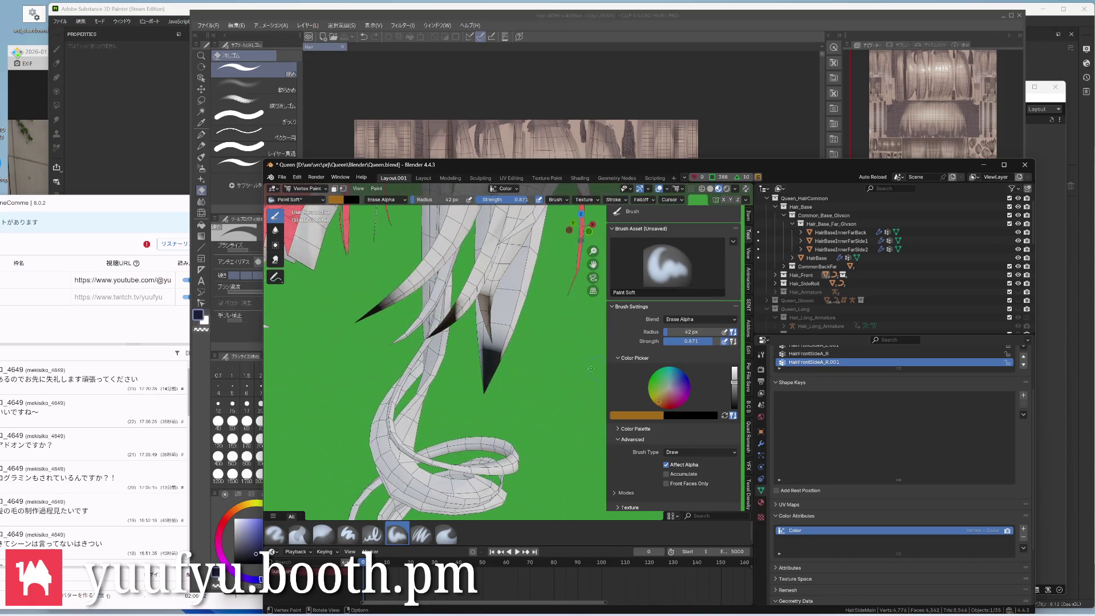
middle_drag(474, 389, 503, 372)
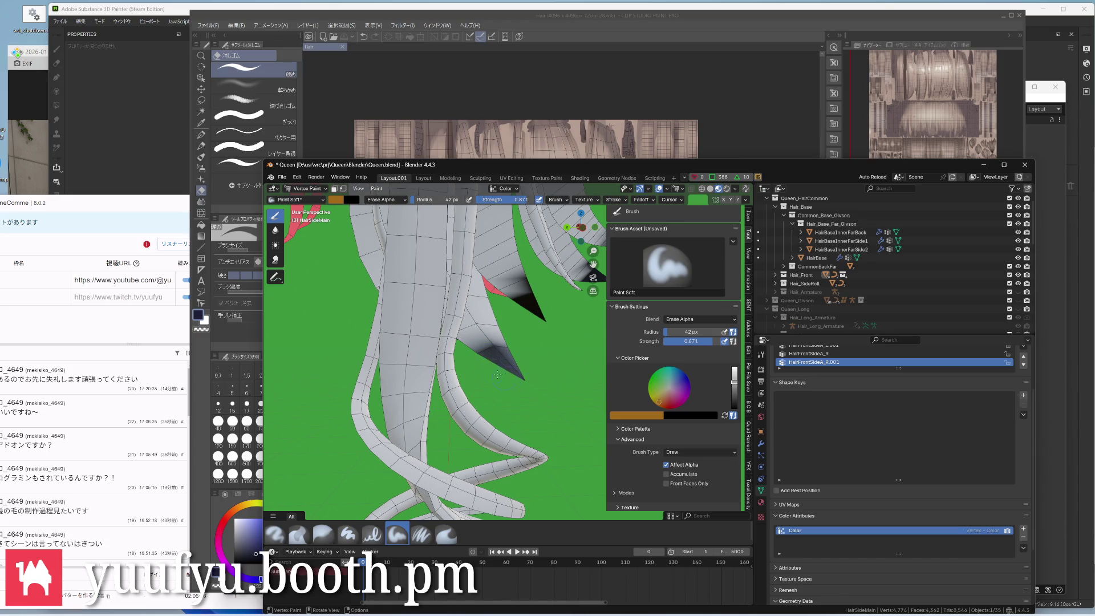
middle_drag(528, 379, 336, 392)
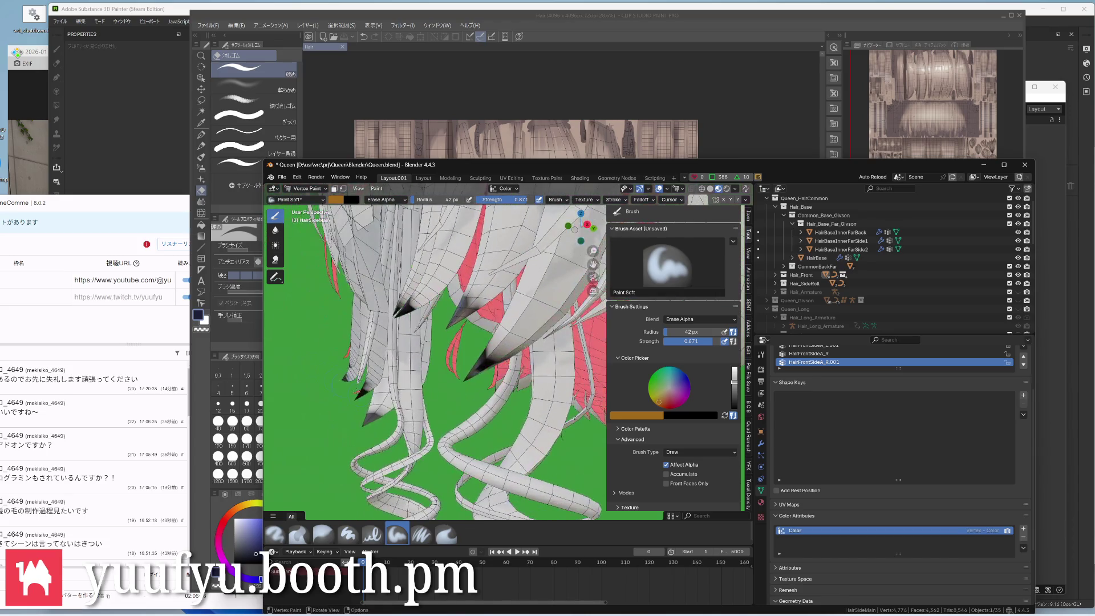
mouse_move(457, 395)
middle_down()
mouse_move(479, 389)
mouse_move(496, 359)
middle_up()
drag(510, 339, 469, 359)
Orbit around the painted spikes and curls and bring up the viewport shading options
mouse_move(473, 364)
middle_down()
mouse_move(445, 325)
mouse_move(590, 283)
middle_up()
scroll(444, 325, up, 3)
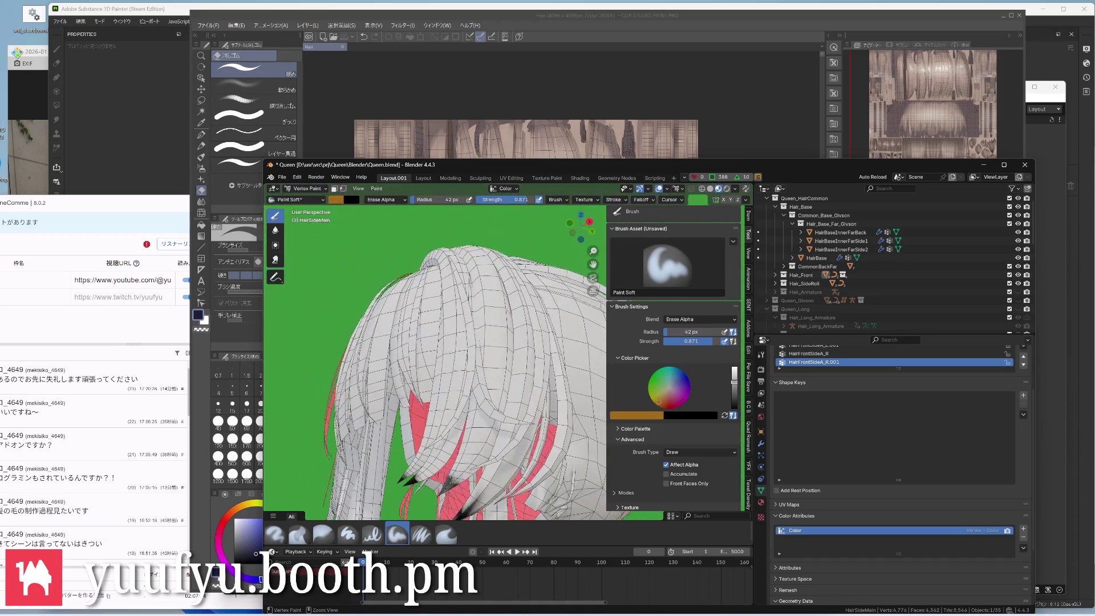
middle_drag(513, 342, 479, 299)
scroll(446, 342, up, 3)
middle_drag(445, 342, 432, 385)
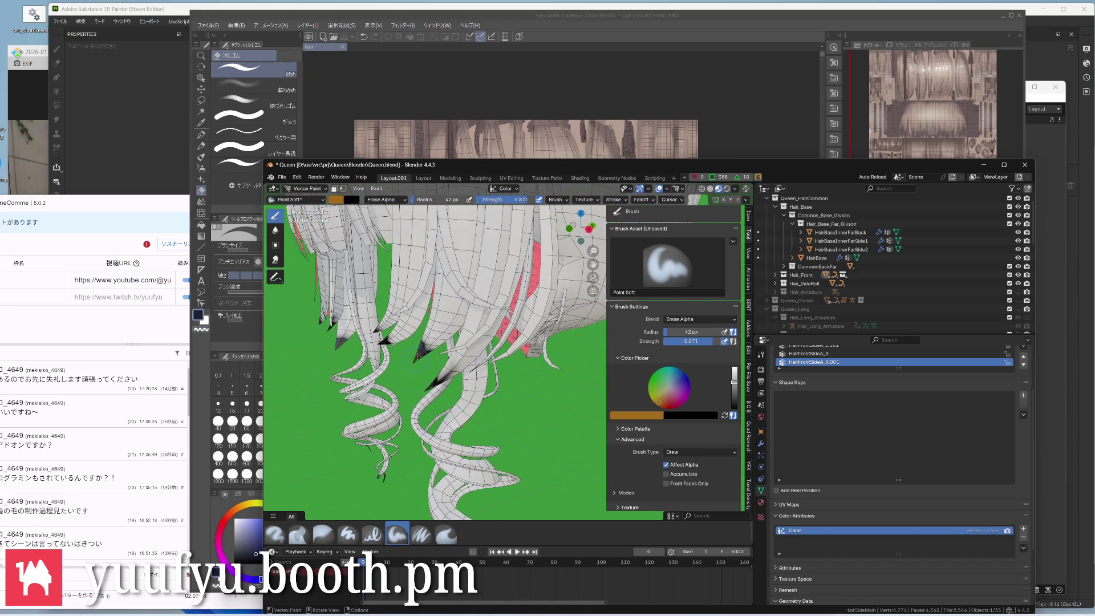
mouse_move(513, 359)
middle_down()
mouse_move(479, 325)
mouse_move(530, 342)
middle_up()
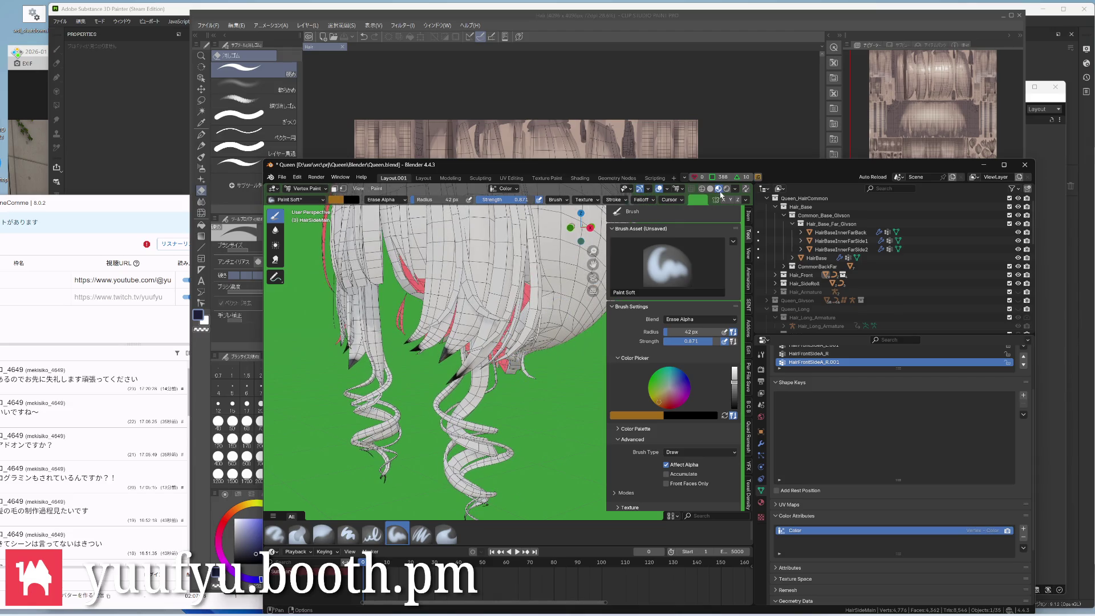
scroll(445, 342, up, 3)
middle_drag(444, 342, 410, 325)
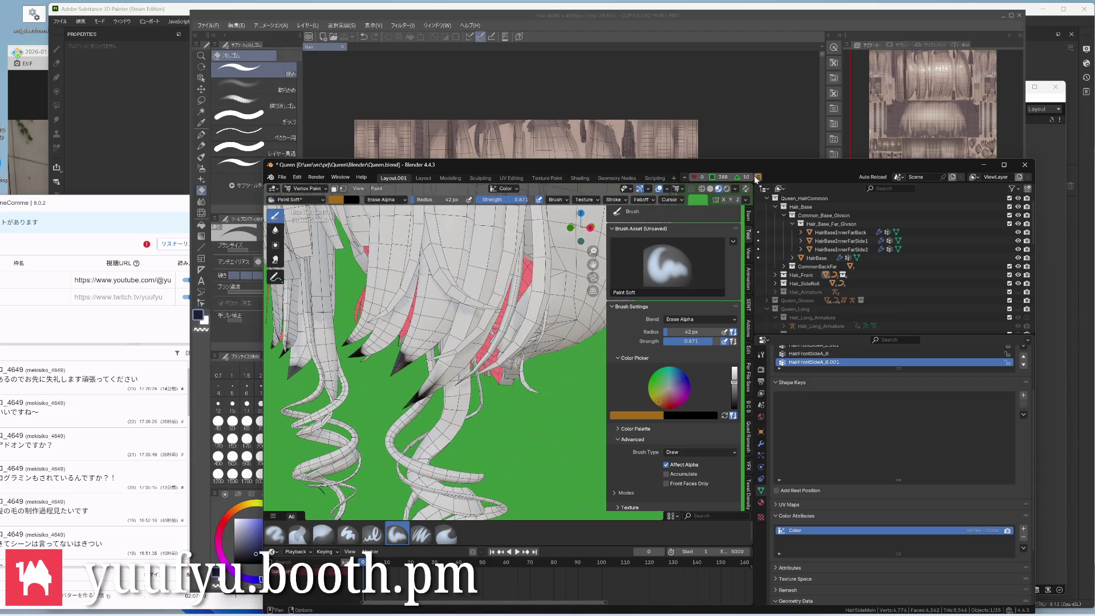
click(738, 190)
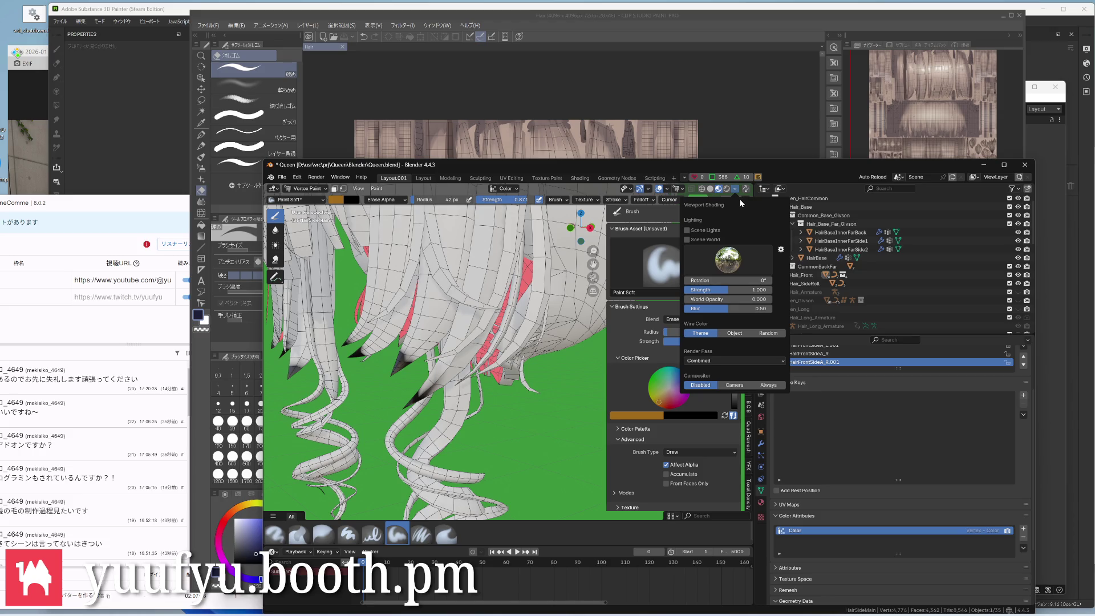
Re-enter Vertex Paint on the front hair and darken the tip of one strand
middle_drag(530, 421, 476, 372)
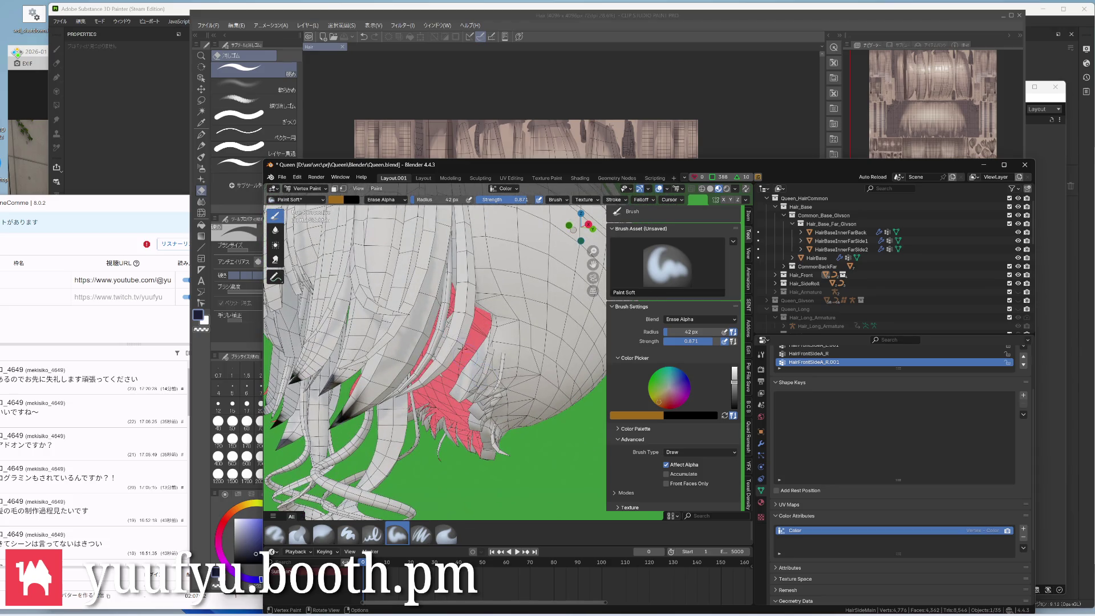
key(ctrl+Tab)
click(386, 343)
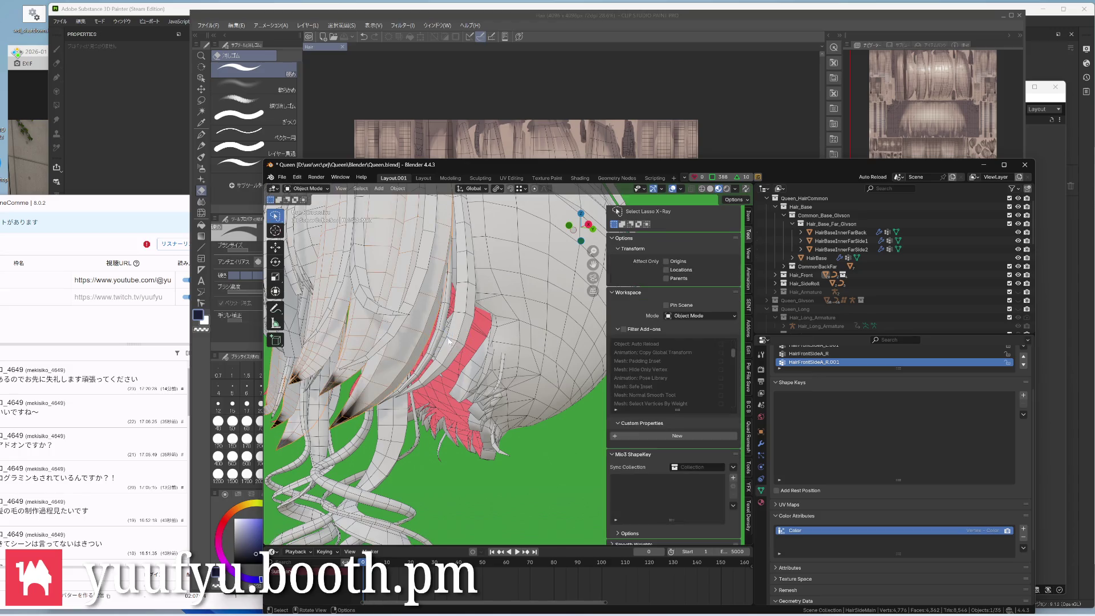
key(ctrl+Tab)
click(451, 298)
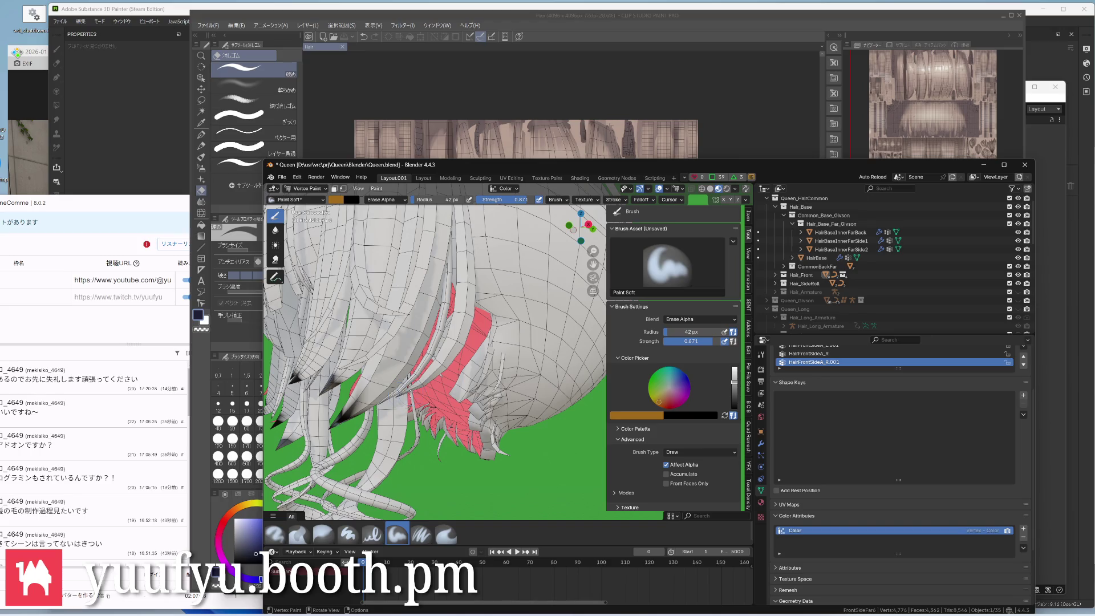
middle_drag(444, 367, 402, 395)
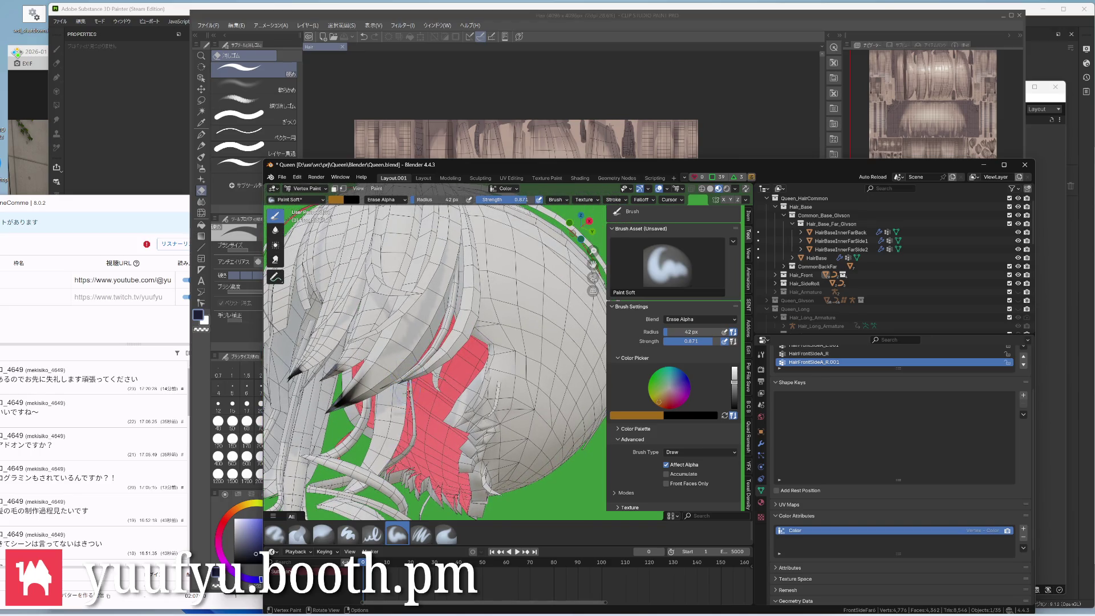
drag(415, 366, 421, 376)
scroll(419, 383, up, 3)
Back in Object Mode, select a different hair object and inspect it in Vertex Paint
key(ctrl+Tab)
click(346, 400)
middle_drag(419, 361, 472, 280)
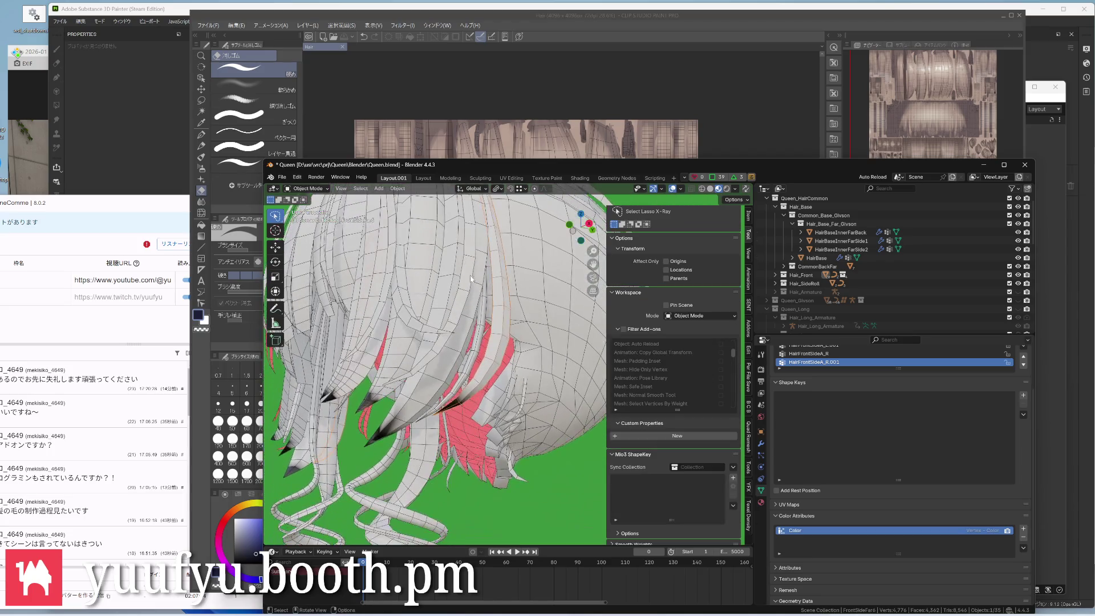
click(470, 368)
key(ctrl+Tab)
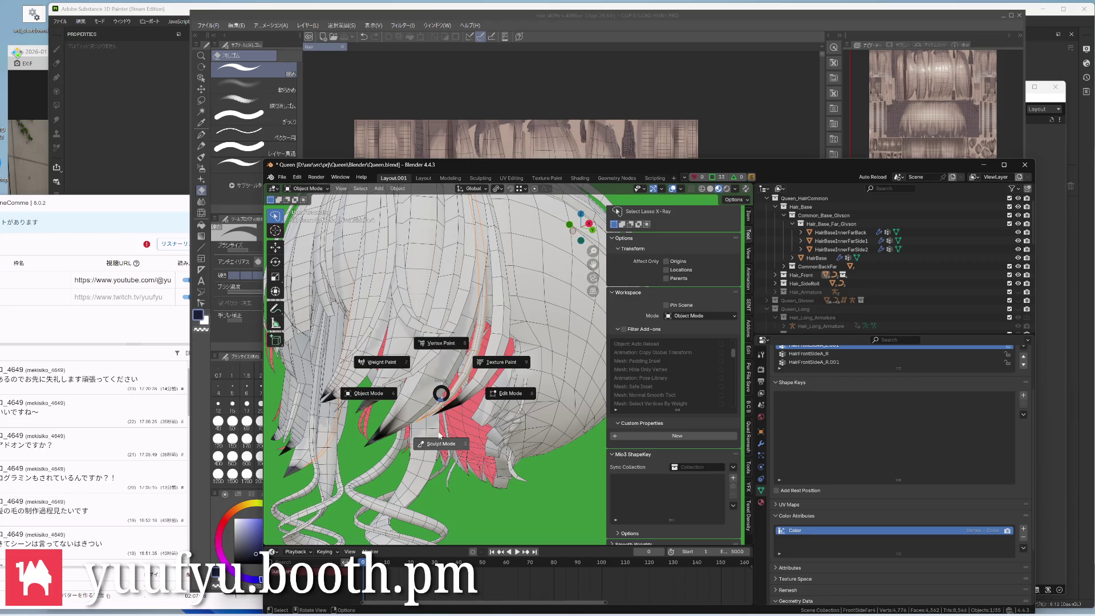
click(441, 344)
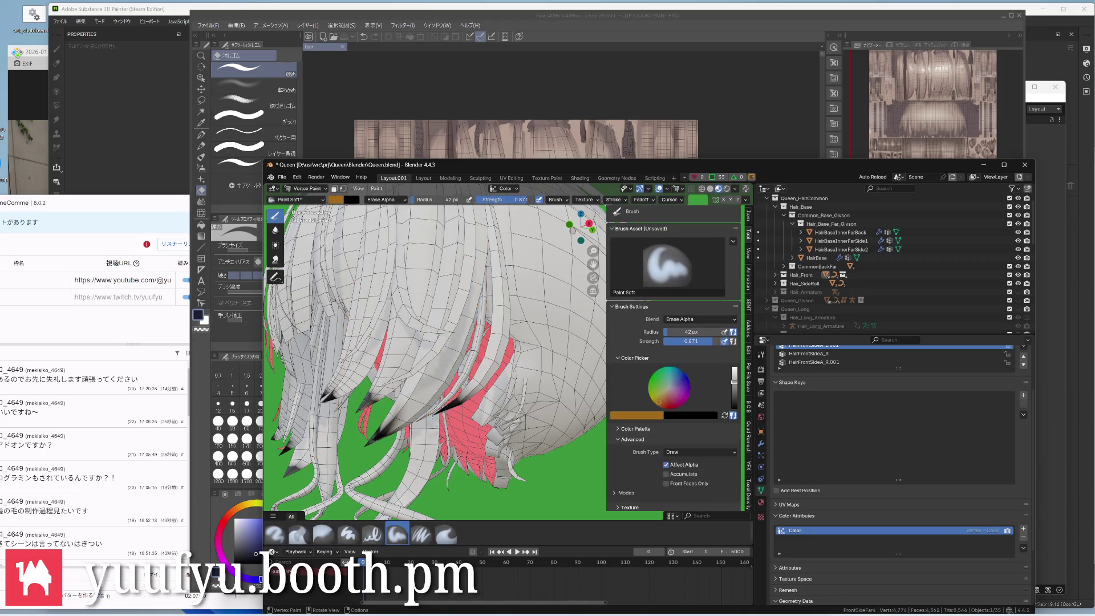
middle_drag(430, 418, 487, 434)
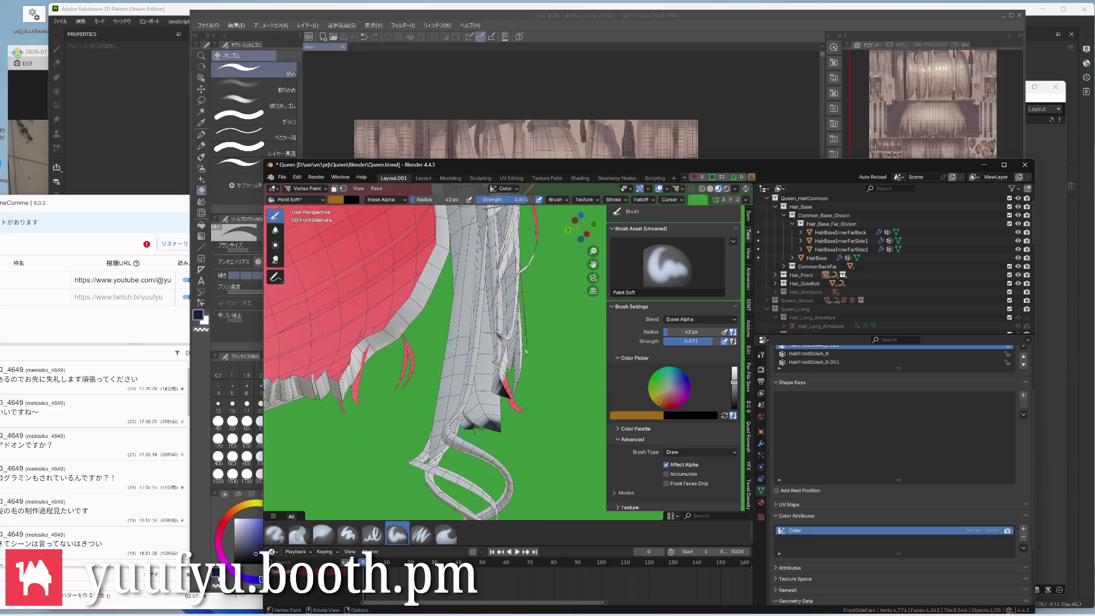
middle_drag(483, 441, 501, 276)
Toggle the mode again and orbit around the strands to check the painted tips
key(ctrl+Tab)
click(446, 405)
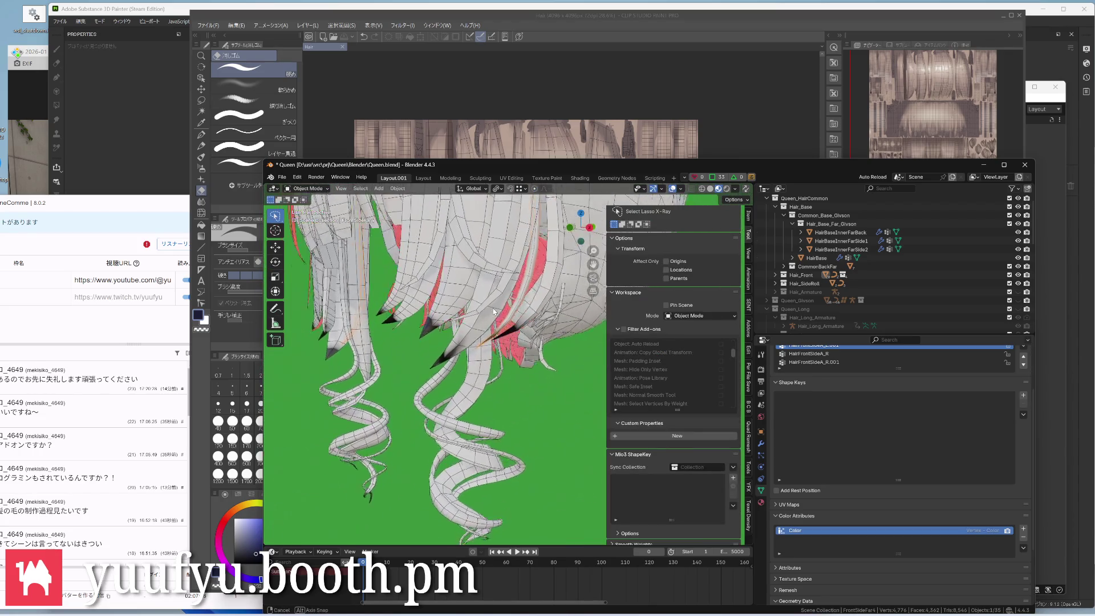
key(ctrl+Tab)
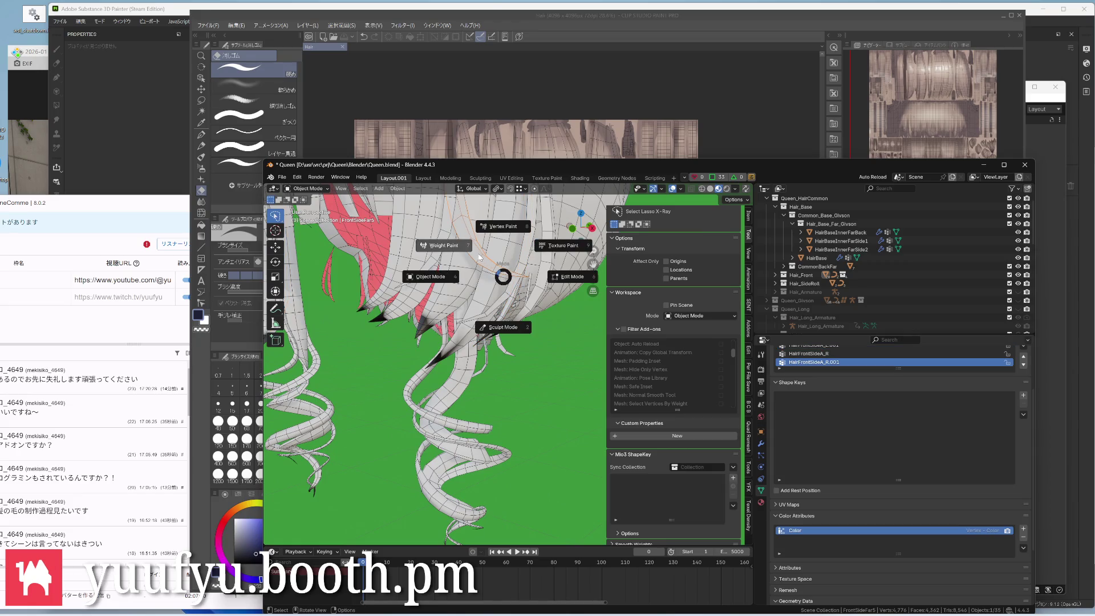
click(505, 229)
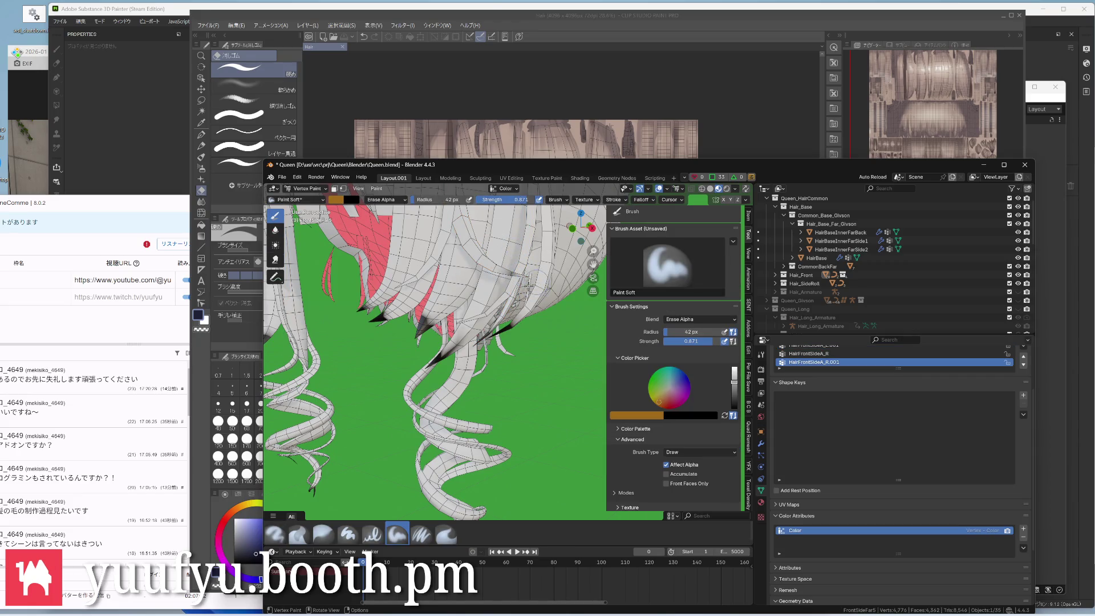
middle_drag(526, 277, 538, 316)
scroll(542, 330, up, 2)
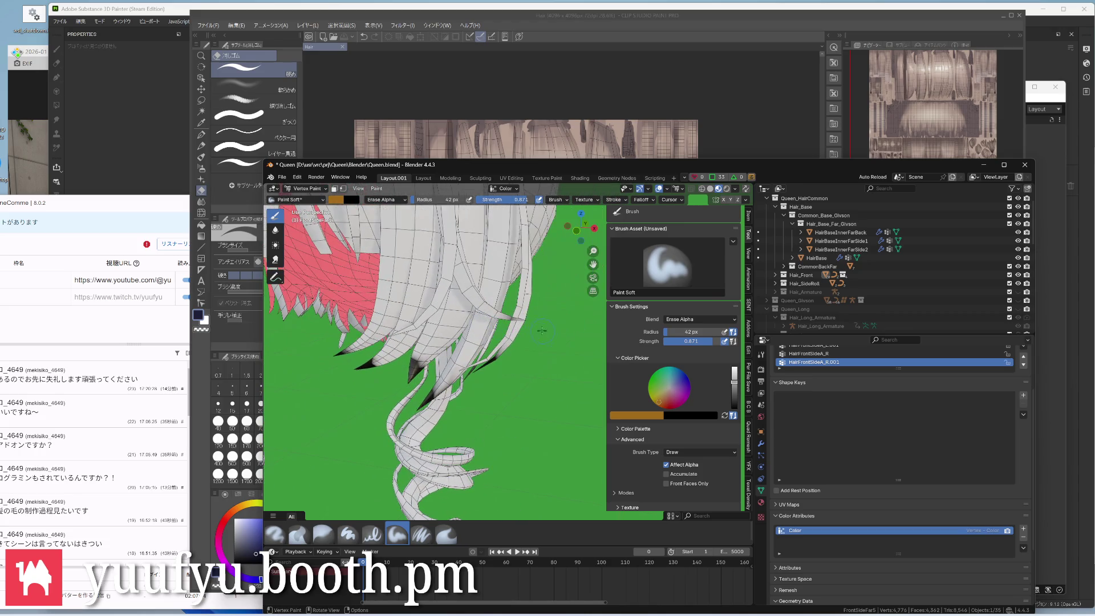
middle_drag(531, 304, 417, 359)
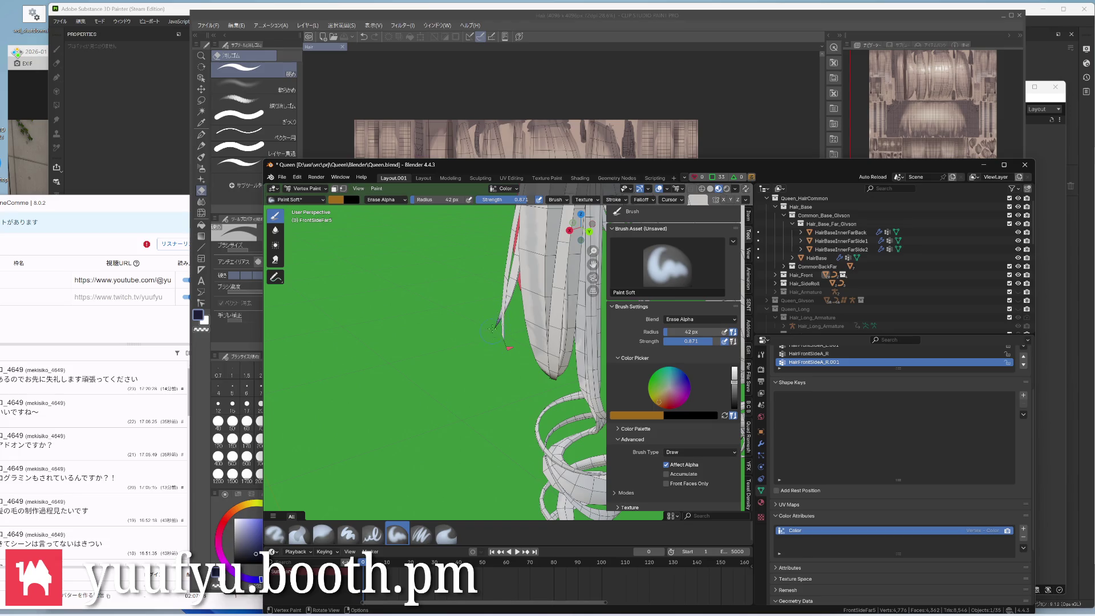
middle_drag(492, 329, 478, 337)
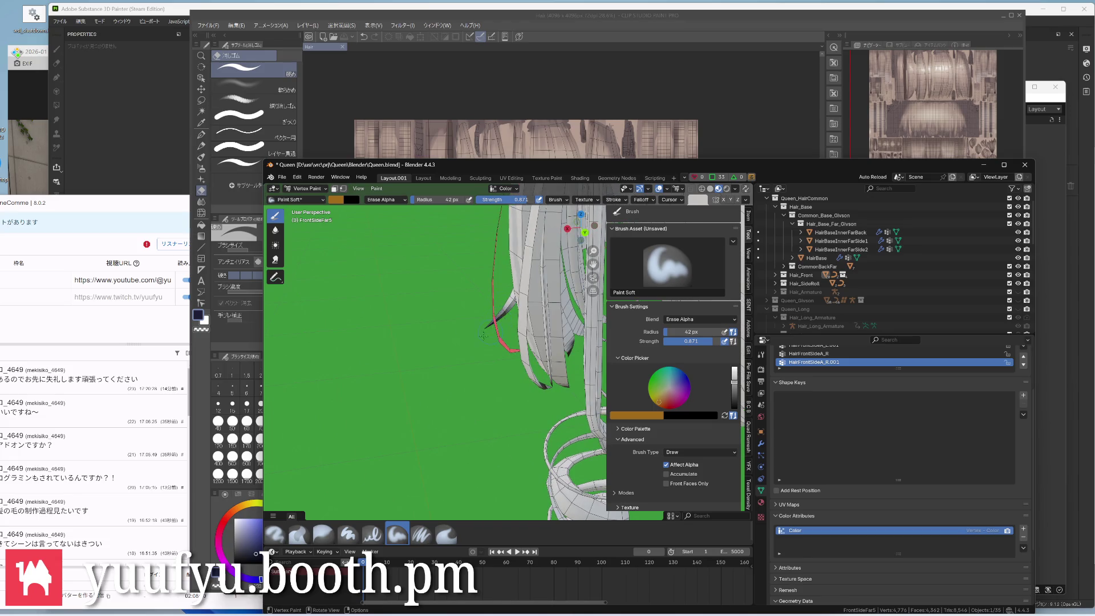
middle_drag(489, 315, 479, 342)
Return to Object Mode and select another hair strand to paint next
key(ctrl+Tab)
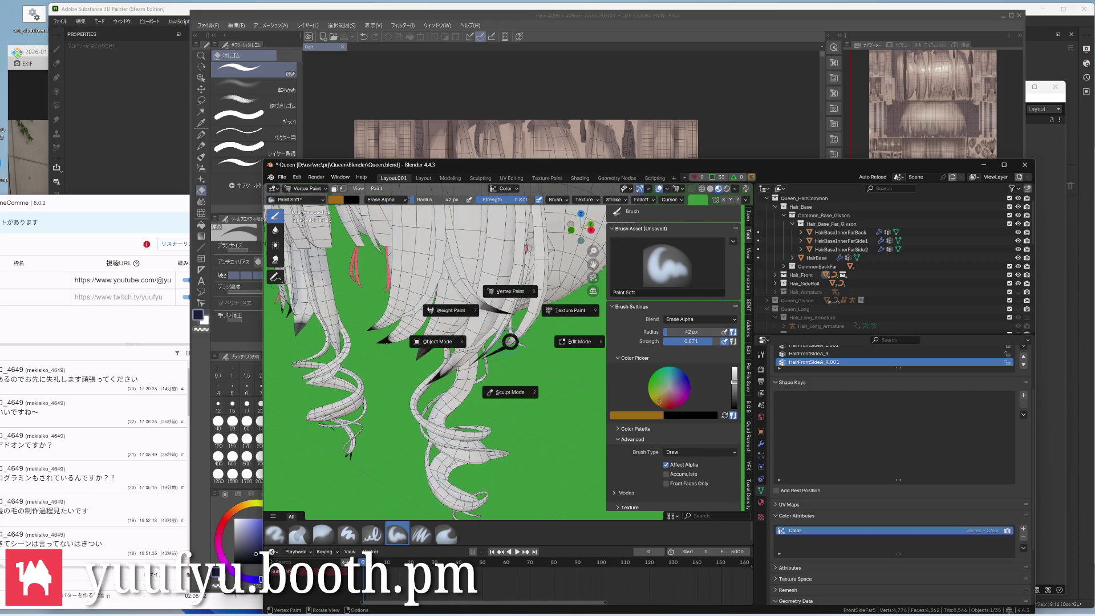
click(446, 342)
click(493, 353)
mouse_move(493, 353)
middle_down()
mouse_move(534, 349)
mouse_move(513, 325)
mouse_move(525, 304)
mouse_move(494, 304)
middle_up()
click(488, 315)
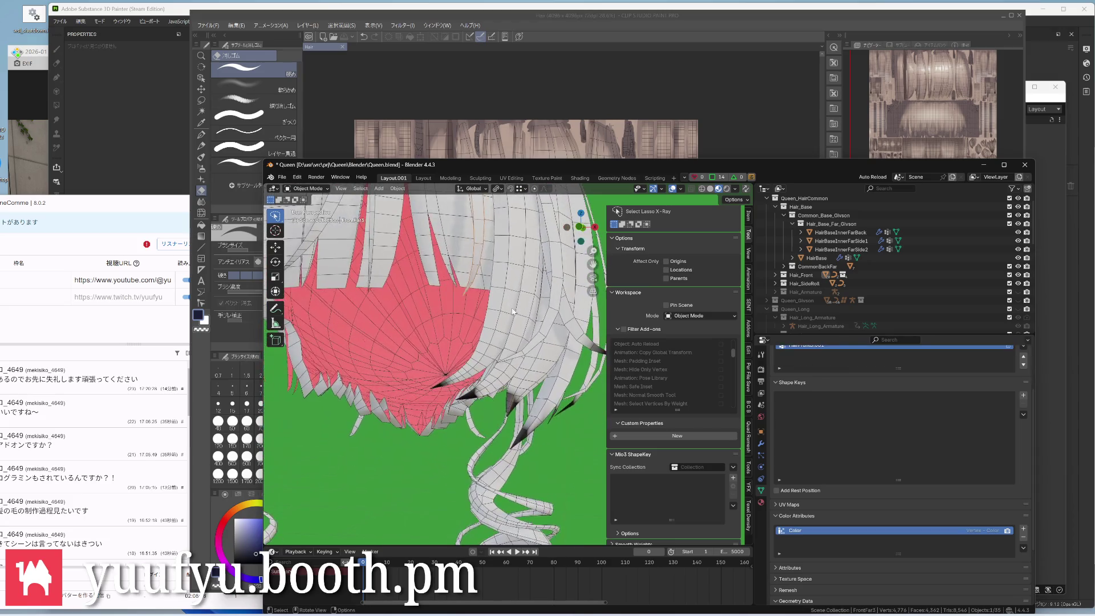
scroll(493, 303, up, 3)
Select the inner back hair strand and view its curls from below in Vertex Paint
mouse_move(494, 325)
middle_down()
mouse_move(470, 390)
mouse_move(475, 262)
middle_up()
click(469, 390)
key(ctrl+Tab)
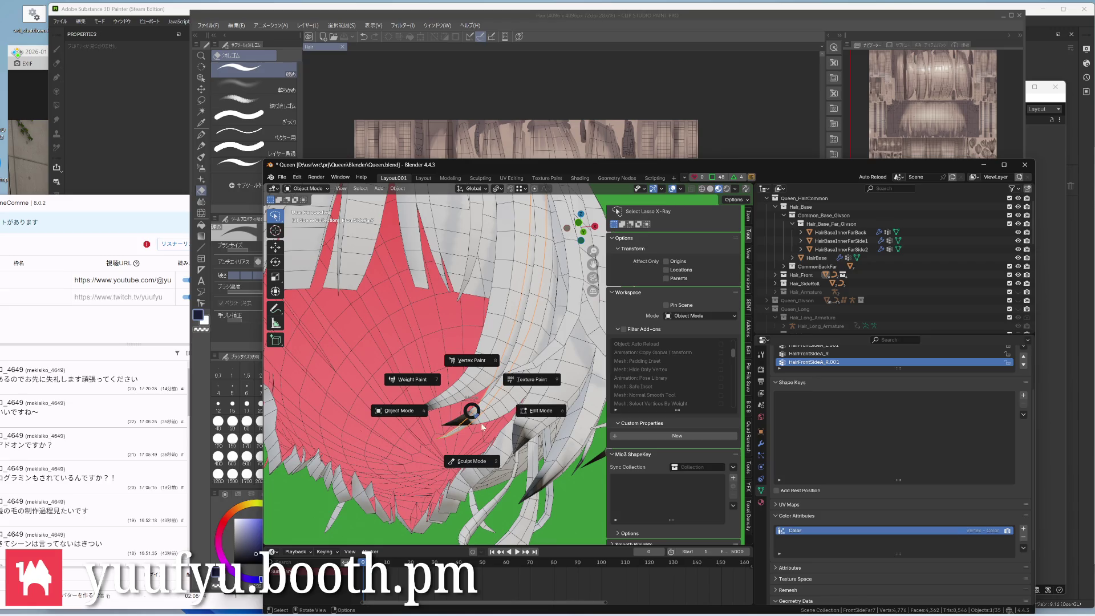
click(471, 359)
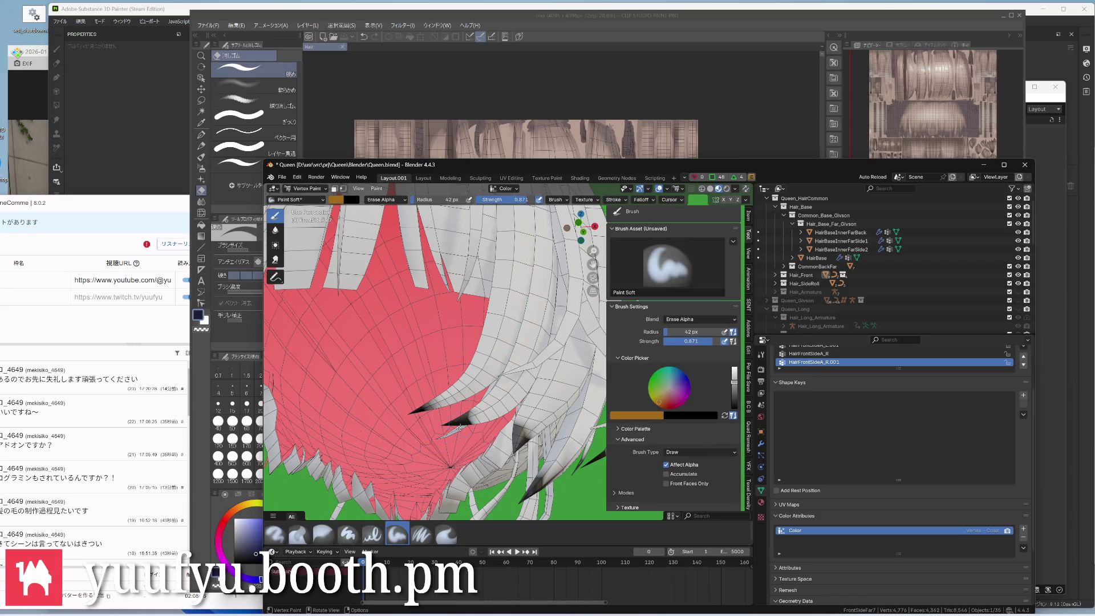
mouse_move(475, 263)
middle_down()
mouse_move(445, 342)
mouse_move(479, 385)
mouse_move(513, 368)
mouse_move(467, 389)
mouse_move(495, 401)
middle_up()
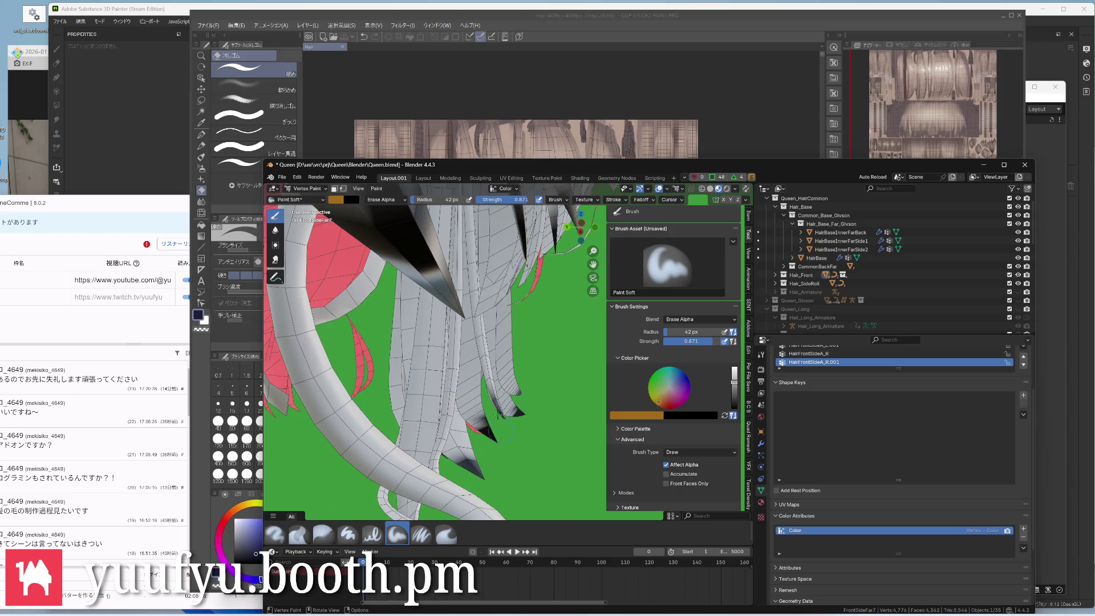
scroll(497, 428, up, 4)
scroll(498, 427, up, 3)
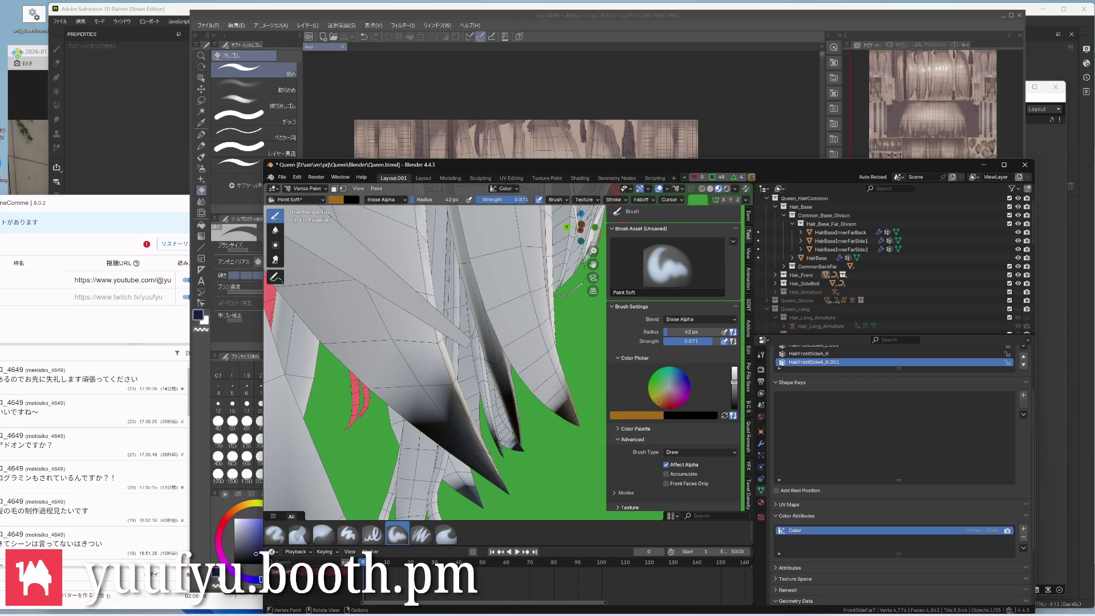
scroll(498, 428, down, 4)
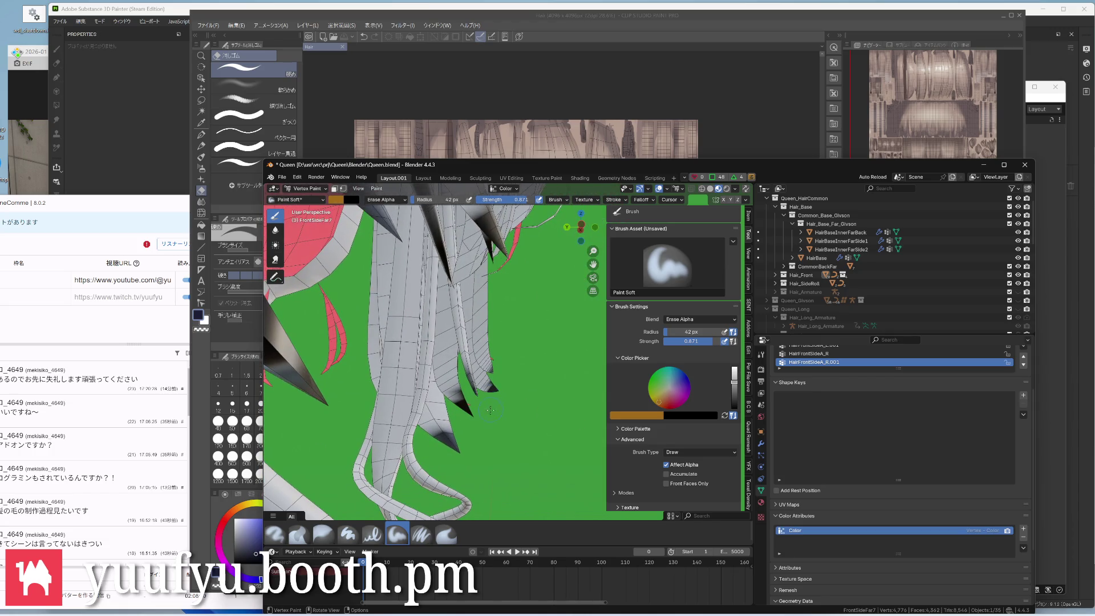
middle_drag(480, 394, 391, 432)
mouse_move(428, 385)
middle_down()
mouse_move(410, 343)
mouse_move(412, 291)
middle_up()
scroll(411, 342, down, 3)
scroll(411, 342, down, 3)
middle_drag(410, 359, 402, 326)
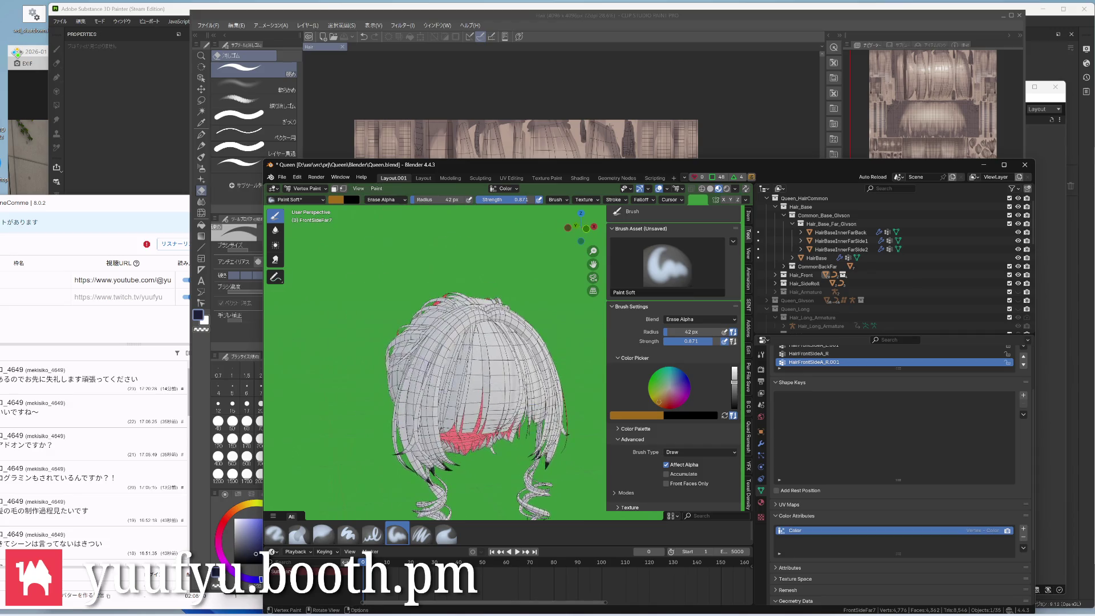
scroll(408, 316, up, 3)
scroll(408, 317, up, 3)
Re-enter Vertex Paint and enlarge the brush radius to 78 px
key(ctrl+Tab)
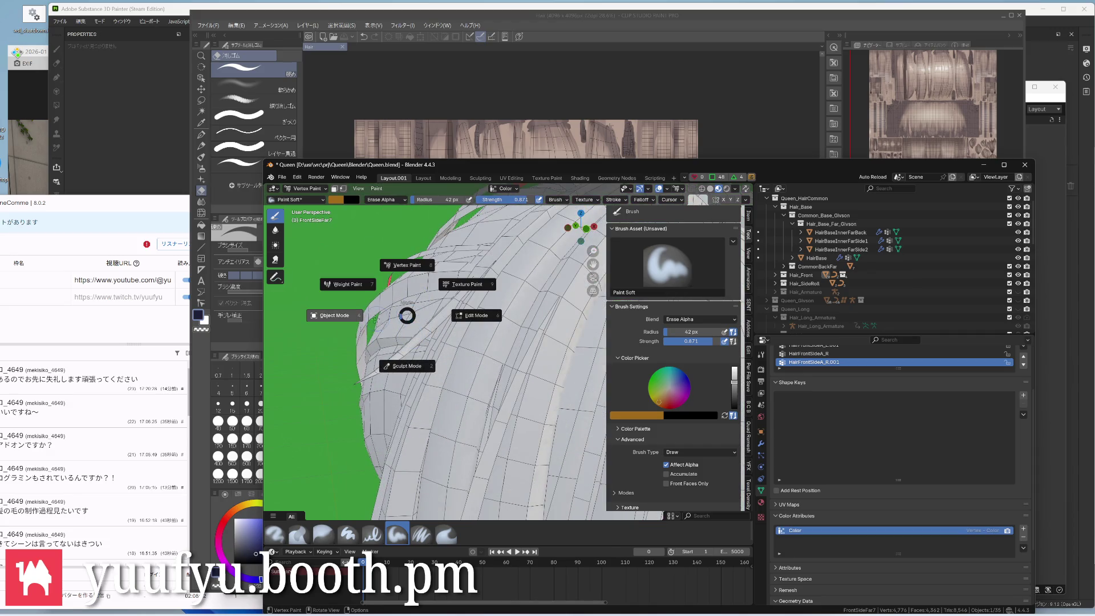
click(403, 342)
key(ctrl+Tab)
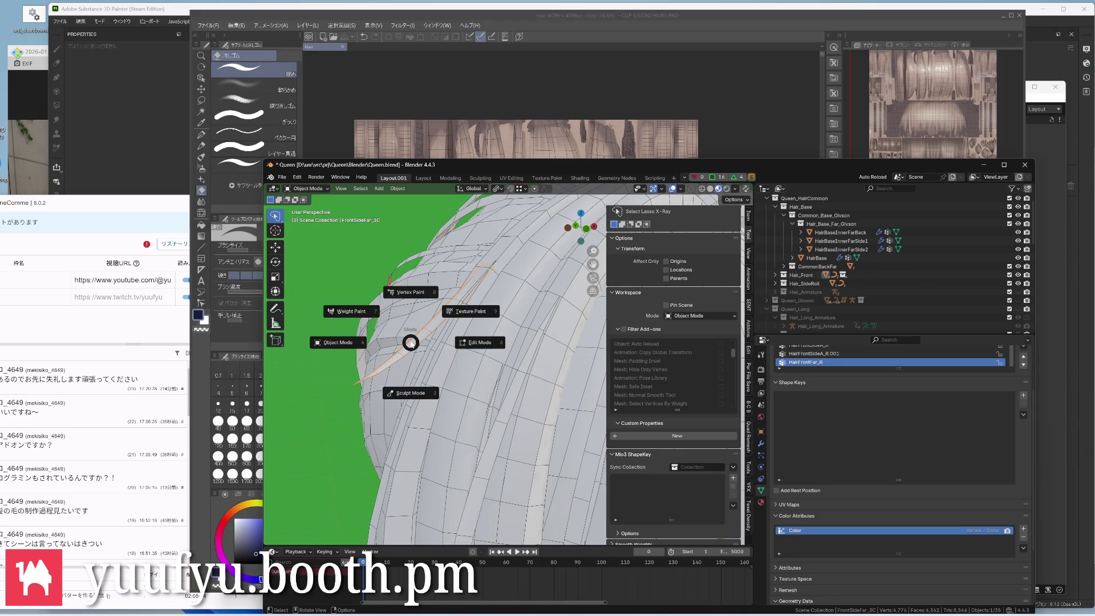
click(411, 347)
mouse_move(396, 369)
middle_down()
mouse_move(359, 391)
mouse_move(362, 358)
middle_up()
key(f)
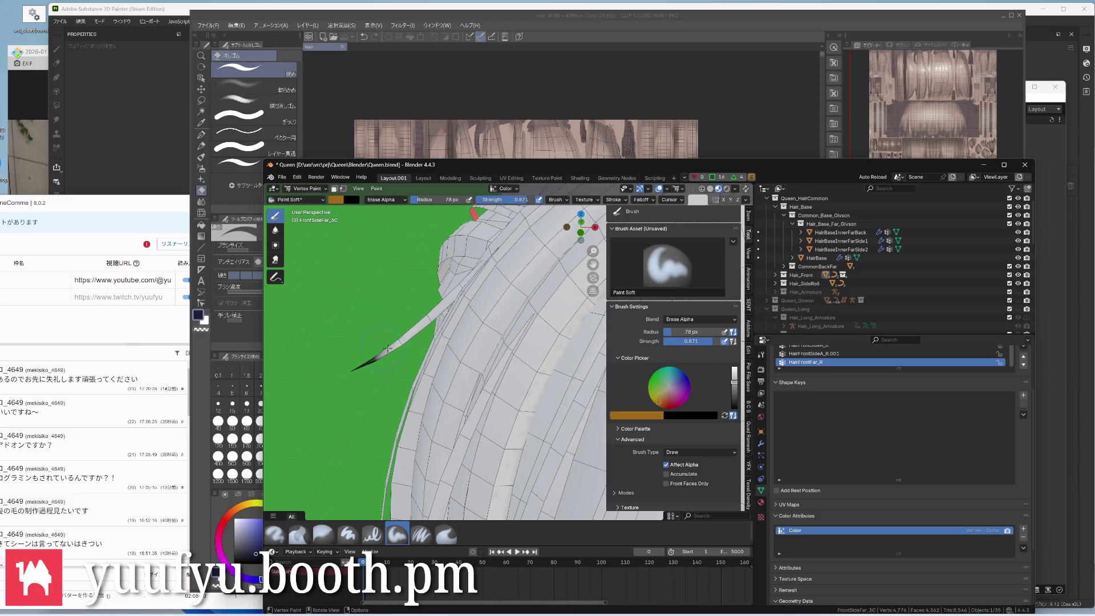
middle_drag(354, 369, 421, 354)
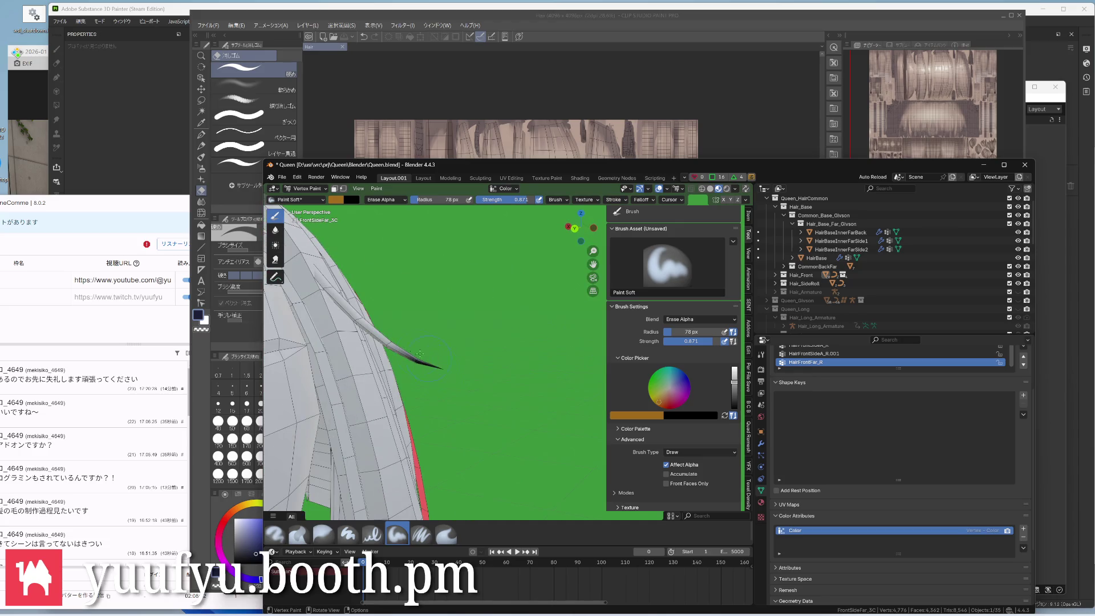
scroll(462, 344, down, 5)
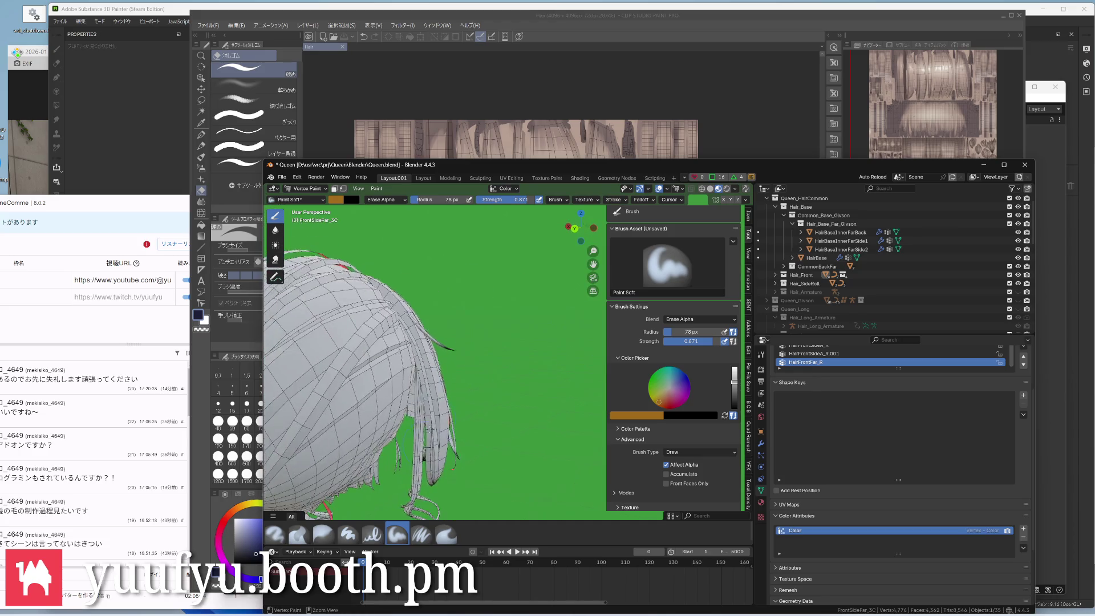
middle_drag(410, 360, 368, 394)
mouse_move(410, 359)
middle_down()
mouse_move(445, 325)
mouse_move(523, 333)
middle_up()
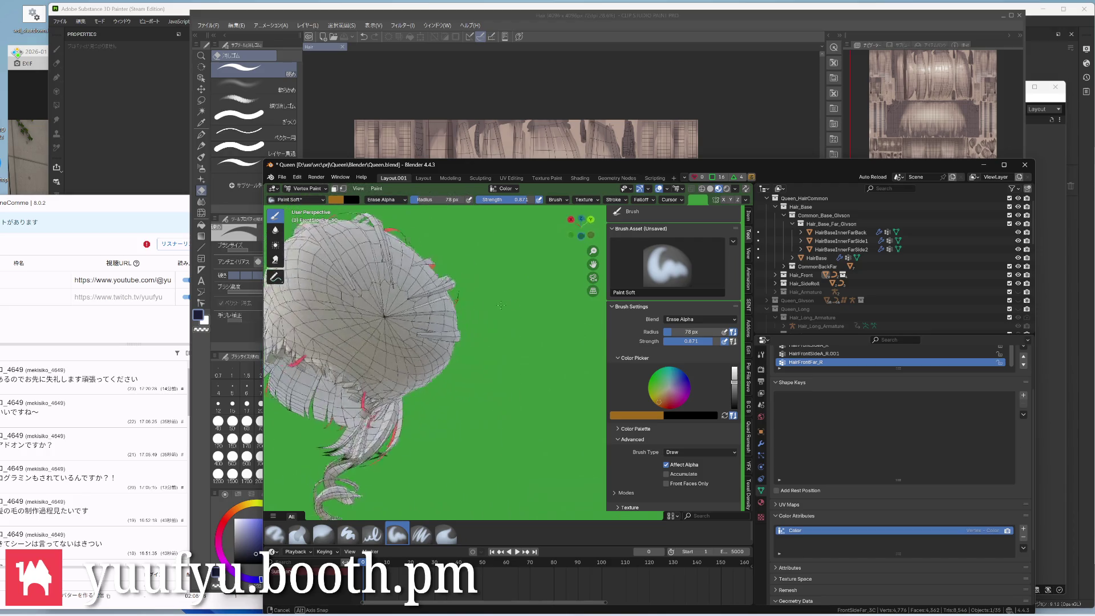
scroll(461, 334, up, 6)
scroll(453, 329, up, 3)
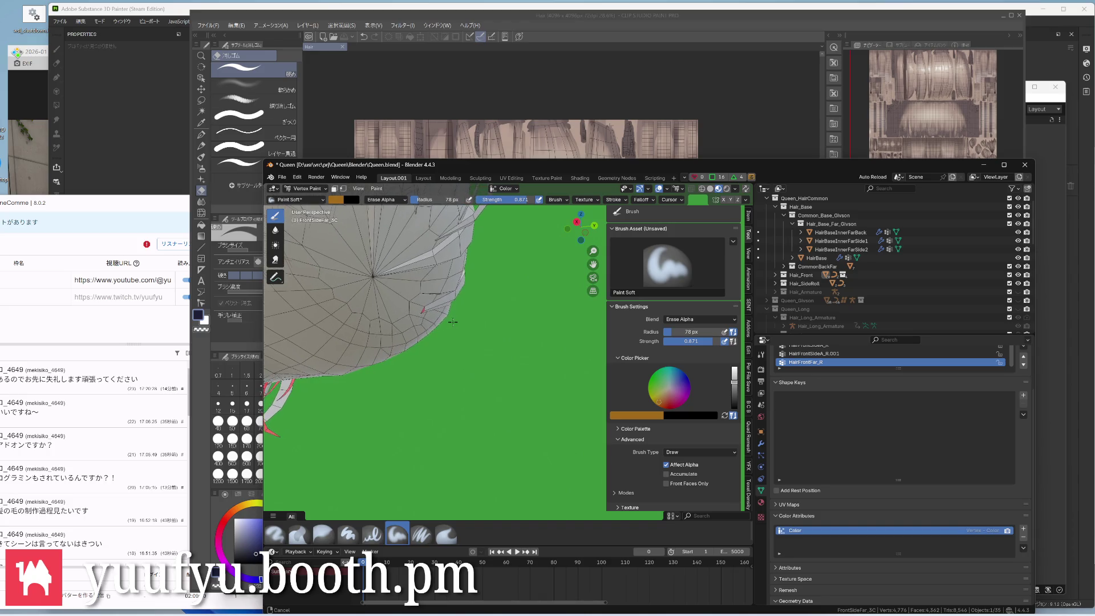
mouse_move(447, 327)
middle_down()
mouse_move(398, 299)
mouse_move(430, 301)
middle_up()
Paint dark shading onto the strand, check its red underside, and return to Object Mode
key(ctrl+Tab)
click(430, 302)
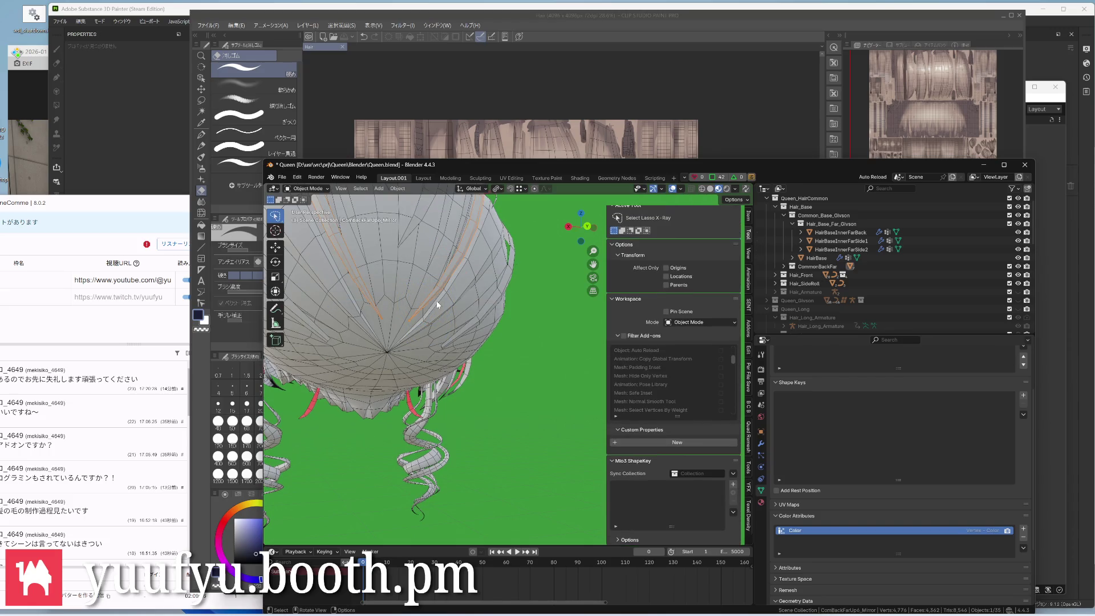
key(ctrl+Tab)
click(444, 254)
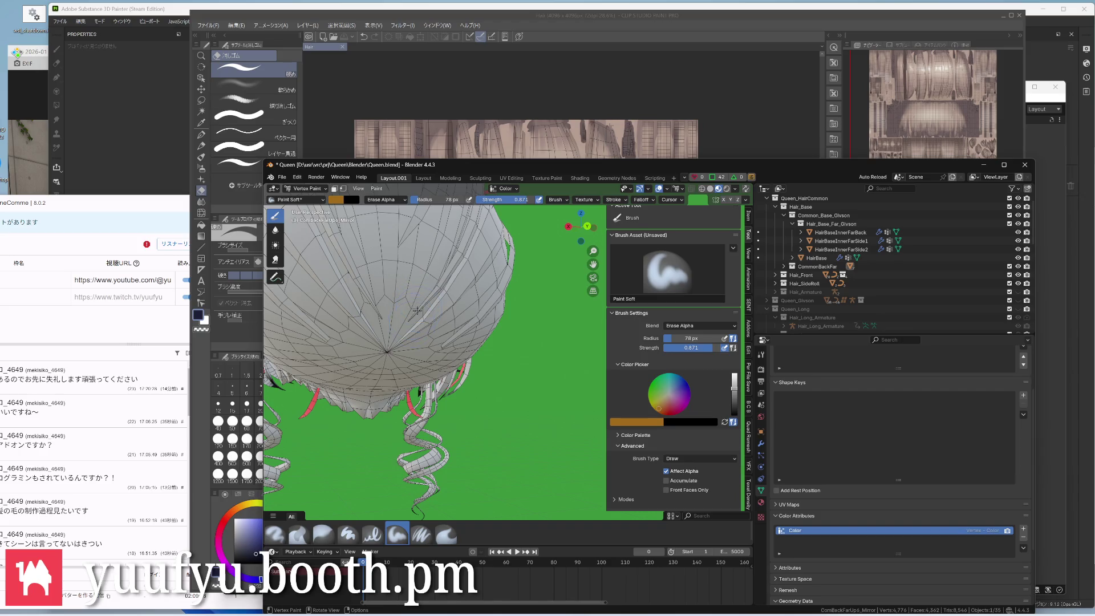
drag(380, 320, 388, 308)
mouse_move(373, 323)
middle_down()
mouse_move(403, 367)
mouse_move(496, 368)
middle_up()
scroll(441, 340, down, 4)
middle_drag(461, 334, 479, 377)
scroll(437, 325, up, 5)
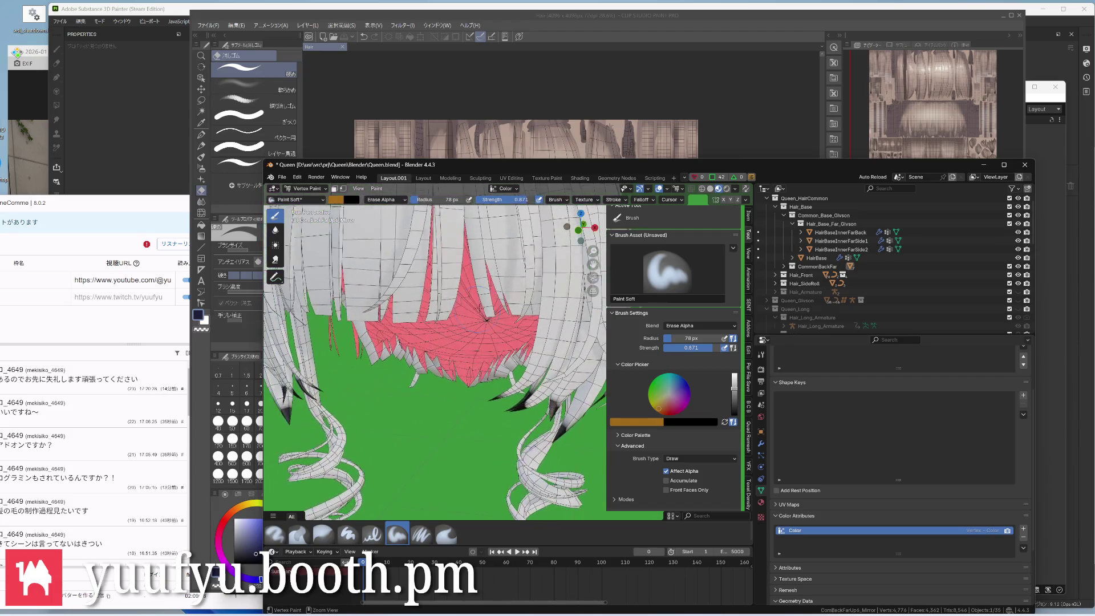
scroll(484, 321, up, 4)
middle_drag(484, 321, 470, 334)
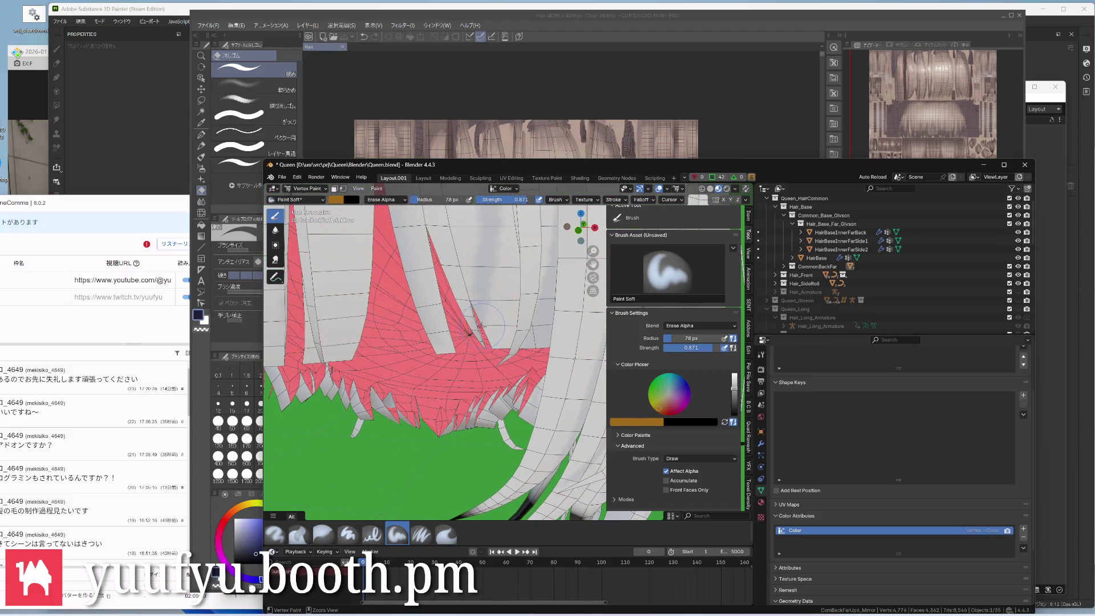
key(ctrl+Tab)
click(386, 331)
key(ctrl+Tab)
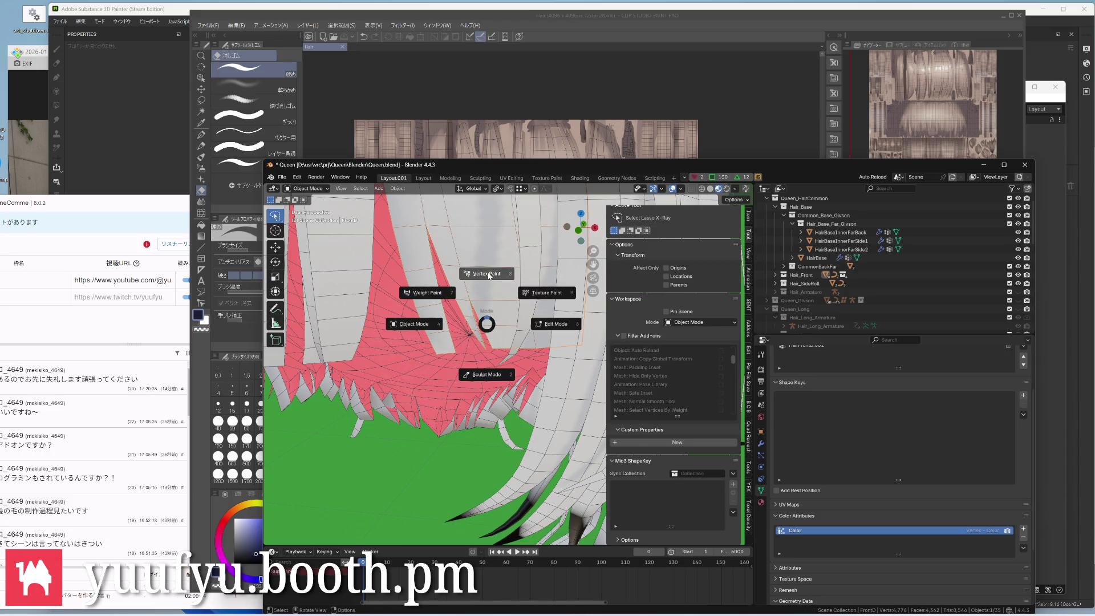
click(488, 274)
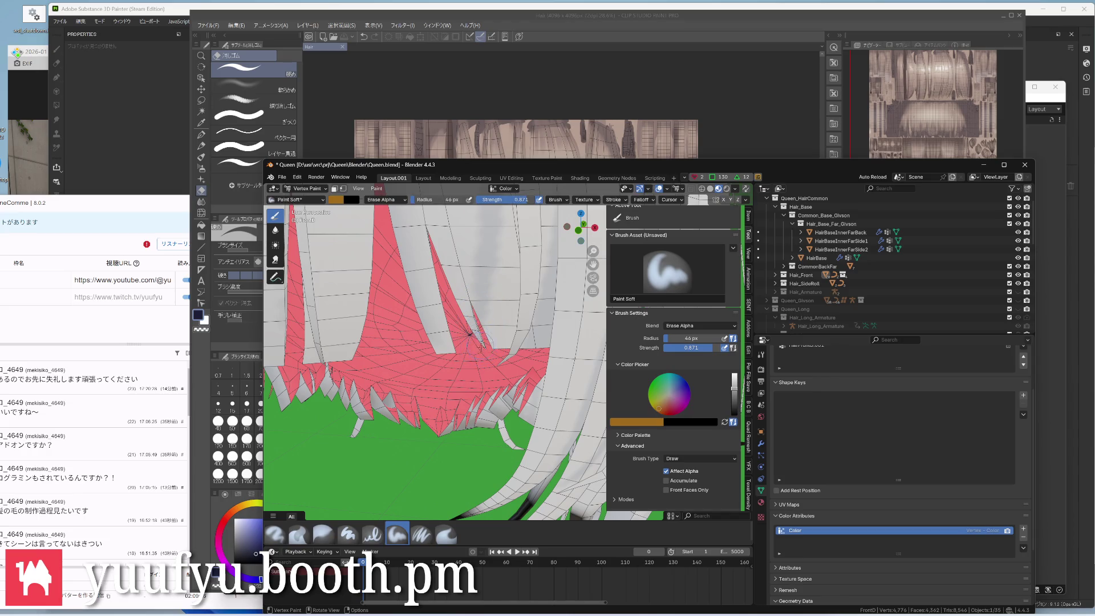
mouse_move(469, 333)
middle_down()
mouse_move(467, 290)
mouse_move(469, 308)
middle_up()
key(ctrl+Tab)
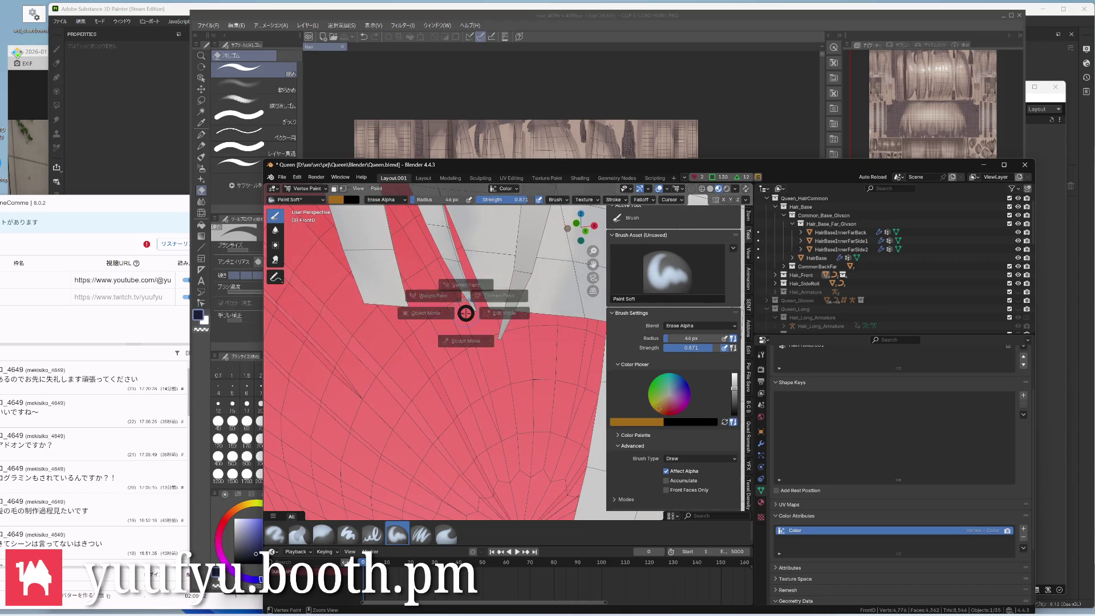
click(439, 313)
key(ctrl+Tab)
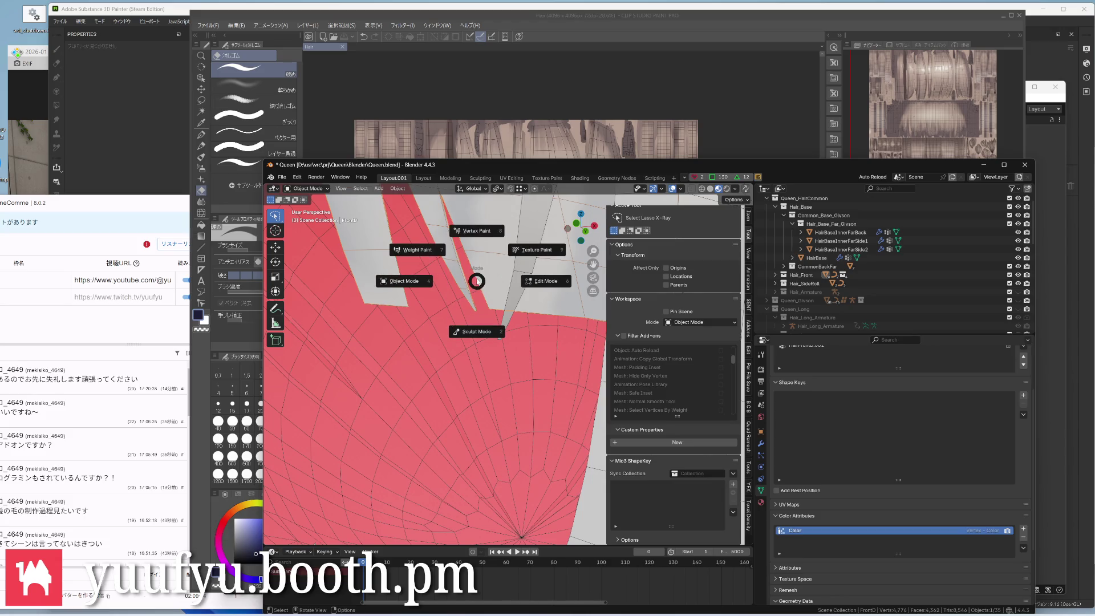
click(476, 232)
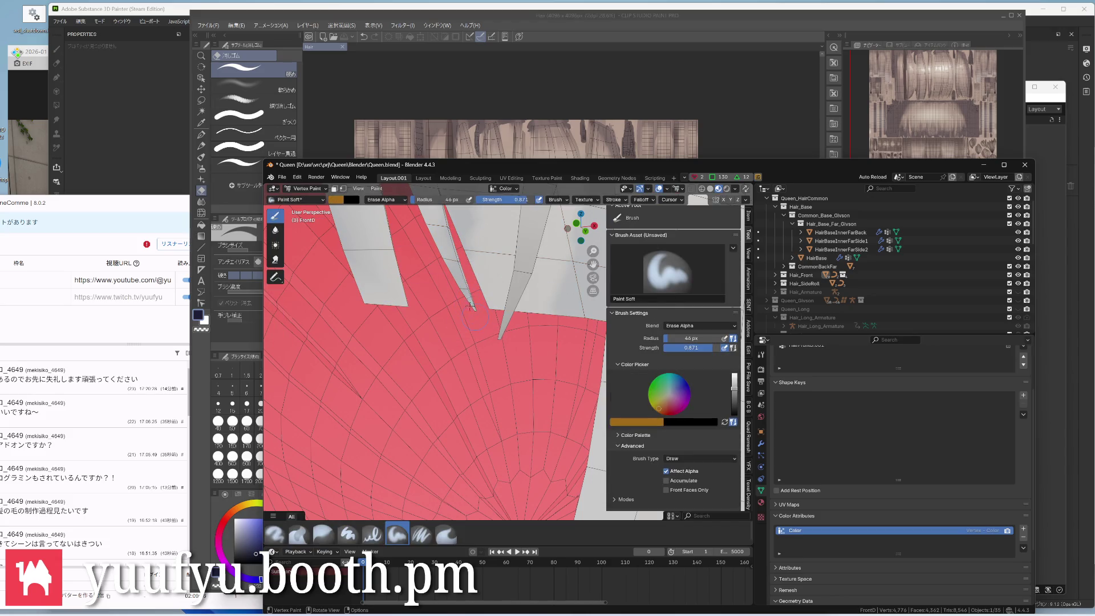
middle_drag(473, 315, 470, 309)
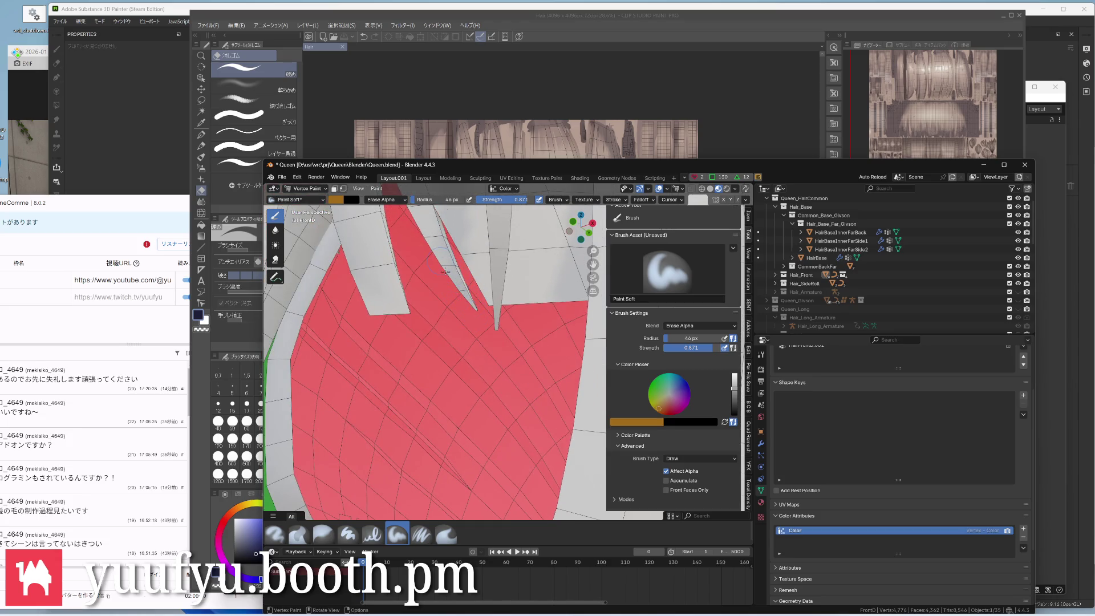
mouse_move(451, 256)
middle_down()
mouse_move(443, 368)
mouse_move(467, 359)
mouse_move(473, 318)
middle_up()
drag(475, 319, 463, 334)
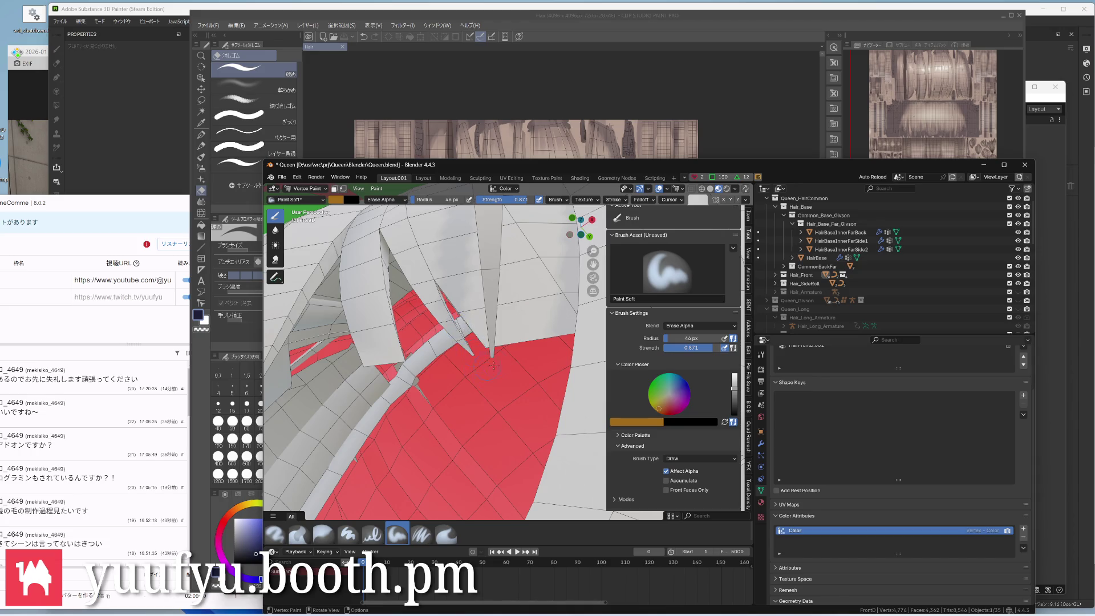
scroll(493, 366, down, 3)
mouse_move(479, 342)
middle_down()
mouse_move(458, 284)
mouse_move(450, 341)
middle_up()
scroll(445, 326, down, 2)
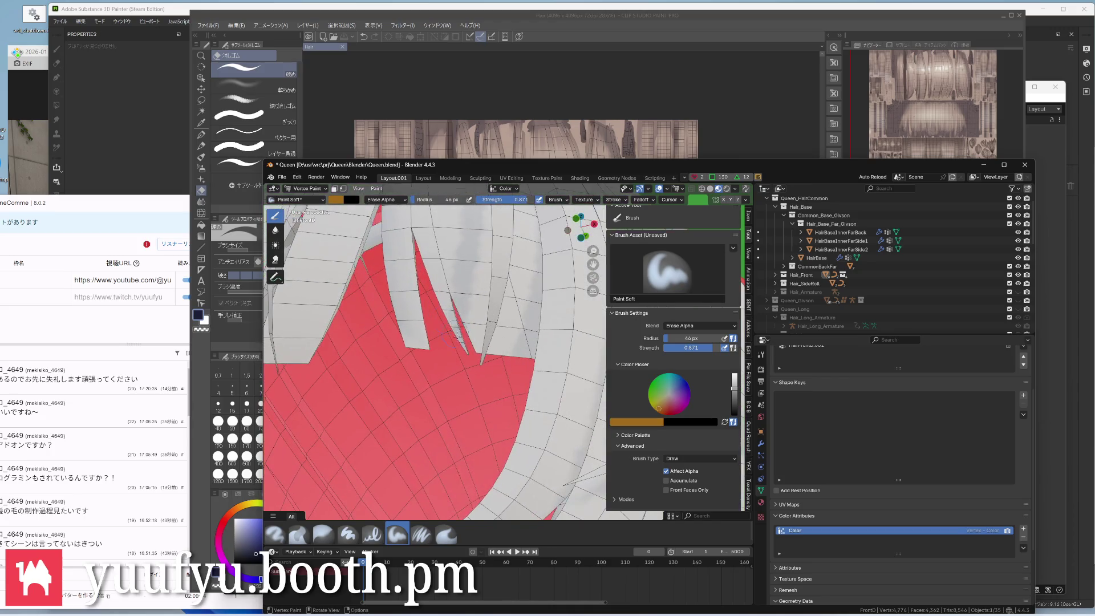
mouse_move(445, 289)
middle_down()
mouse_move(445, 257)
mouse_move(448, 325)
middle_up()
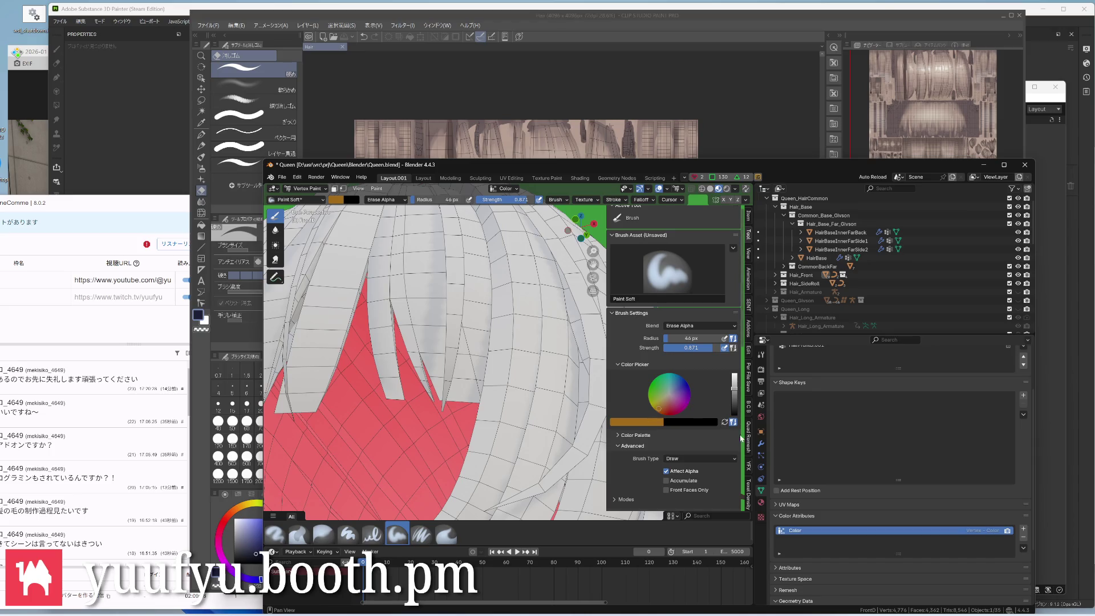
Remove the DataTransfer modifier from the hair and test a dark fade on the middle strand
click(760, 444)
scroll(898, 470, up, 2)
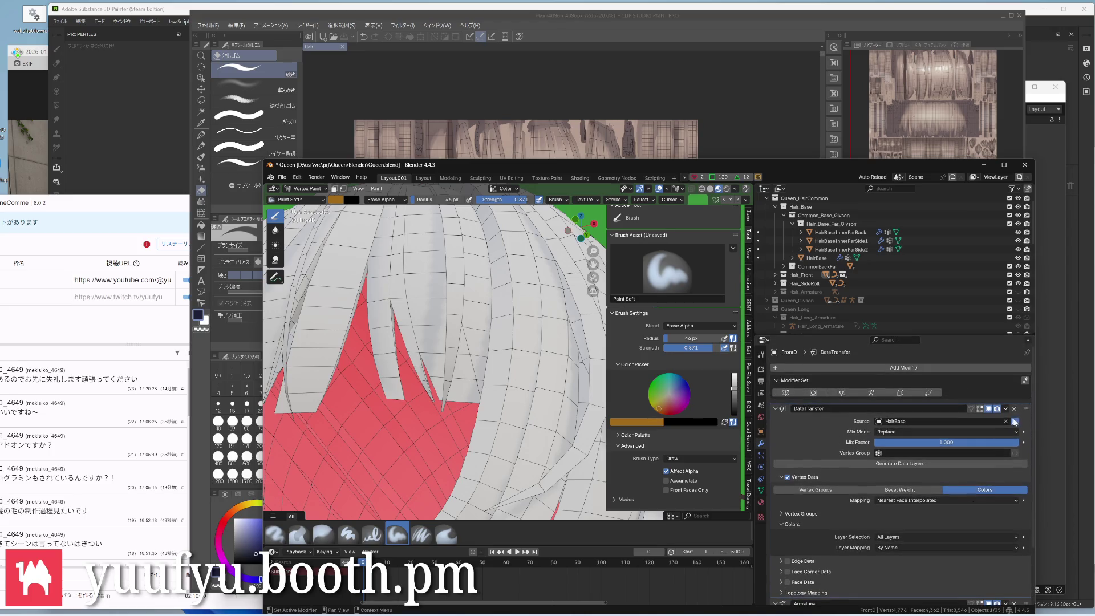
click(1014, 410)
middle_drag(445, 324, 449, 338)
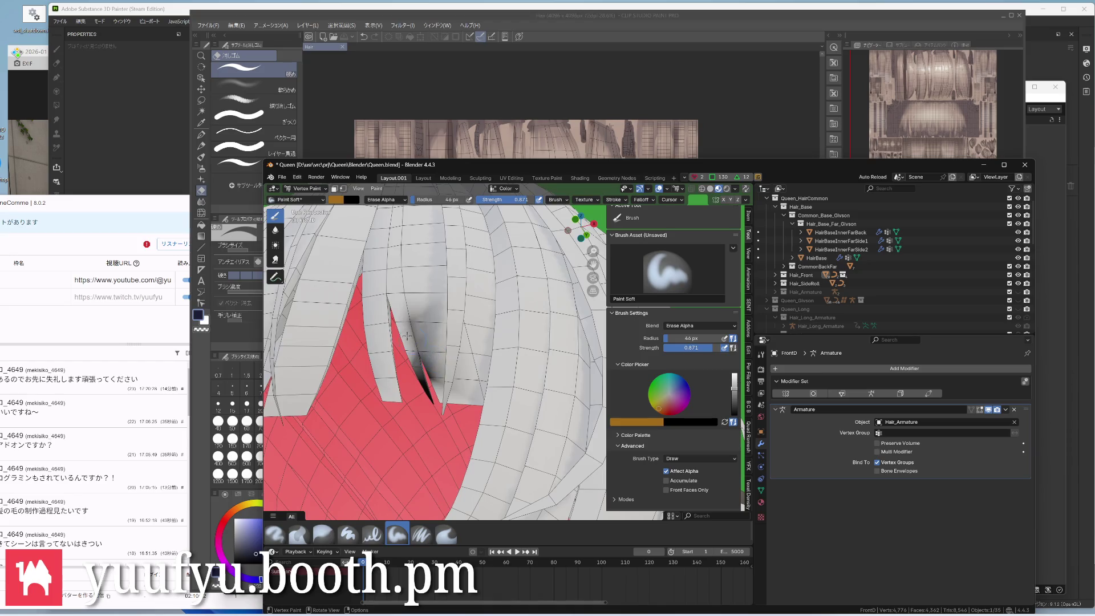
Swap the paint colour back to orange and set the brush blend mode to Add Alpha
key(x)
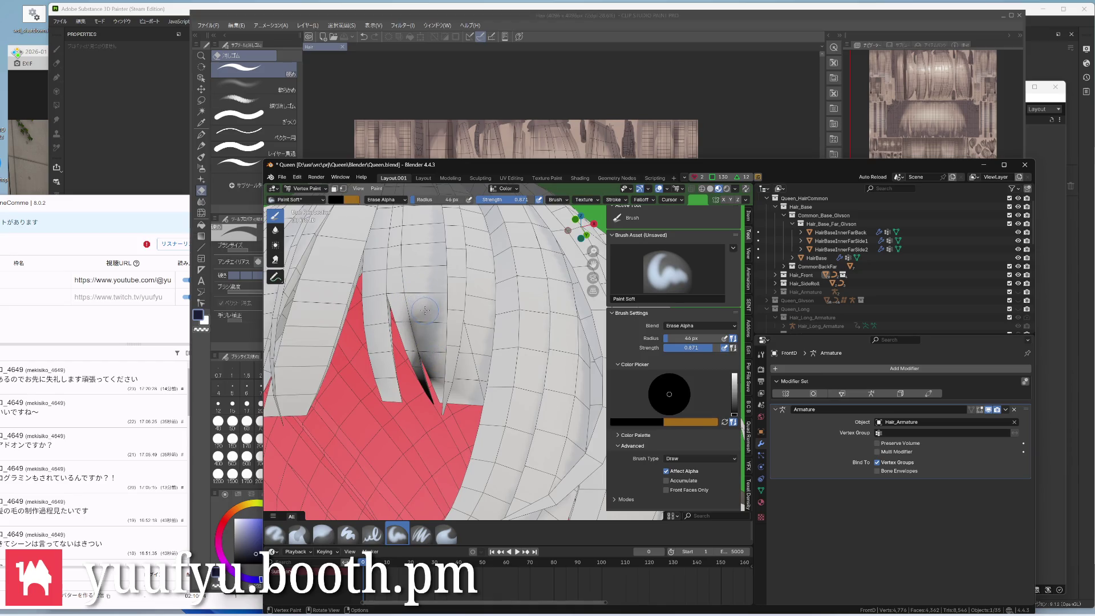
key(x)
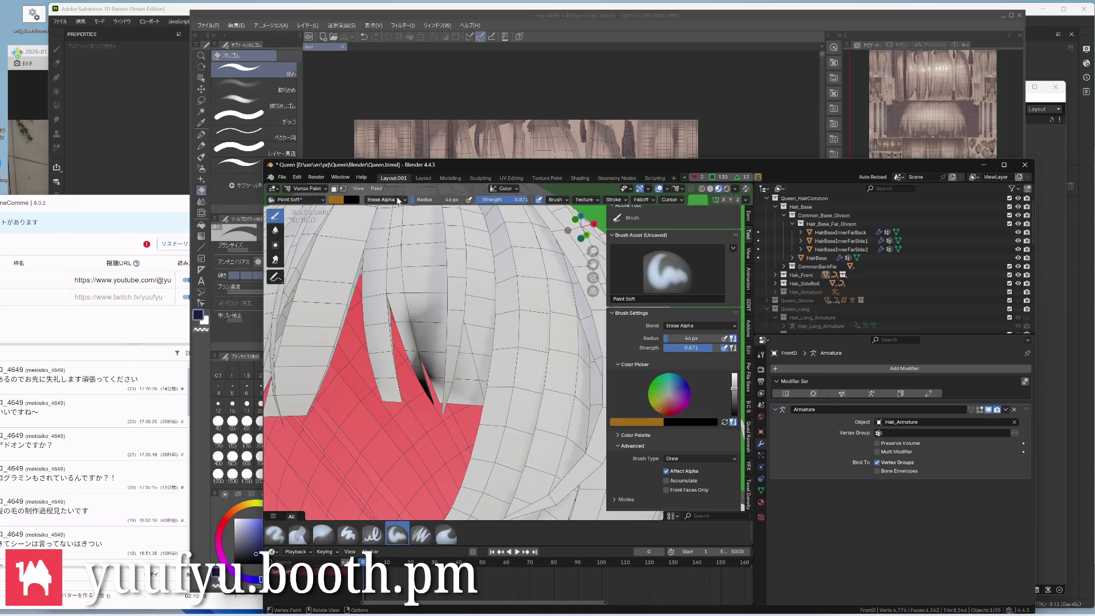
click(385, 199)
click(445, 335)
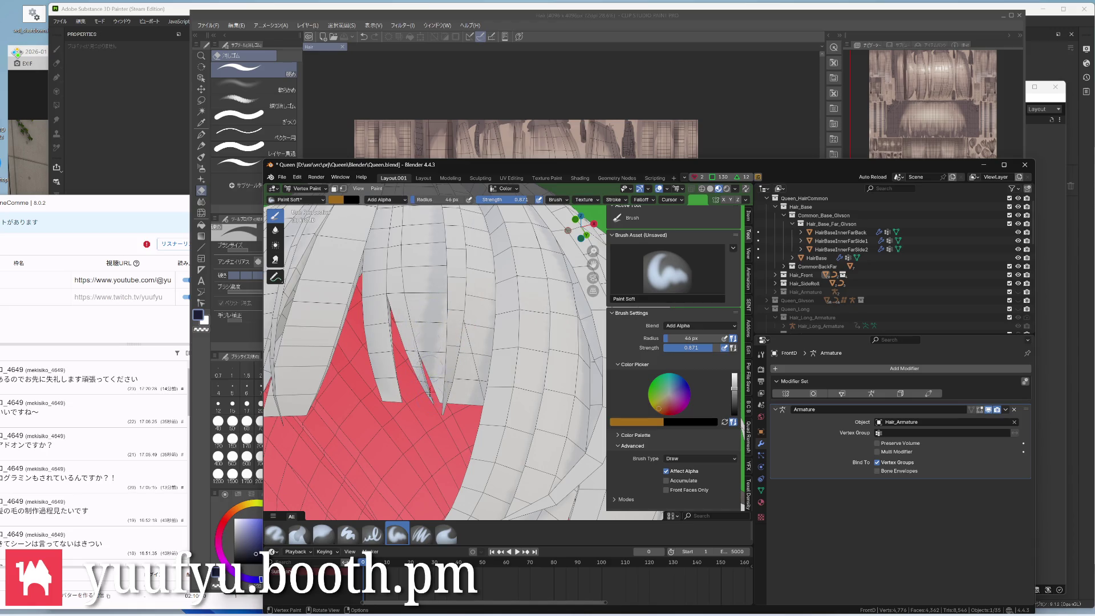
middle_drag(466, 406, 470, 407)
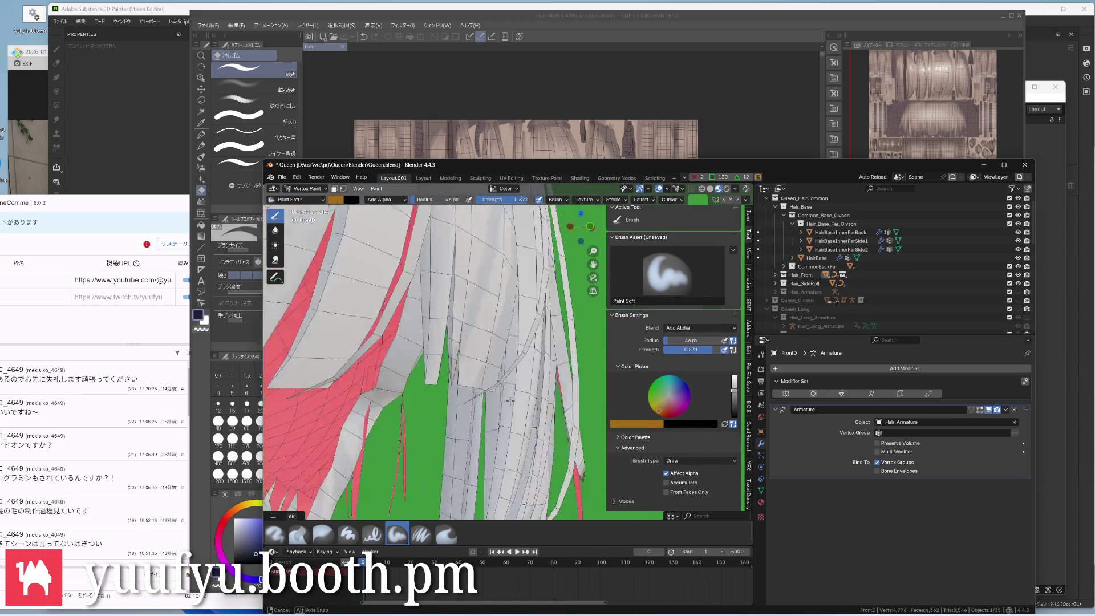
Set the brush blend to Erase Alpha and darken the tip of the grey strand
click(385, 199)
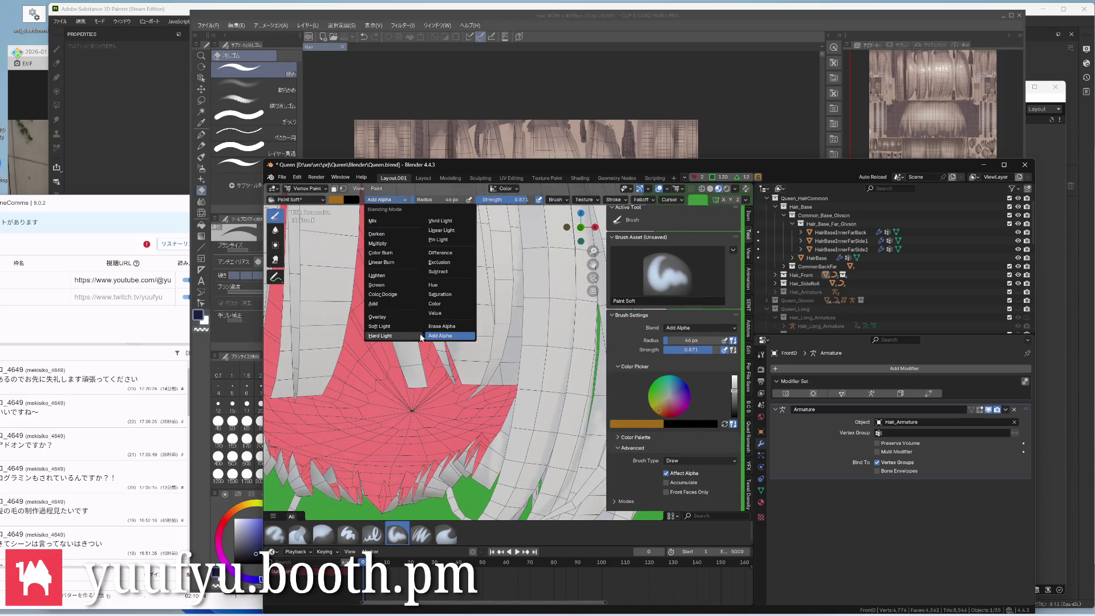
click(442, 326)
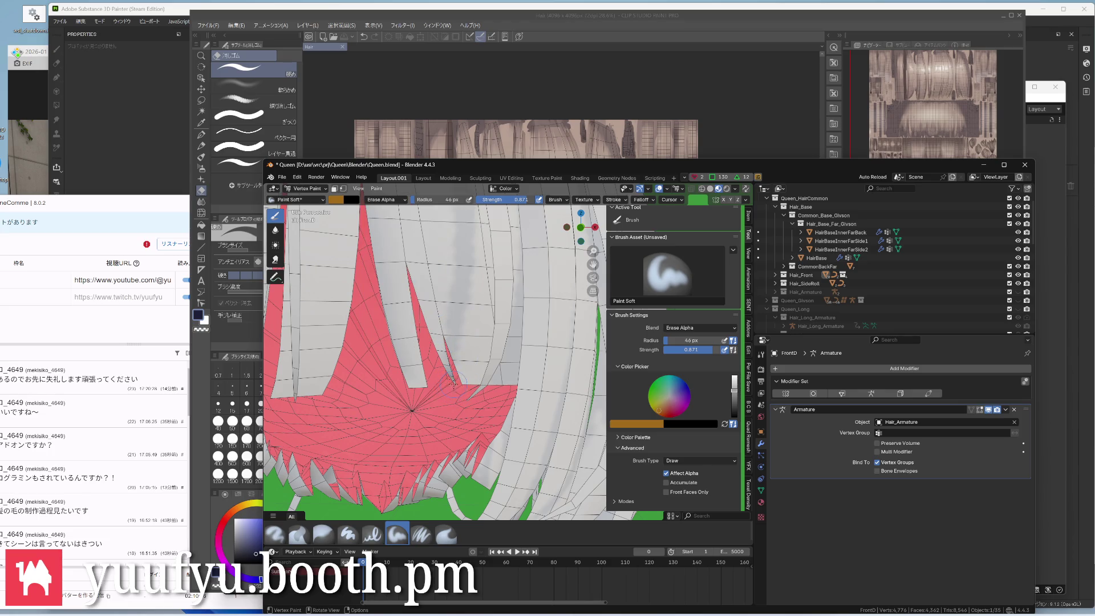
scroll(454, 394, up, 5)
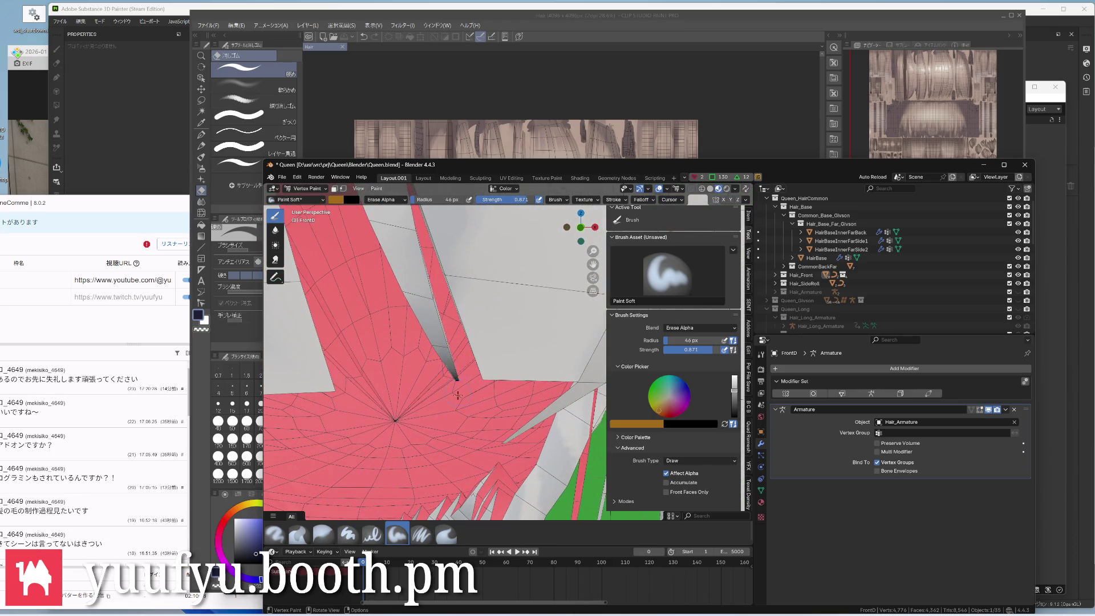
drag(454, 376, 440, 325)
middle_drag(428, 329, 480, 308)
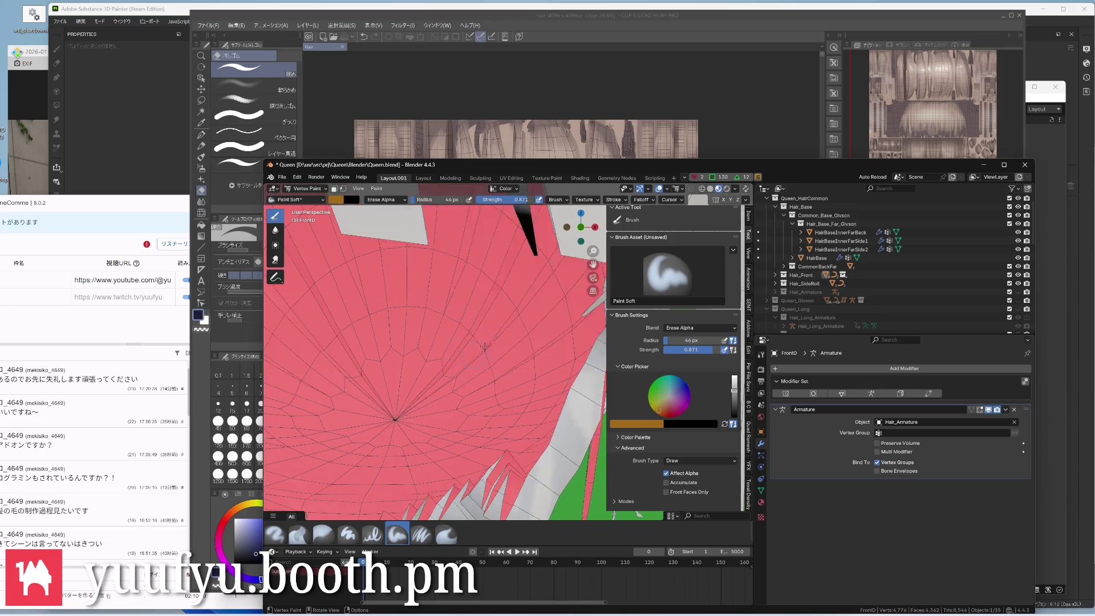
scroll(367, 386, down, 5)
scroll(368, 394, down, 5)
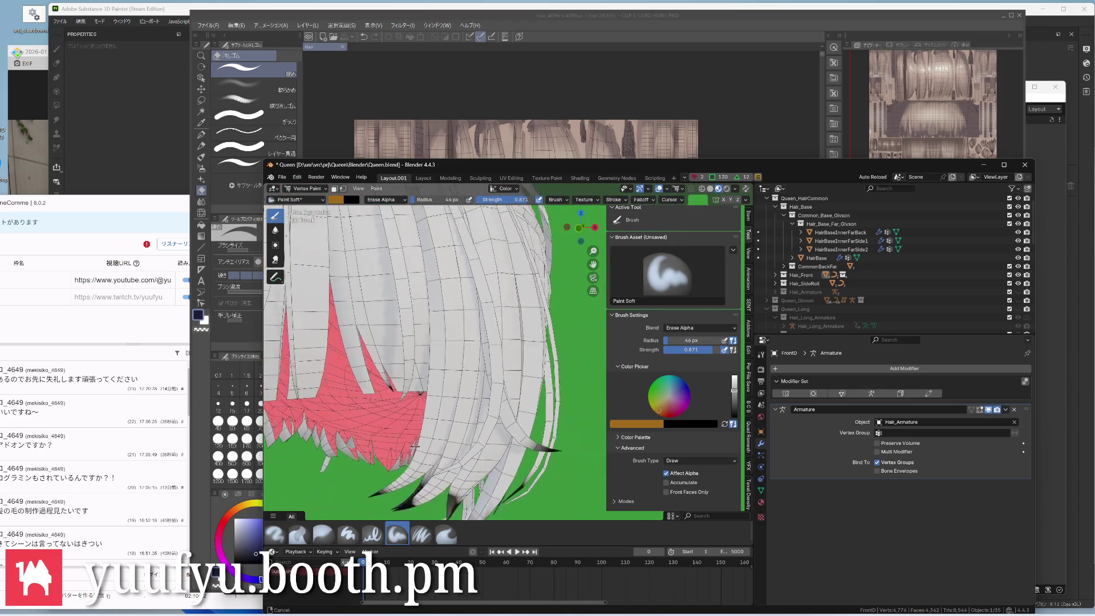
middle_drag(385, 369, 432, 351)
scroll(430, 351, up, 6)
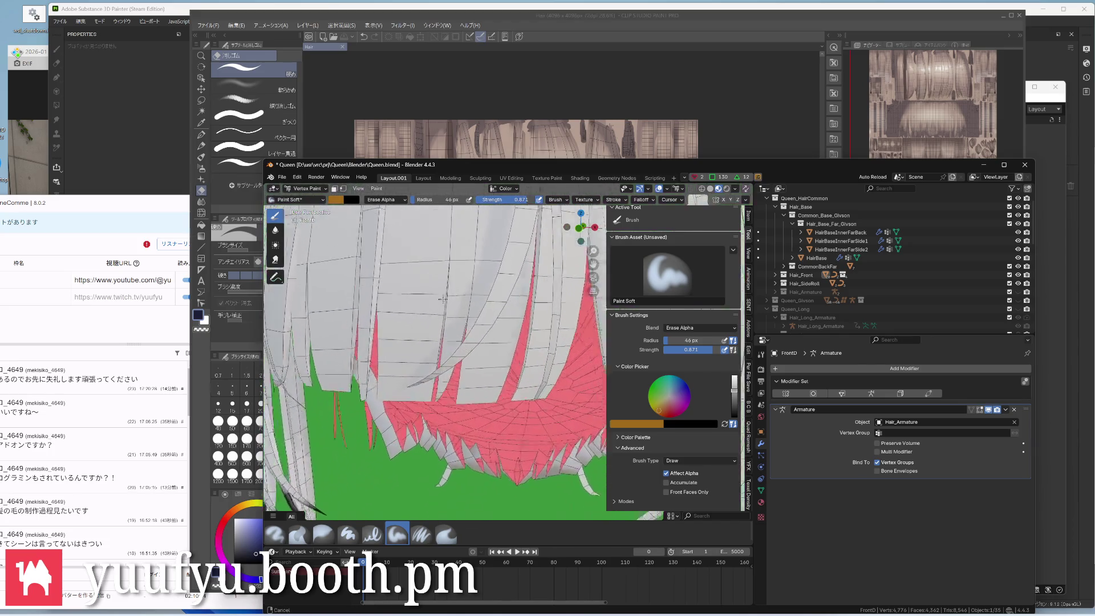
scroll(444, 346, up, 3)
key(ctrl+Tab)
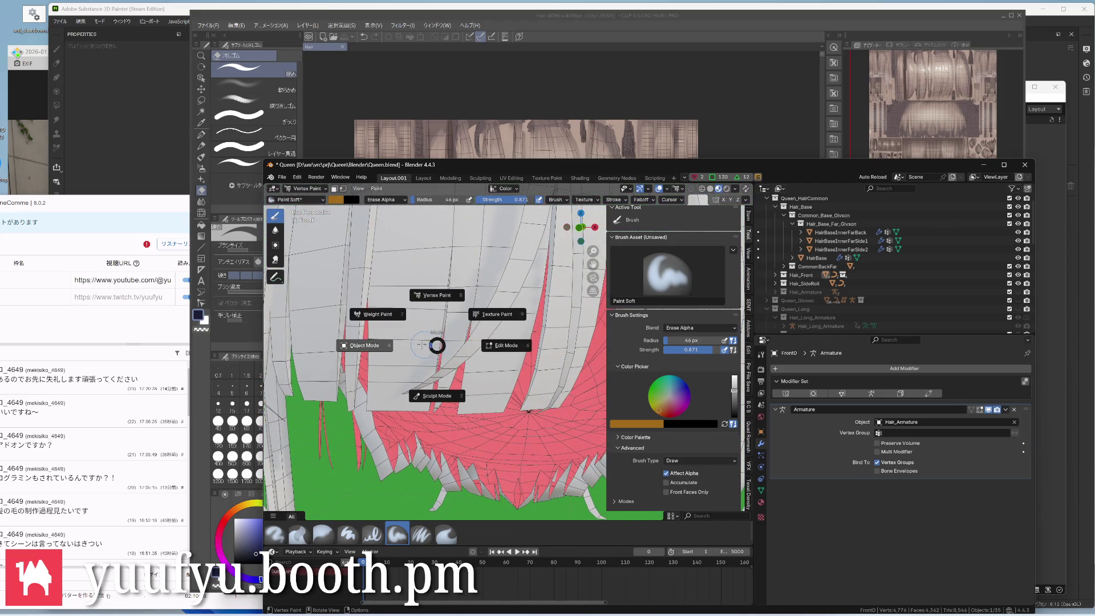
Re-enter Vertex Paint and spread dark paint along the grey strand's crevice
click(368, 346)
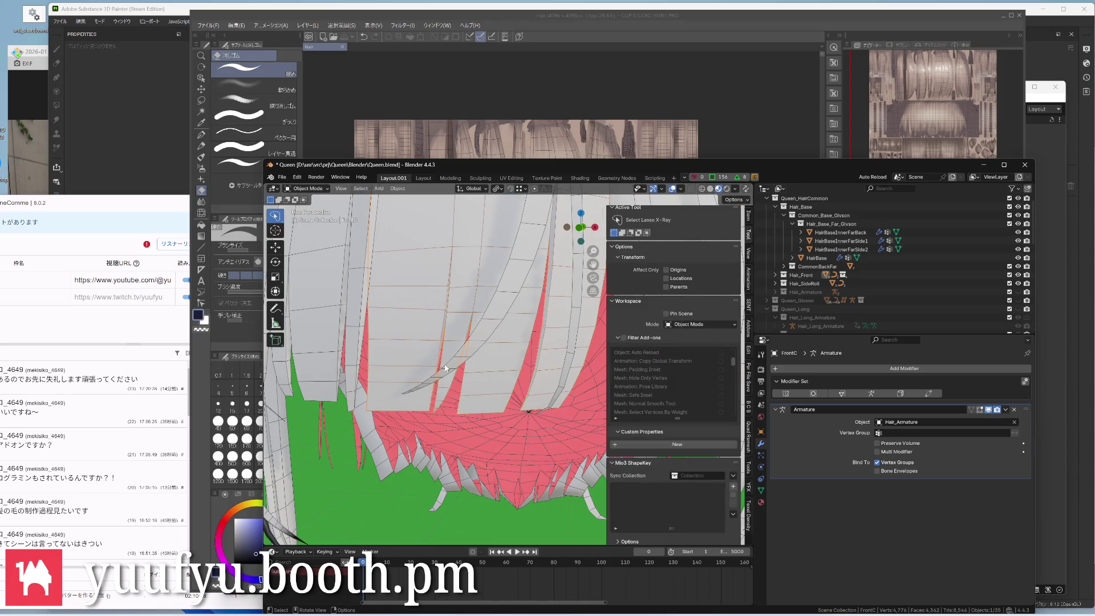
key(ctrl+Tab)
click(441, 324)
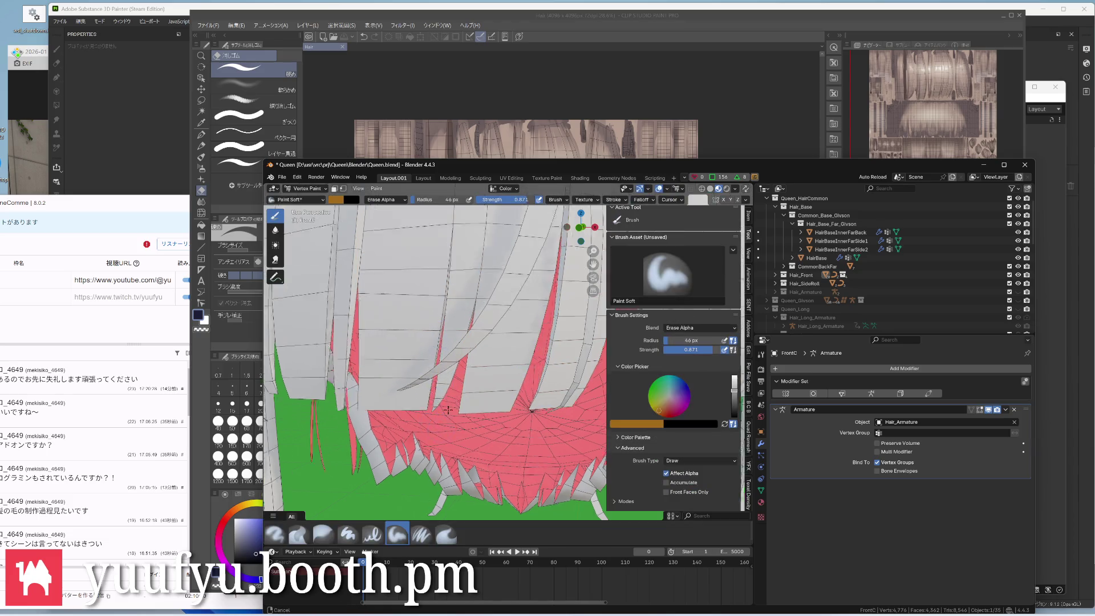
scroll(441, 360, up, 5)
click(381, 363)
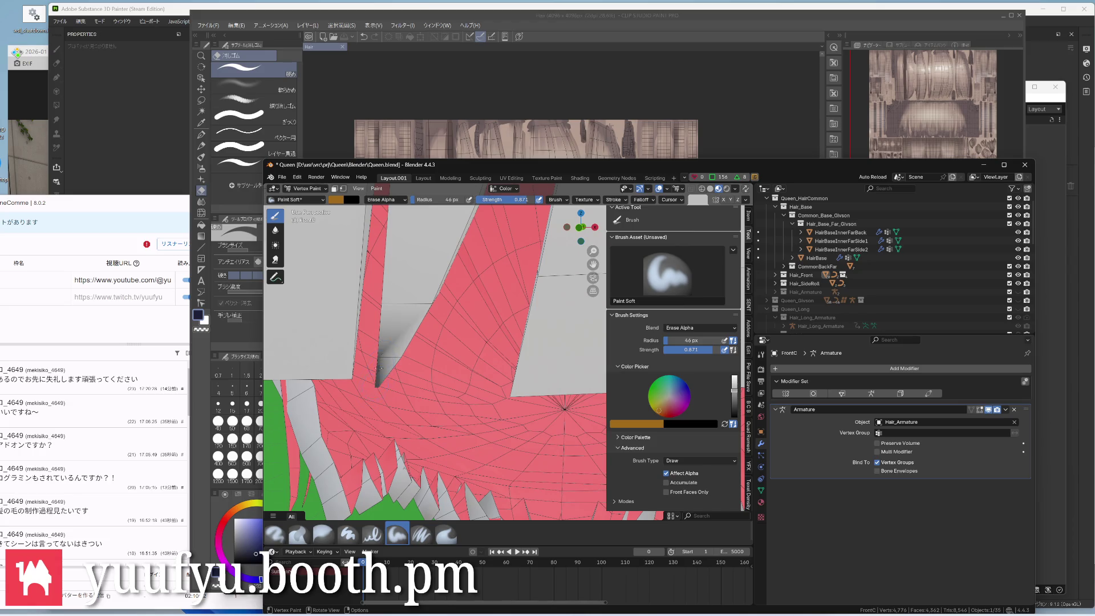
drag(384, 378, 387, 375)
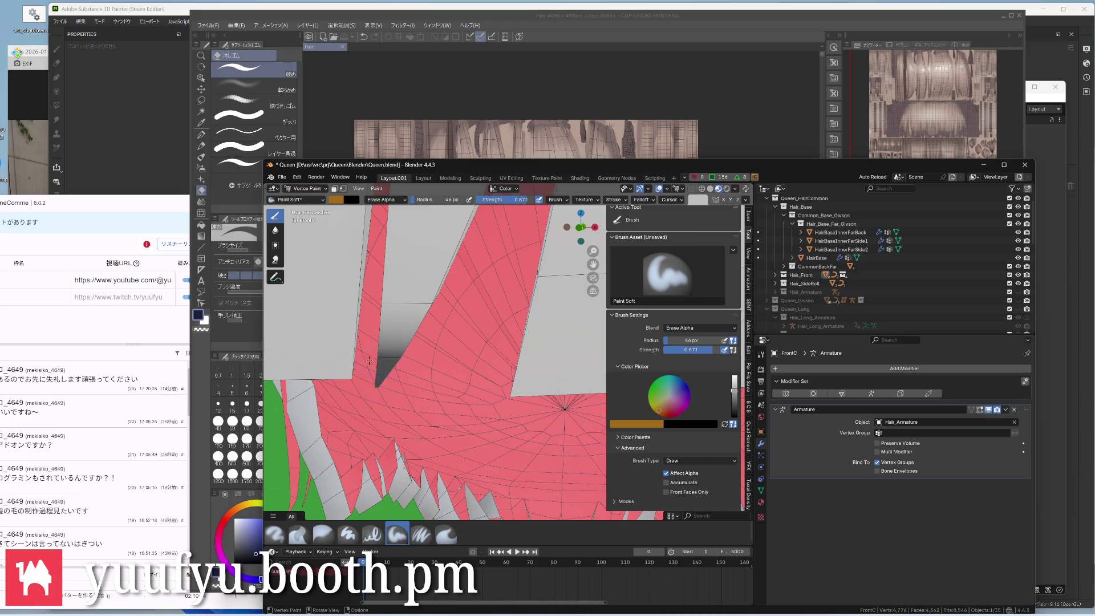
scroll(370, 361, down, 5)
scroll(369, 361, down, 5)
mouse_move(411, 325)
middle_down()
mouse_move(418, 311)
mouse_move(443, 338)
middle_up()
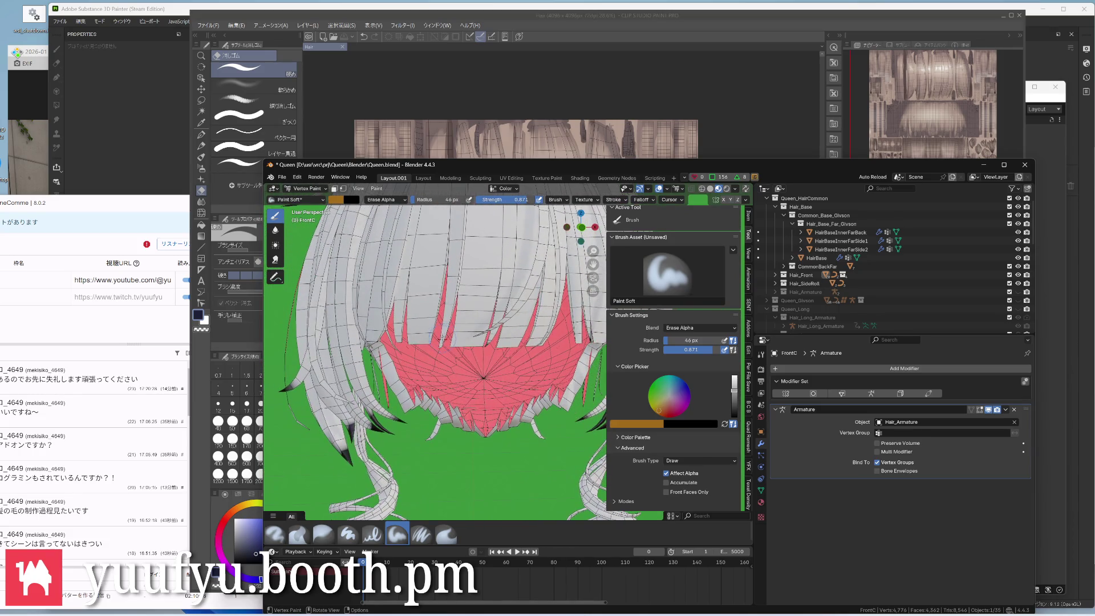
Switch back to Object Mode and save Queen.blend
key(ctrl+Tab)
click(369, 351)
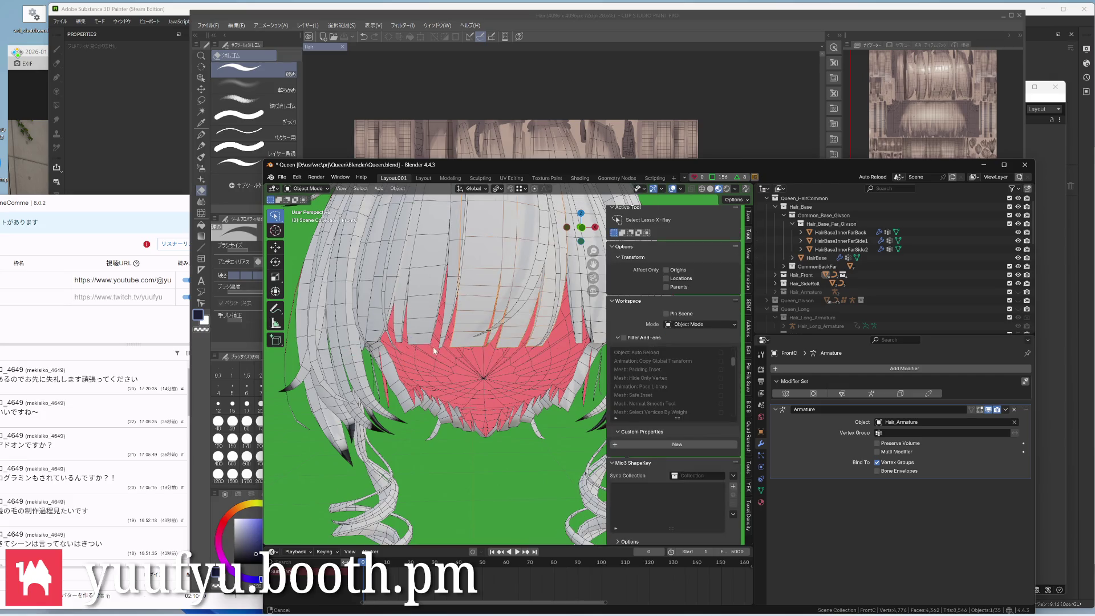
scroll(433, 346, down, 3)
mouse_move(444, 386)
middle_down()
mouse_move(462, 398)
mouse_move(434, 354)
middle_up()
key(ctrl+s)
scroll(434, 353, up, 3)
middle_drag(449, 391, 457, 392)
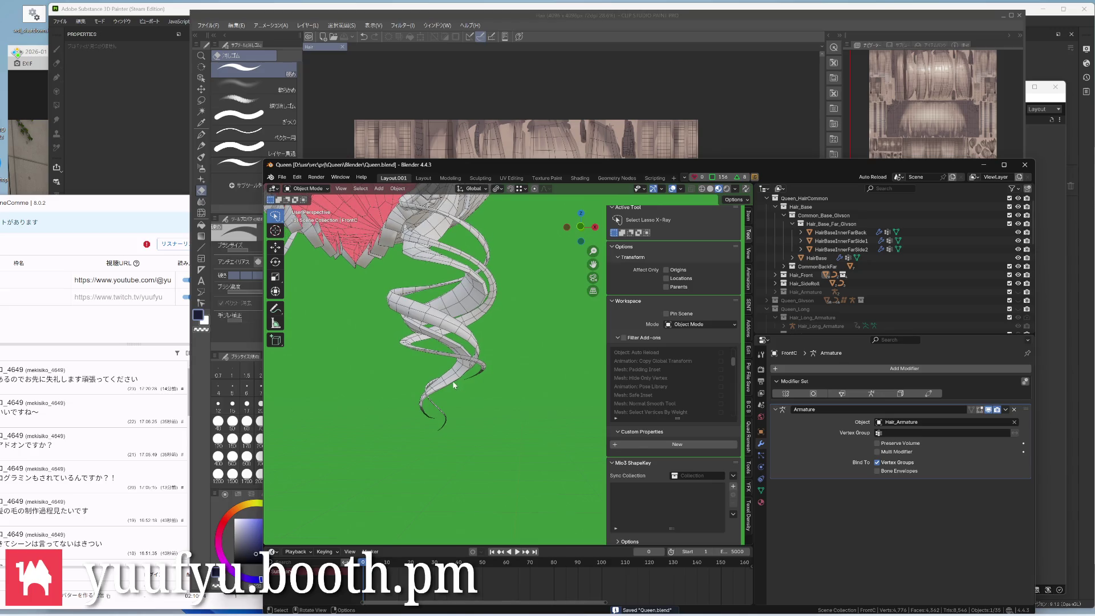
Check FrontSideRoll_1_Mesh in Vertex Paint, frame the whole hairstyle, and save Queen.blend
click(456, 395)
key(ctrl+Tab)
click(455, 344)
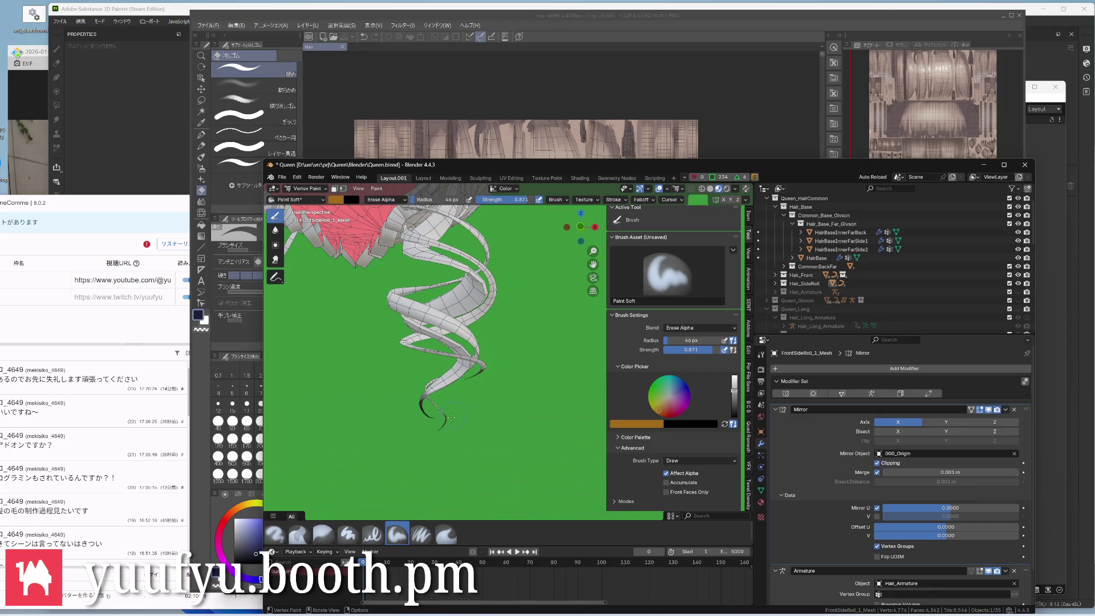
key(ctrl+Tab)
click(390, 410)
scroll(475, 385, down, 3)
scroll(473, 459, down, 3)
mouse_move(464, 428)
middle_down()
mouse_move(479, 377)
mouse_move(527, 452)
middle_up()
key(ctrl+s)
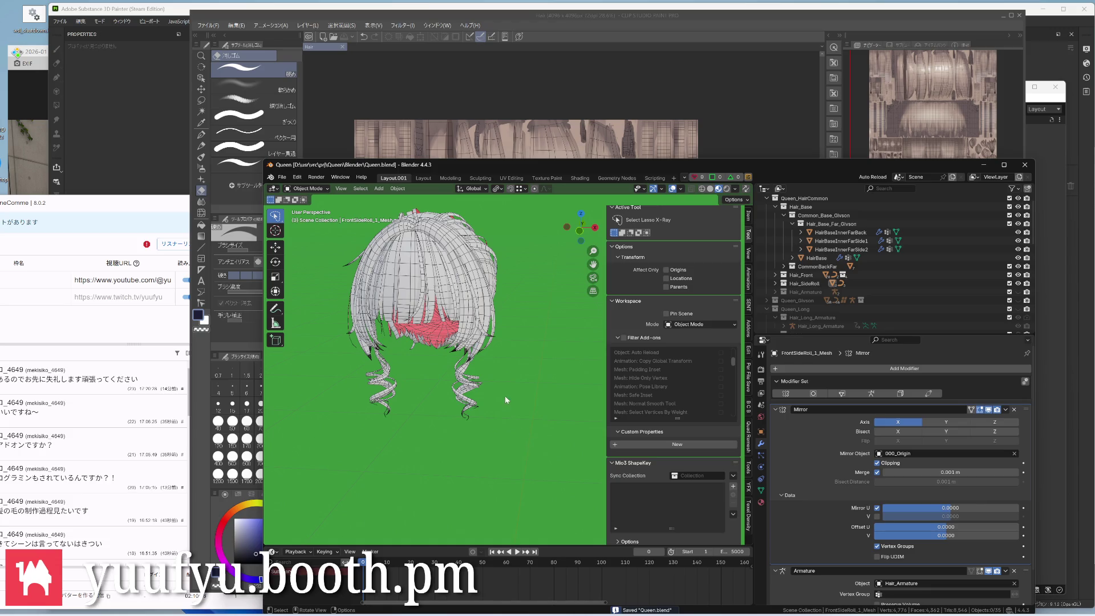
Unhide Hair_Armature in the Outliner and save the file
click(1018, 292)
key(ctrl+s)
click(752, 490)
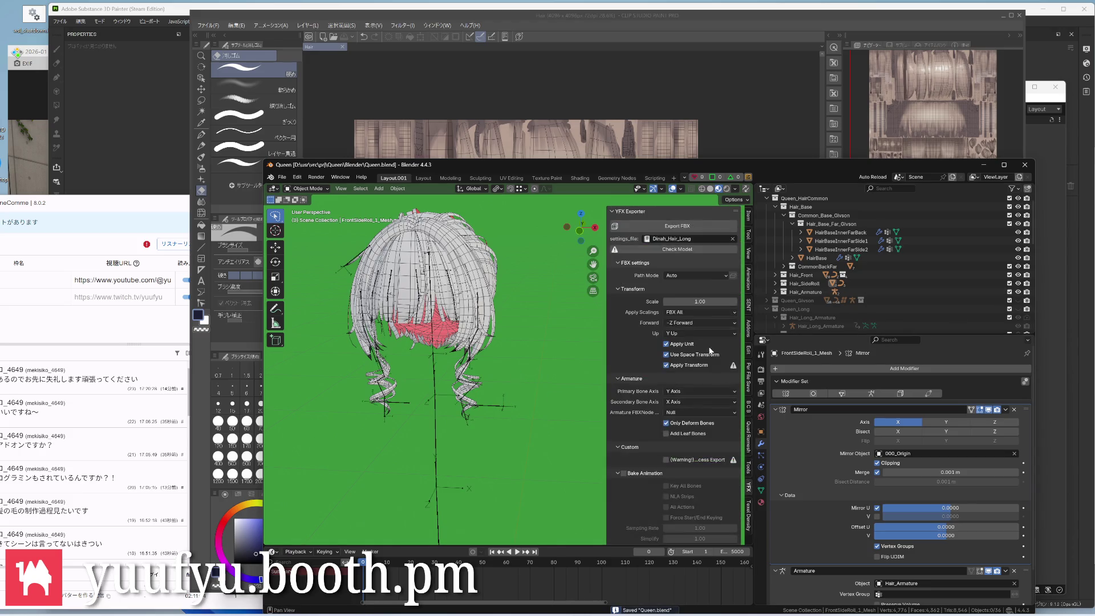
Choose the Dinah_Hair_Front settings in the YFX Exporter and export the front hair as FBX
click(653, 238)
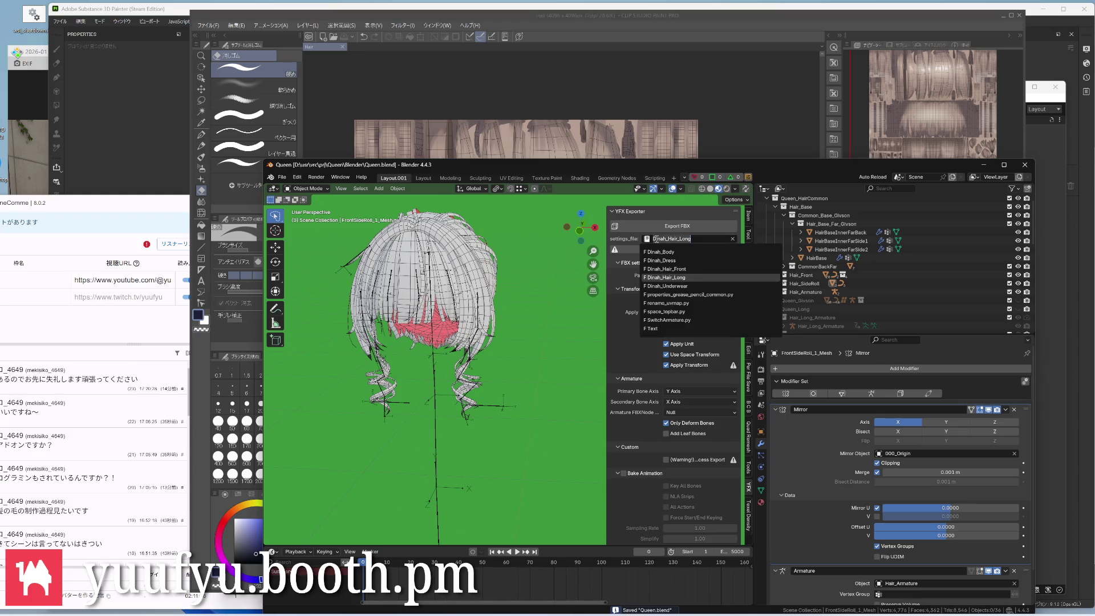
click(665, 267)
key(ctrl+s)
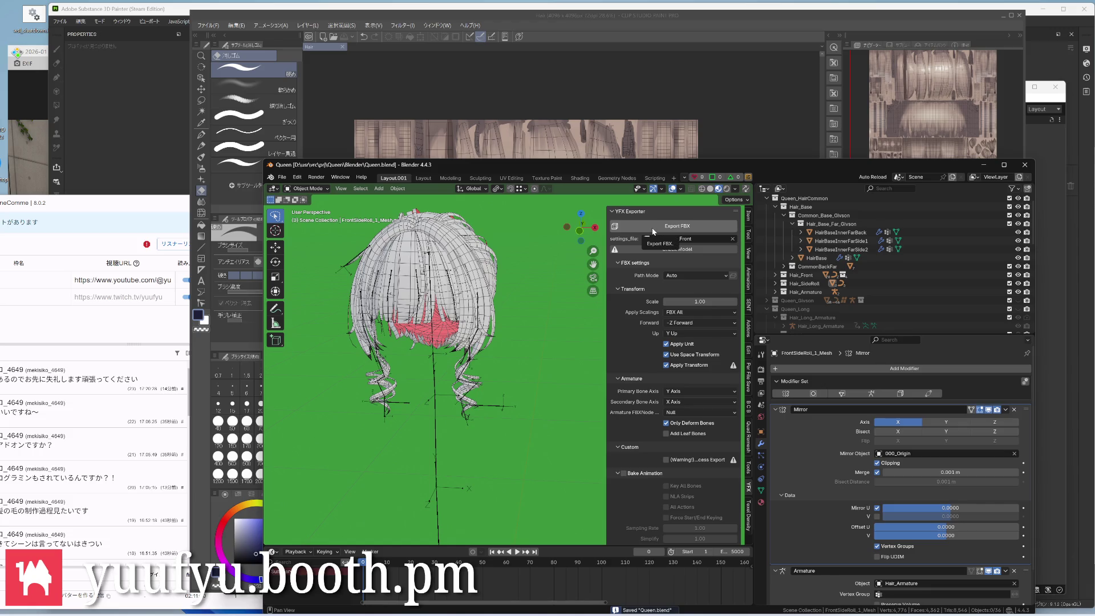
click(653, 229)
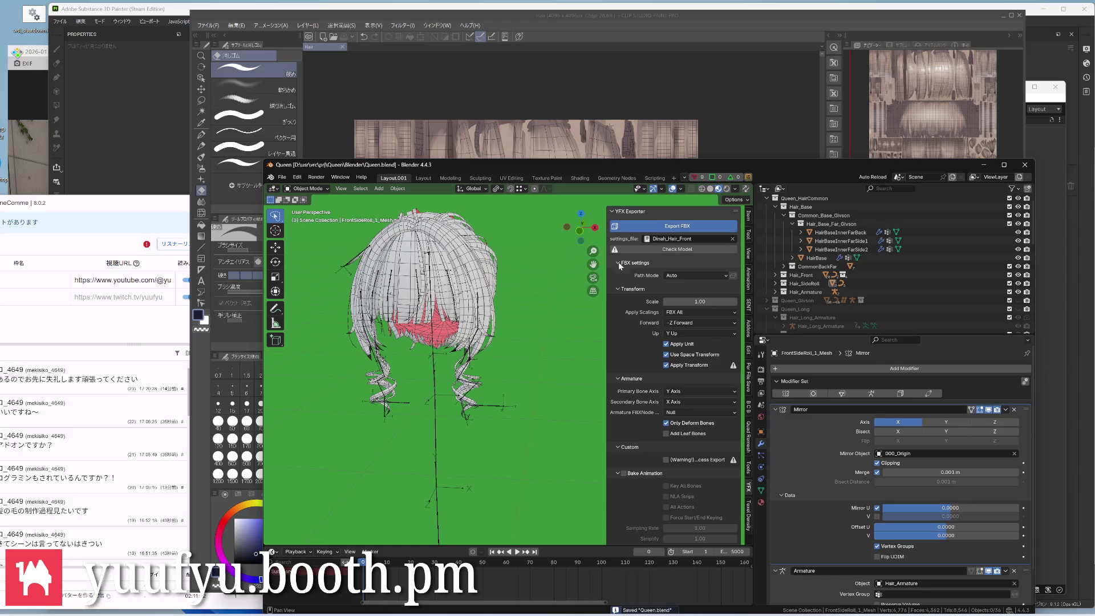
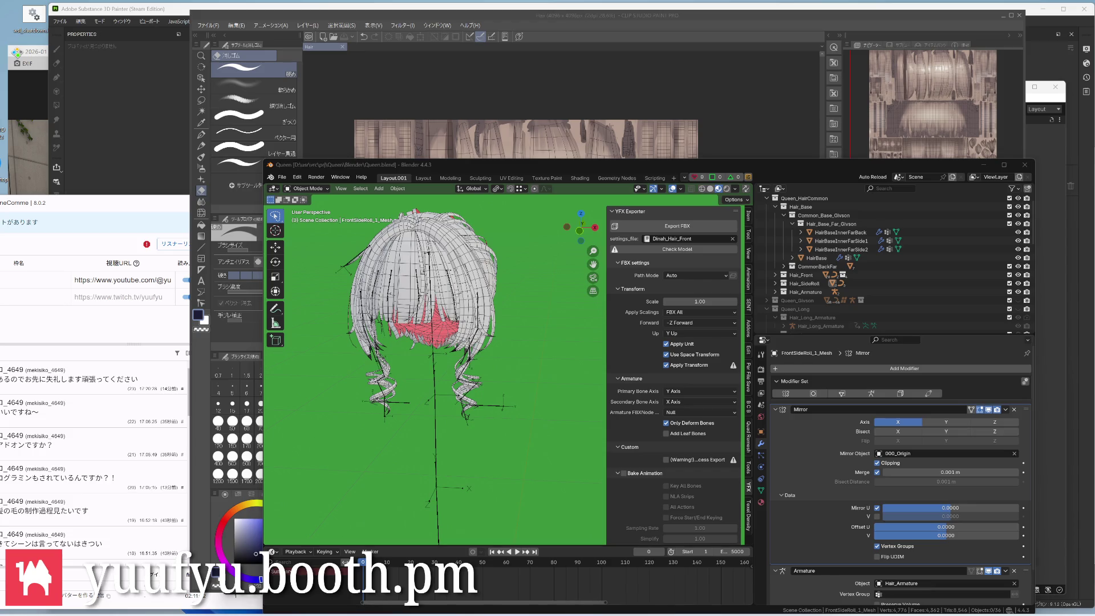
In Explorer, go to Queen > Blender and pick up Dinah_Hair_Front.fbx
click(419, 573)
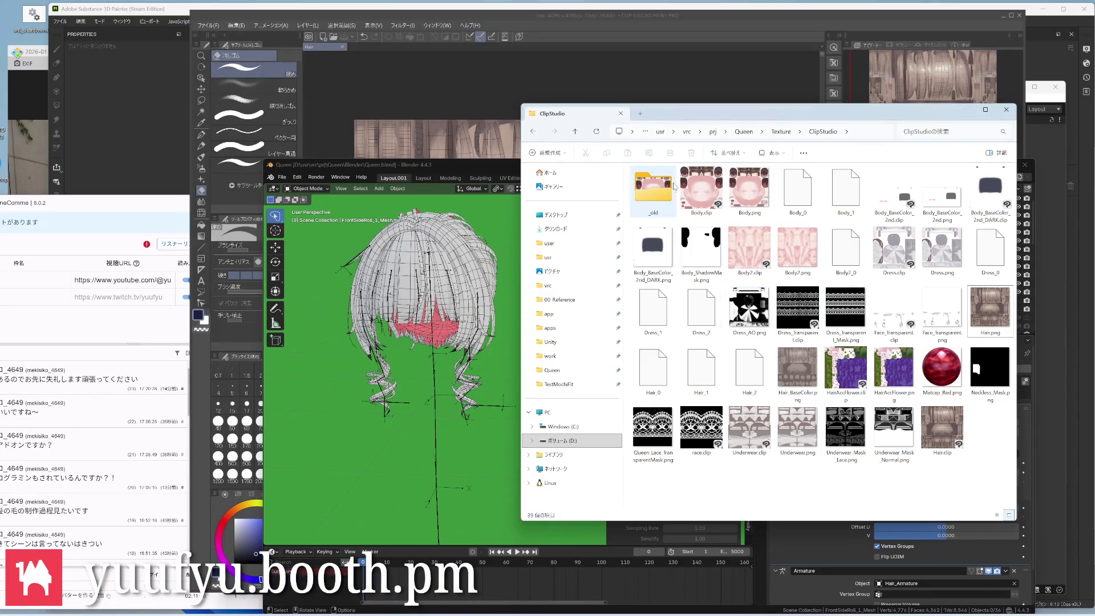
click(552, 370)
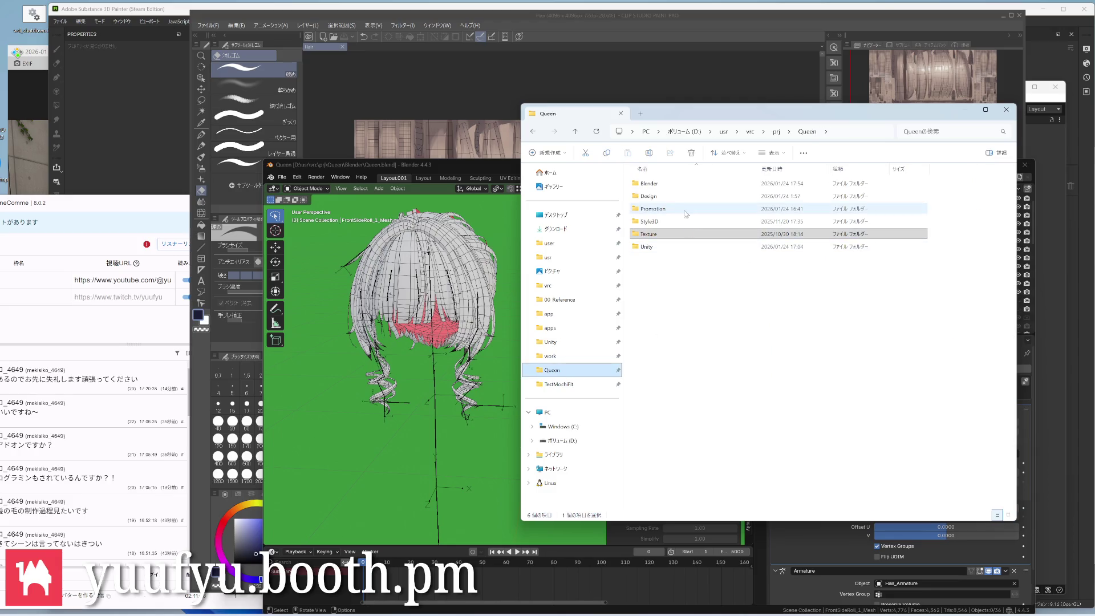
double_click(650, 183)
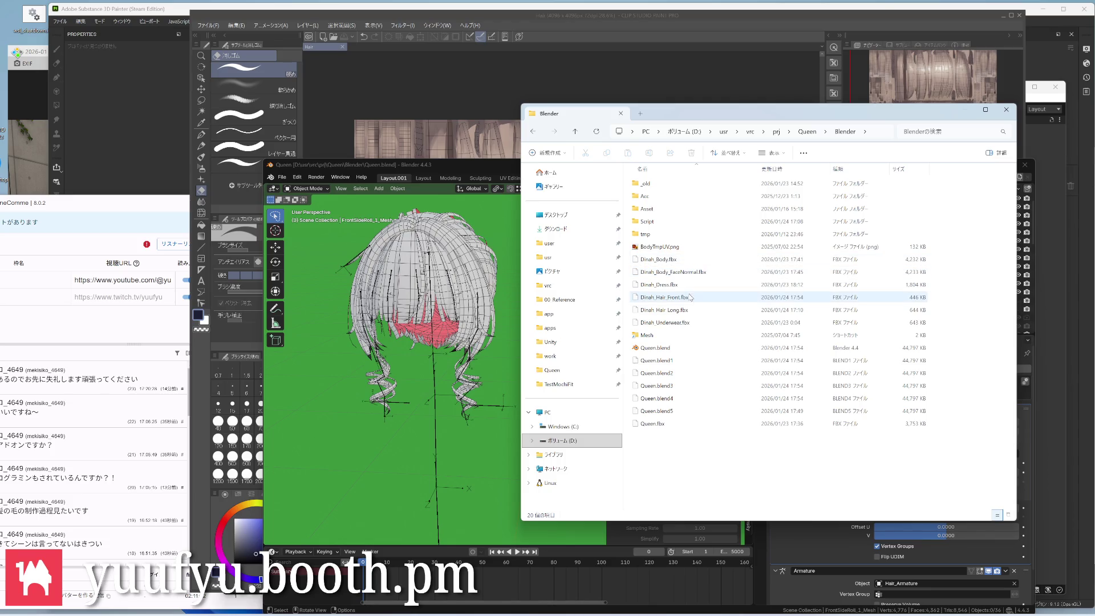
click(691, 298)
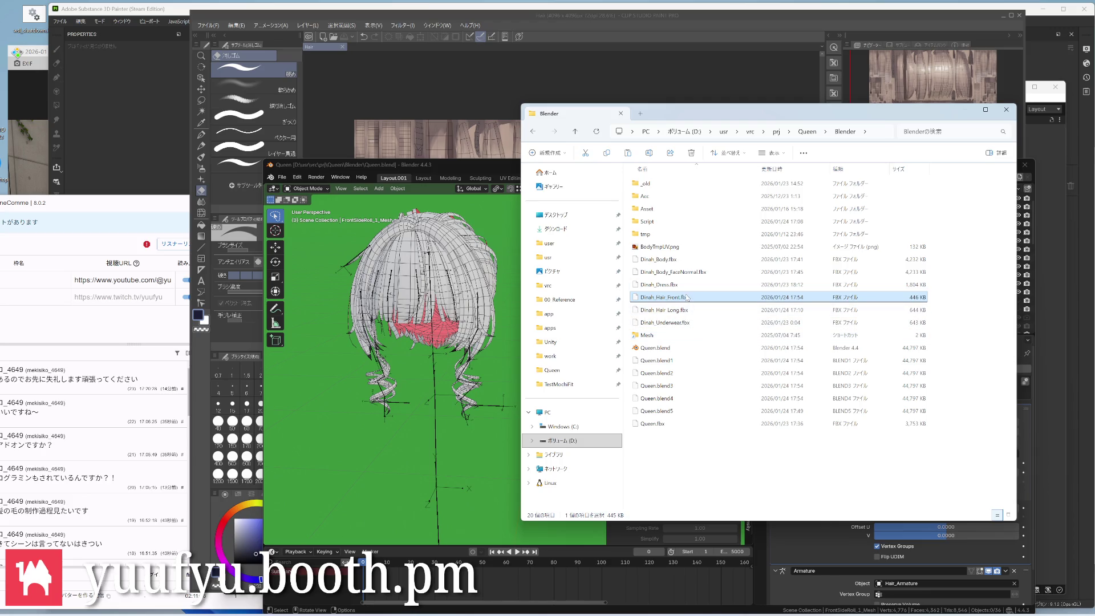
Paste Dinah_Hair_Front.fbx into the Unity Mesh folder, replacing the old copy, and return to Unity
double_click(675, 336)
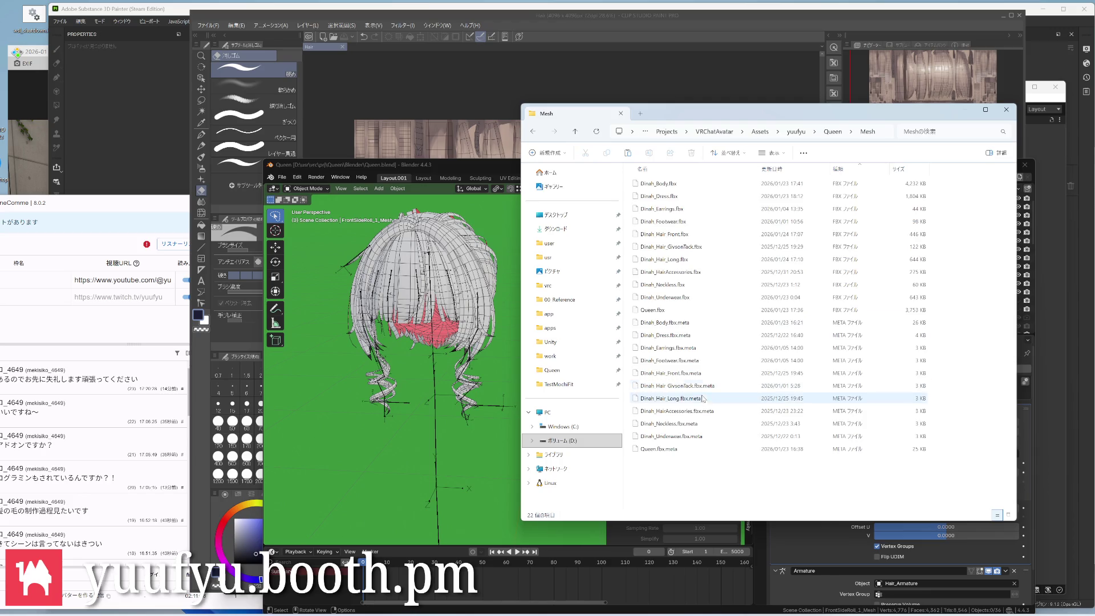
key(ctrl+v)
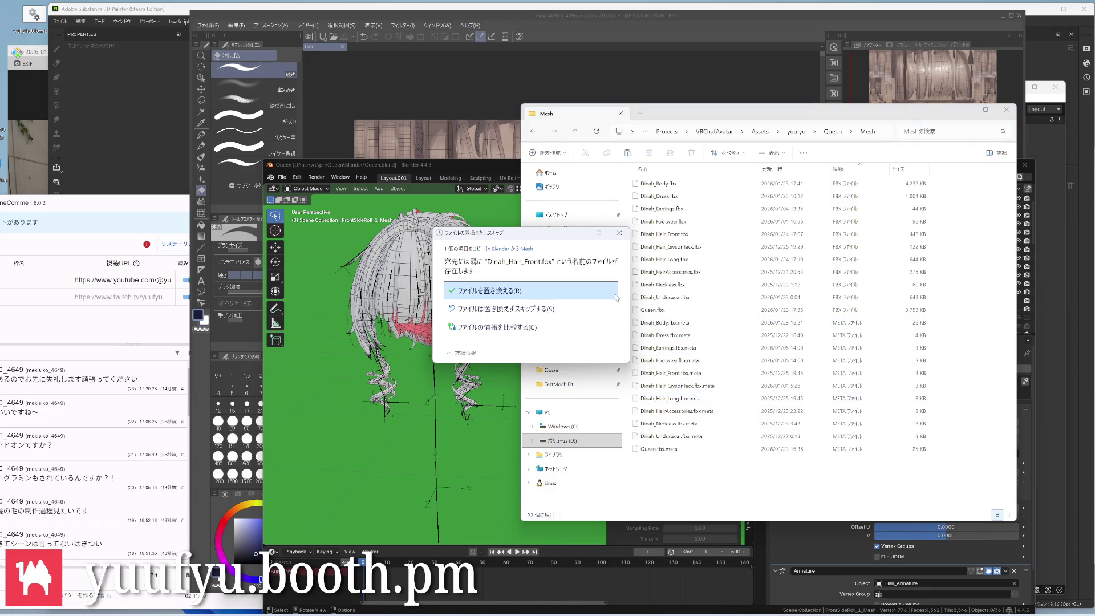
click(513, 295)
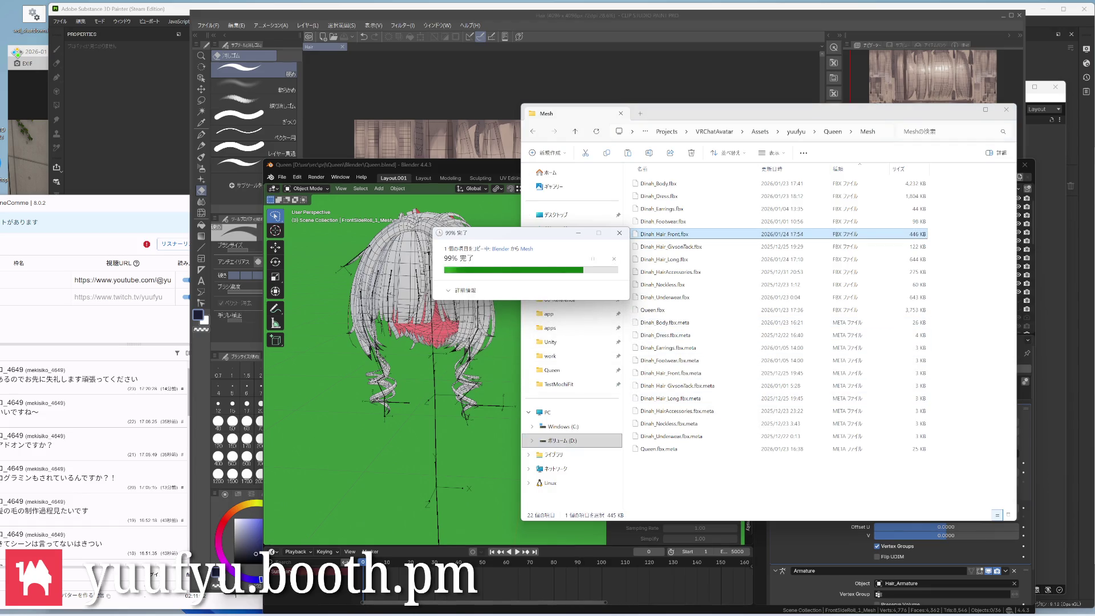
click(575, 561)
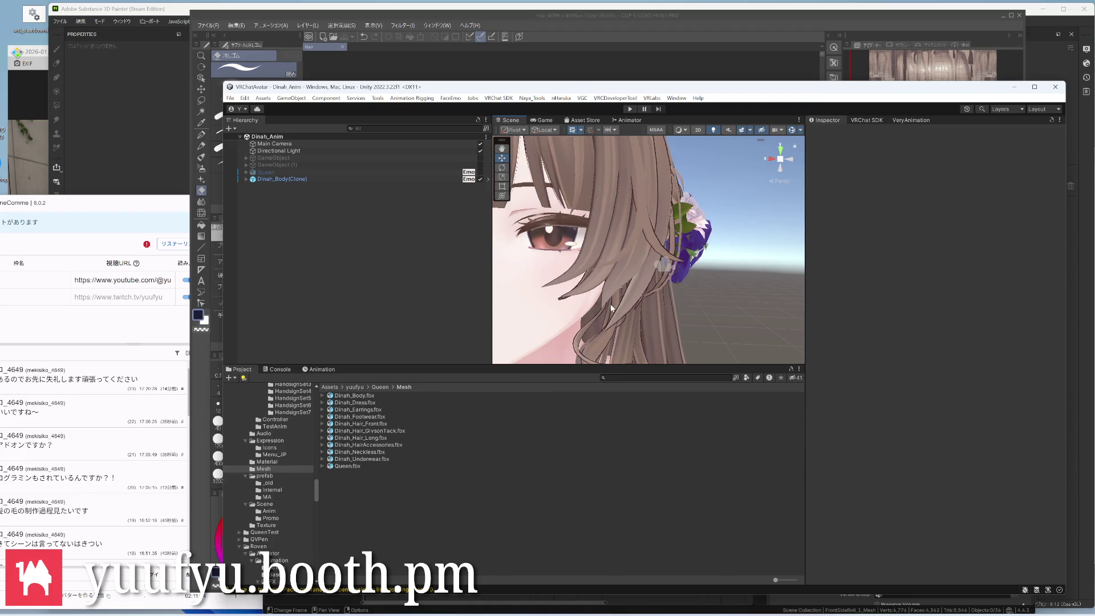
Set Dinah_Hair_Long's outline Vertex Color to RGBA → Normal & Width and inspect the hair outlines
click(269, 461)
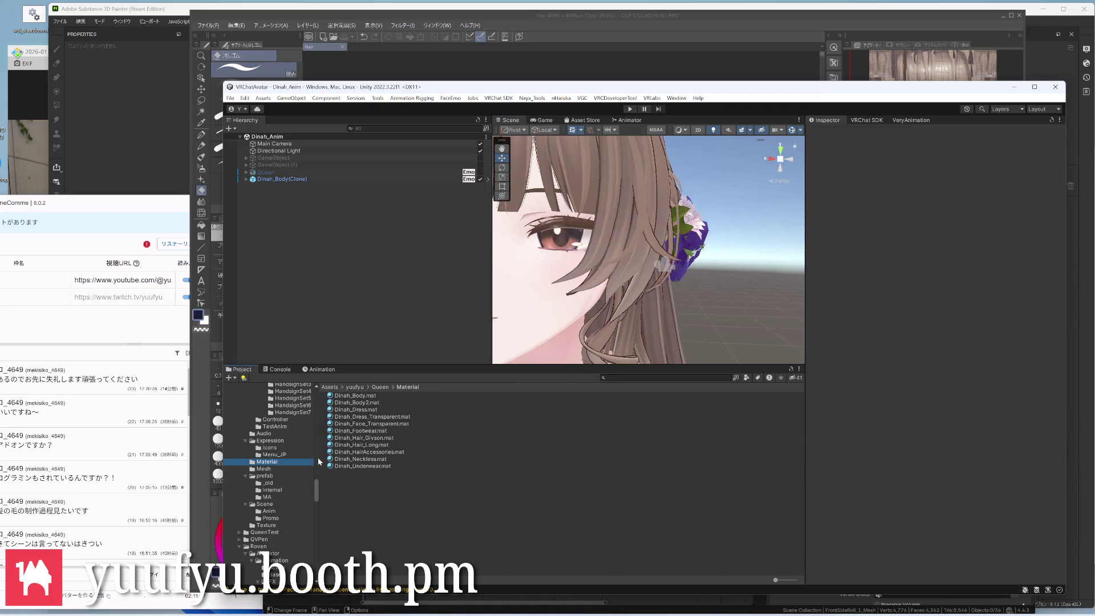
click(366, 445)
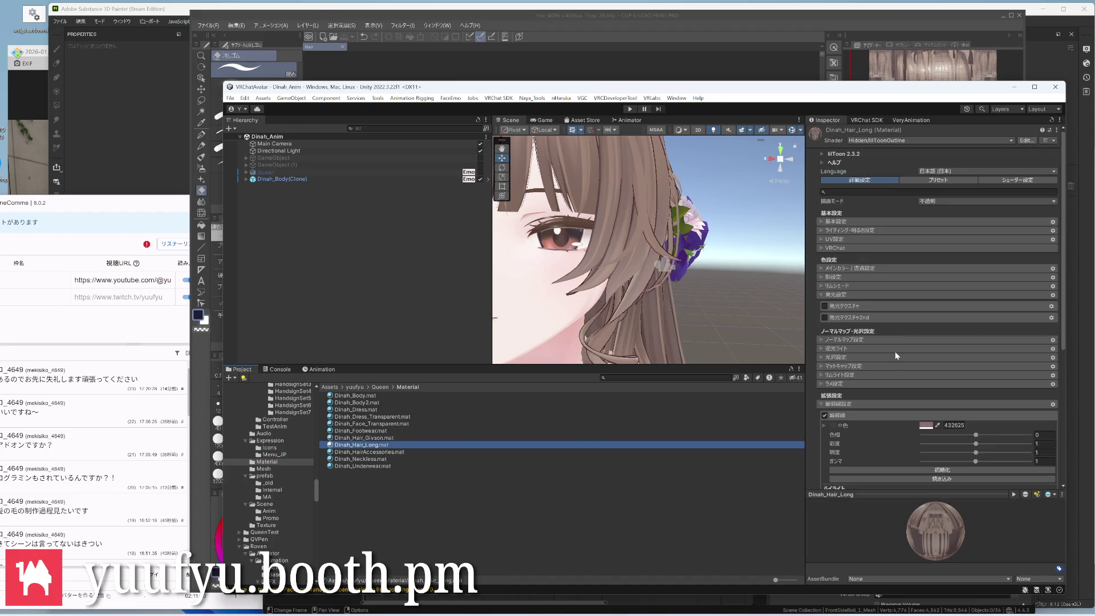
scroll(895, 351, down, 2)
scroll(895, 351, down, 2)
scroll(880, 353, down, 2)
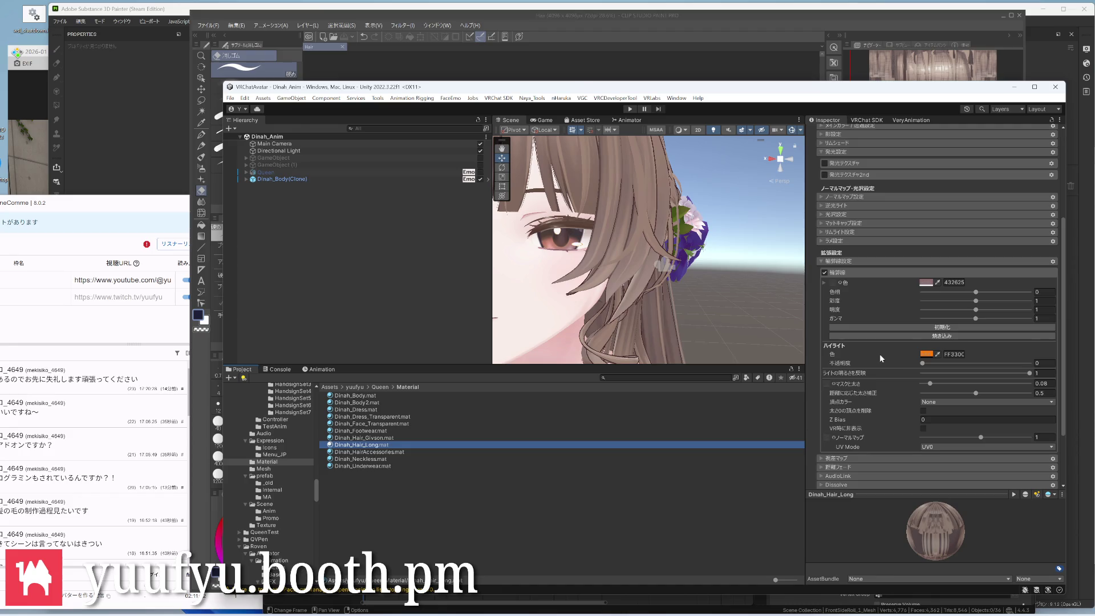
scroll(879, 353, down, 1)
click(931, 380)
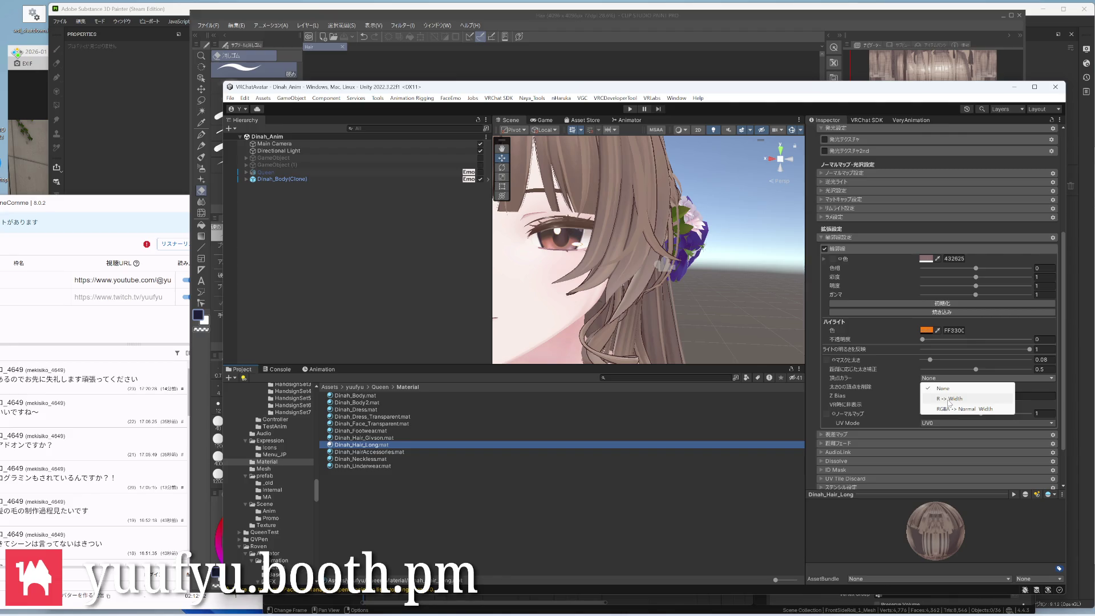
click(951, 408)
mouse_move(574, 286)
alt+mouse_down()
mouse_move(743, 293)
mouse_move(619, 291)
alt+mouse_up()
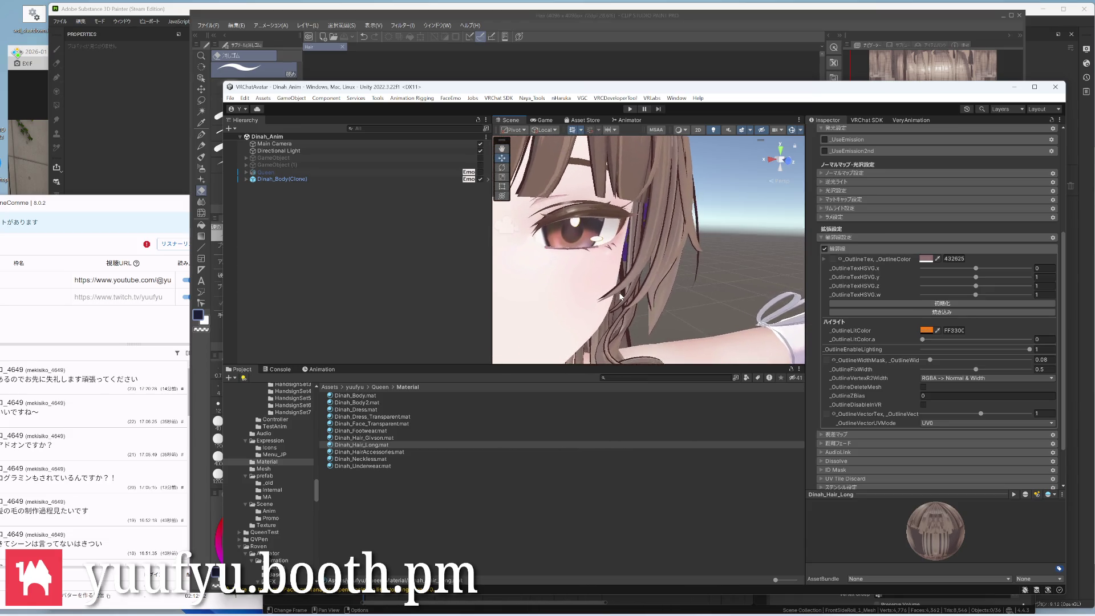
mouse_move(619, 292)
middle_down()
mouse_move(696, 210)
mouse_move(701, 227)
middle_up()
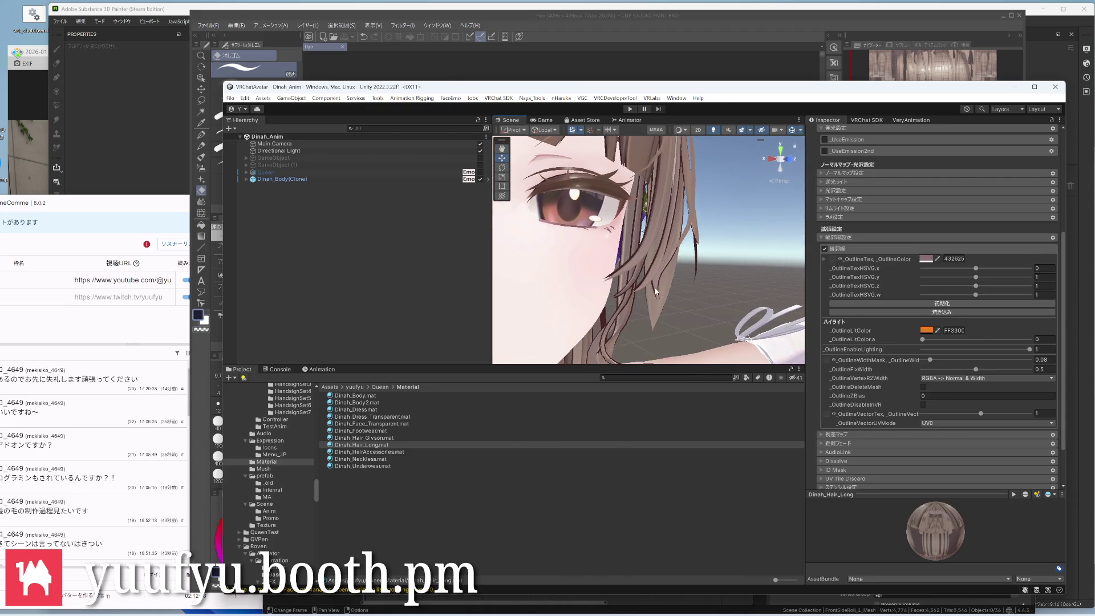
alt+drag(654, 287, 644, 293)
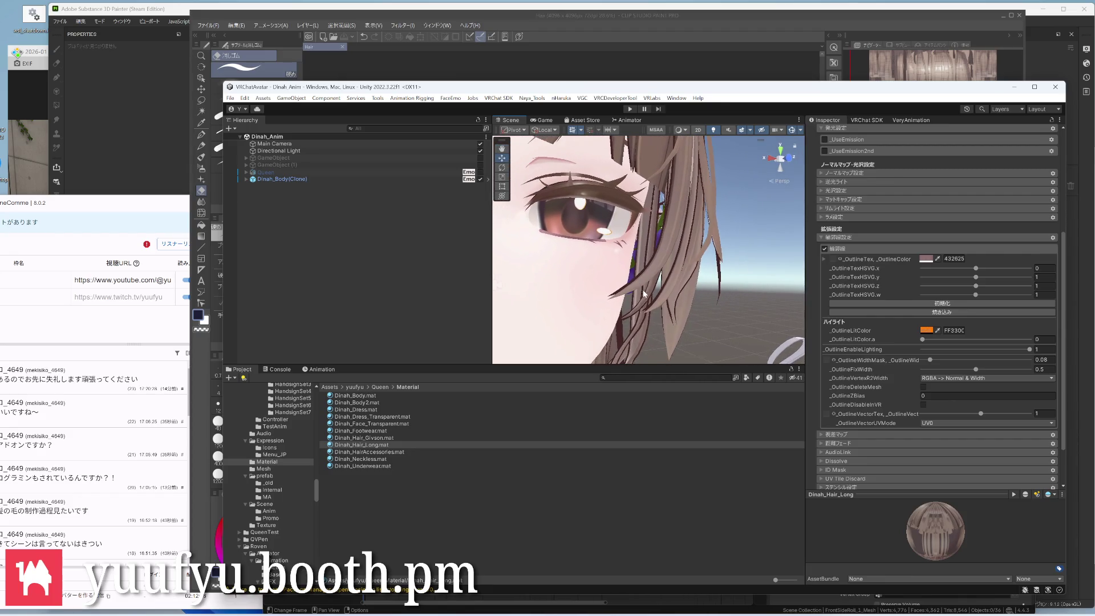
Try R → Width vertex colours briefly, then restore RGBA → Normal & Width
click(938, 378)
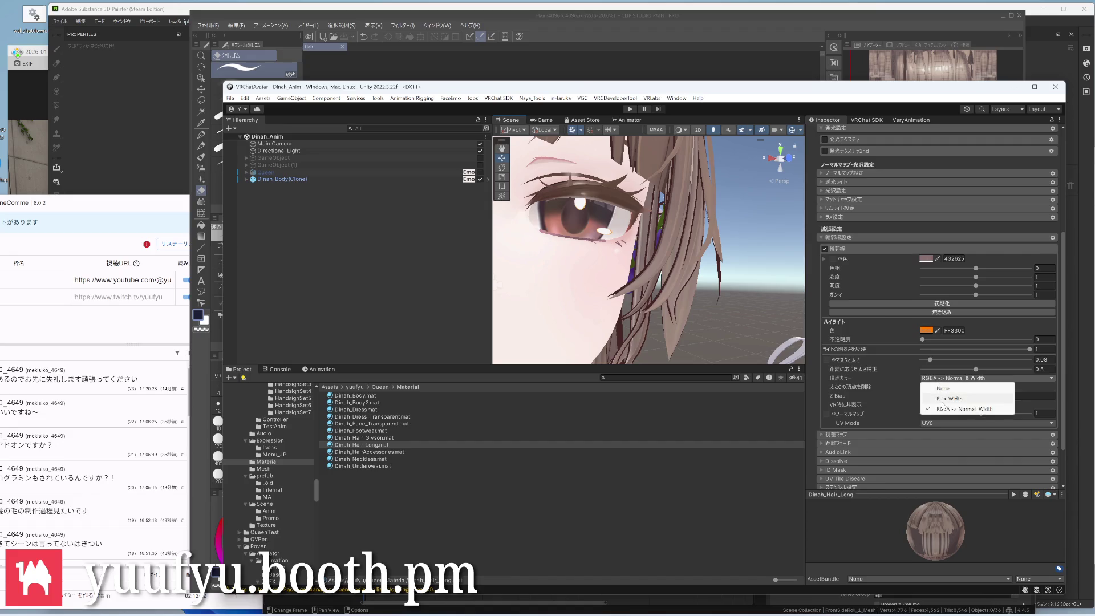
click(941, 402)
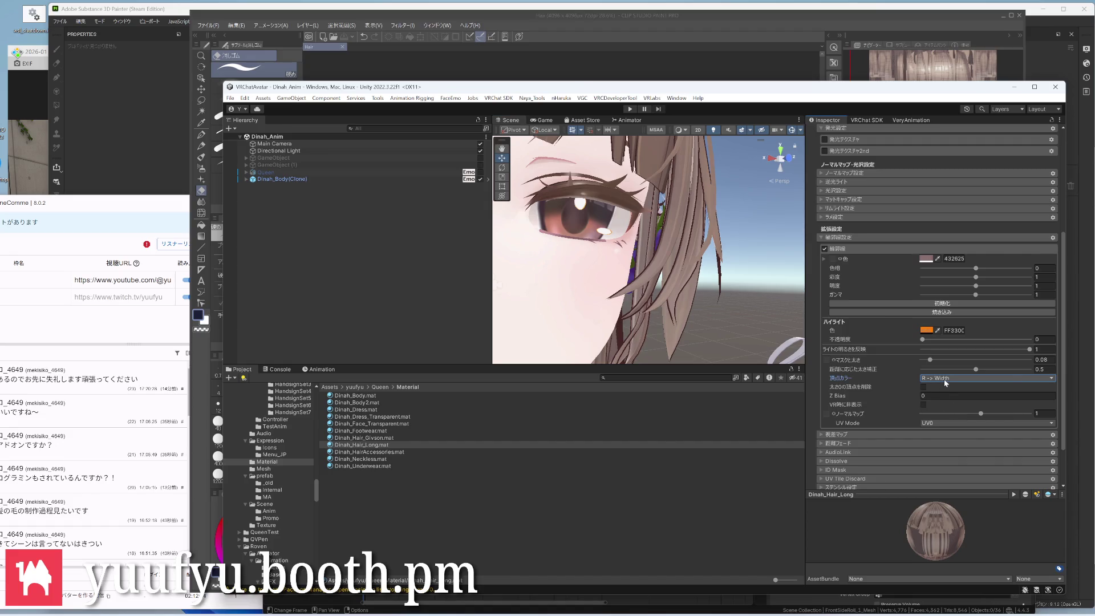
click(946, 378)
click(966, 409)
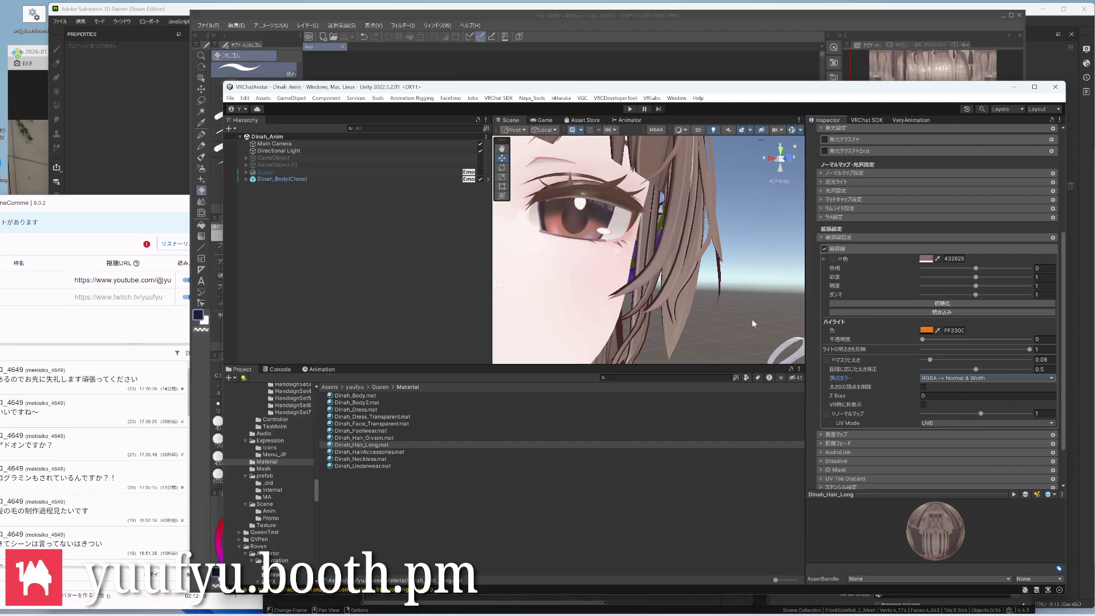
mouse_move(714, 288)
right_down()
mouse_move(645, 309)
mouse_move(640, 179)
right_up()
scroll(639, 215, down, 2)
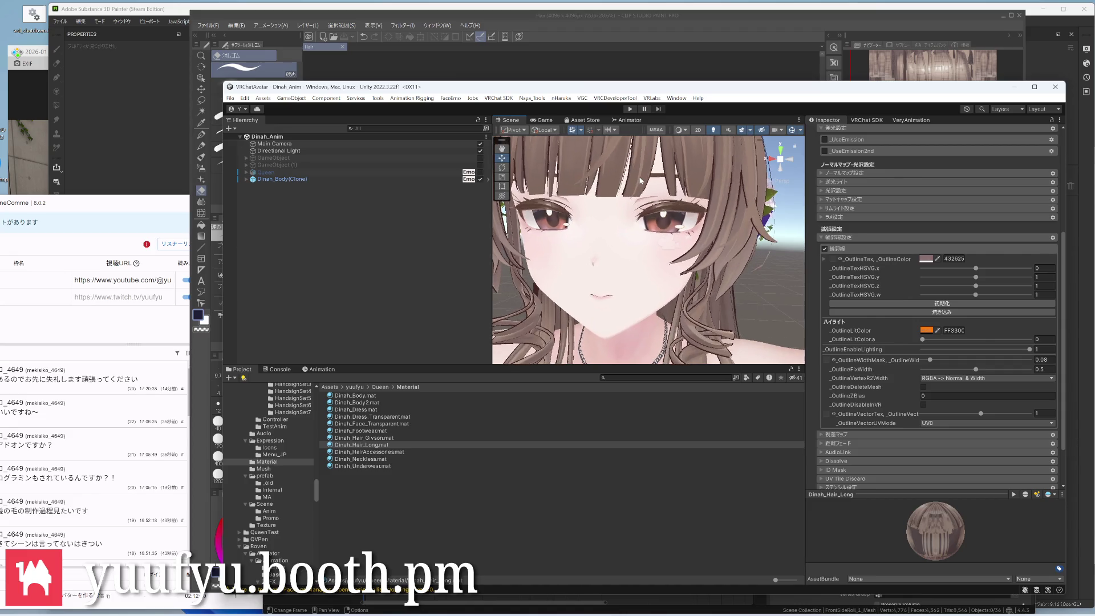
scroll(640, 179, up, 2)
Reduce the Dinah_Hair_Long outline width from 0.08 to 0.04 while checking the face and neck
mouse_move(651, 231)
right_down()
mouse_move(681, 254)
mouse_move(650, 291)
mouse_move(788, 297)
mouse_move(614, 243)
mouse_move(663, 239)
mouse_move(600, 181)
mouse_move(707, 283)
mouse_move(703, 194)
right_up()
scroll(681, 255, down, 3)
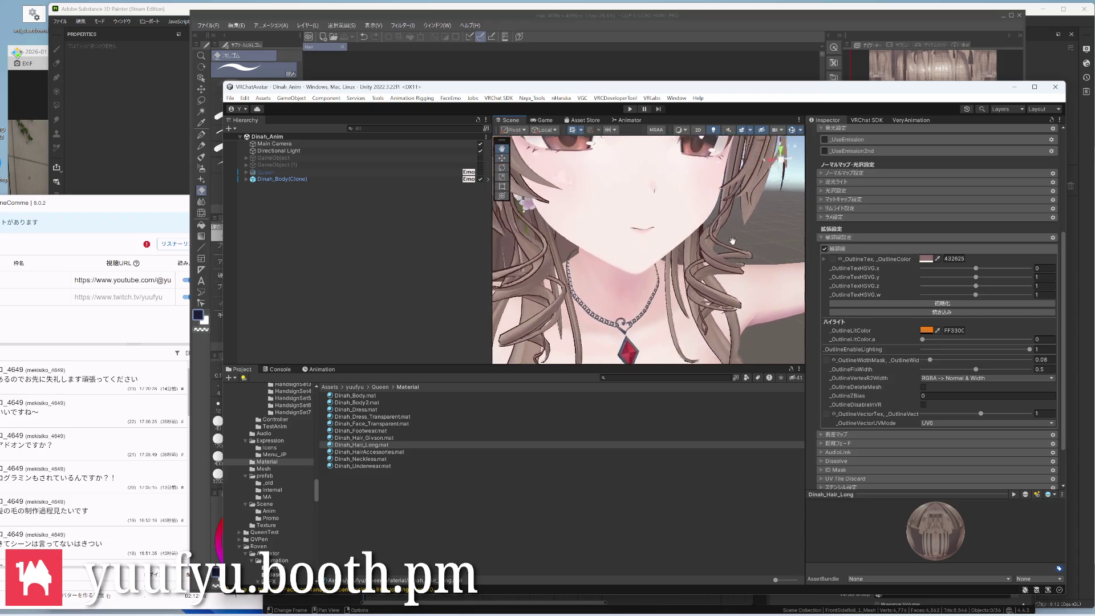
scroll(788, 298, up, 2)
scroll(651, 235, up, 3)
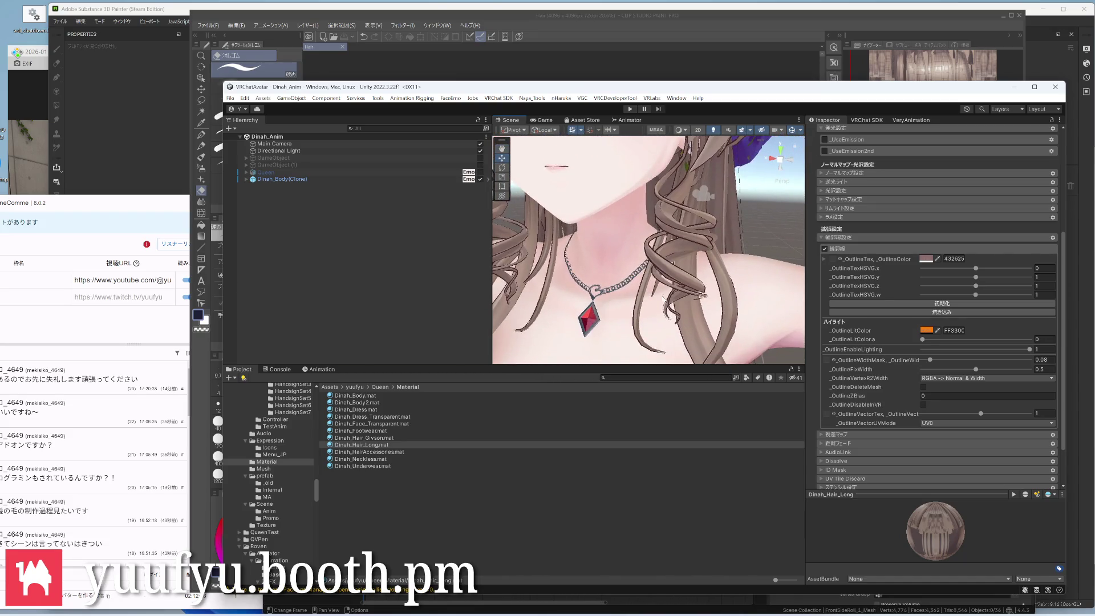
mouse_move(679, 312)
right_down()
mouse_move(705, 239)
mouse_move(715, 267)
mouse_move(789, 258)
mouse_move(684, 291)
mouse_move(709, 279)
right_up()
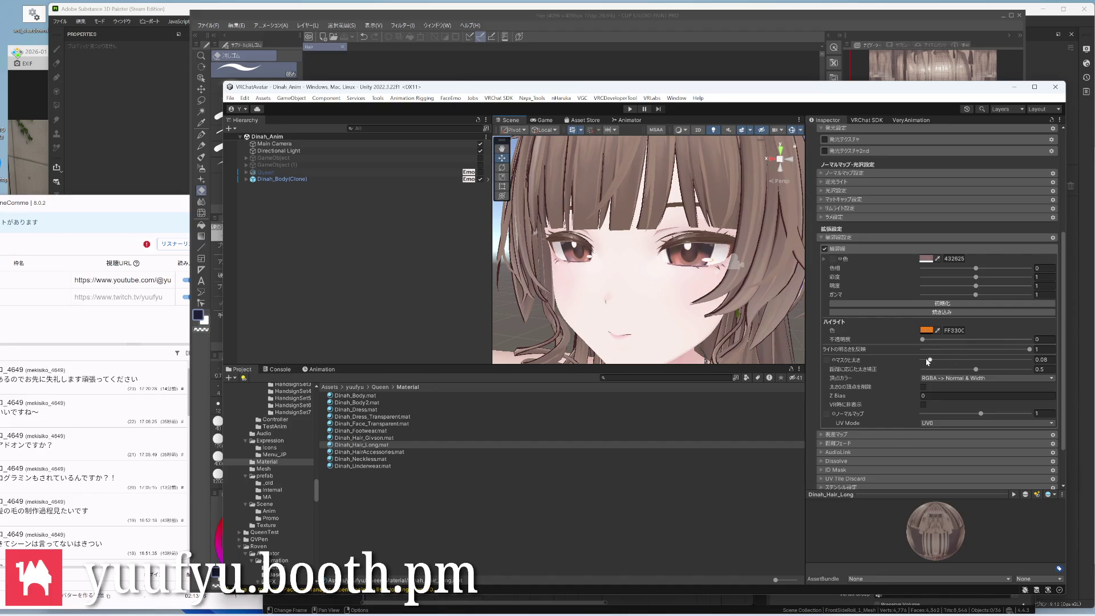
drag(928, 358, 926, 359)
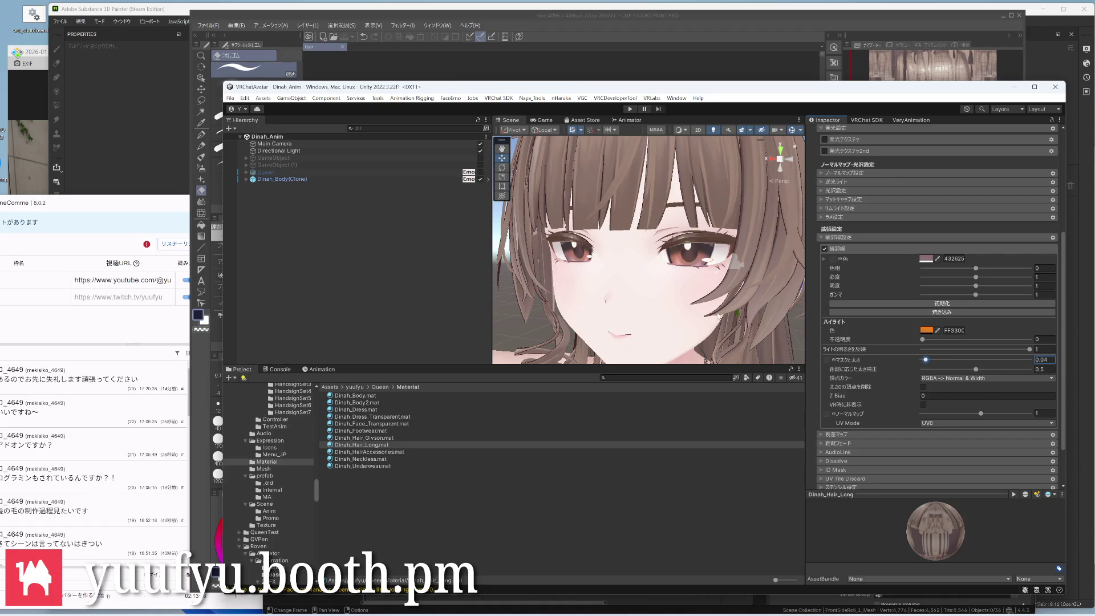
scroll(684, 257, up, 3)
mouse_move(701, 257)
right_down()
mouse_move(665, 269)
mouse_move(672, 297)
right_up()
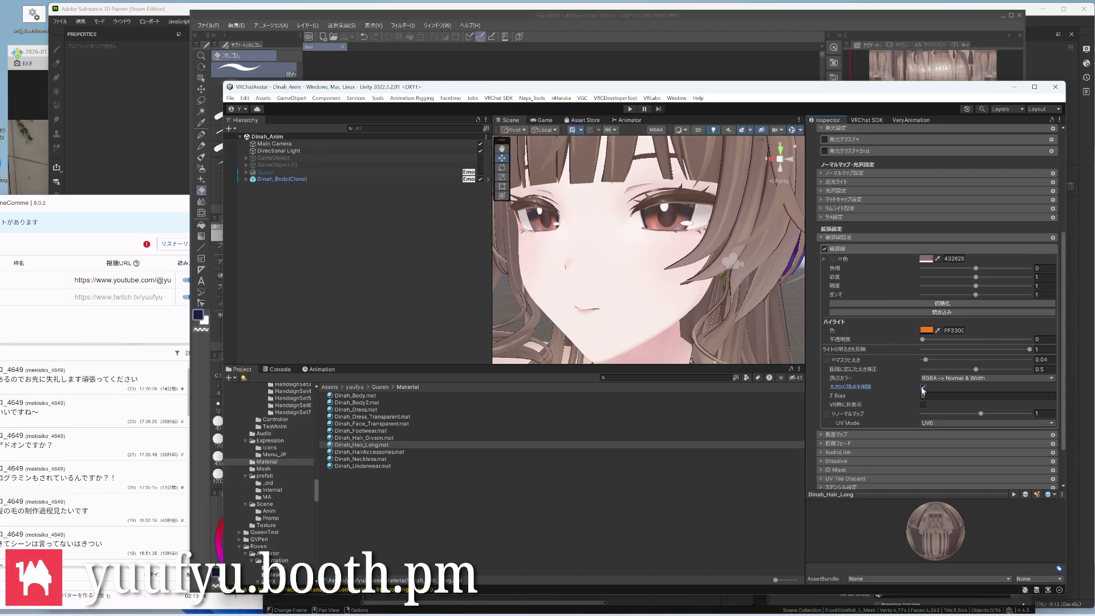
right_drag(729, 318, 704, 305)
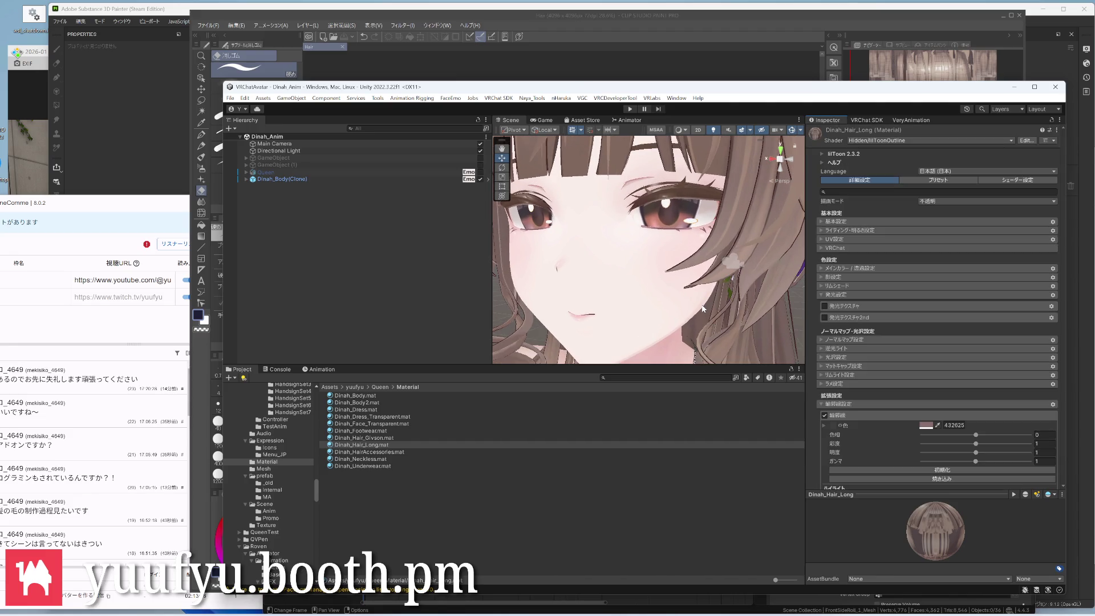
scroll(702, 307, down, 2)
Minimize the Mesh folder and Unity windows and bring Blender back to the front
key(alt+Tab)
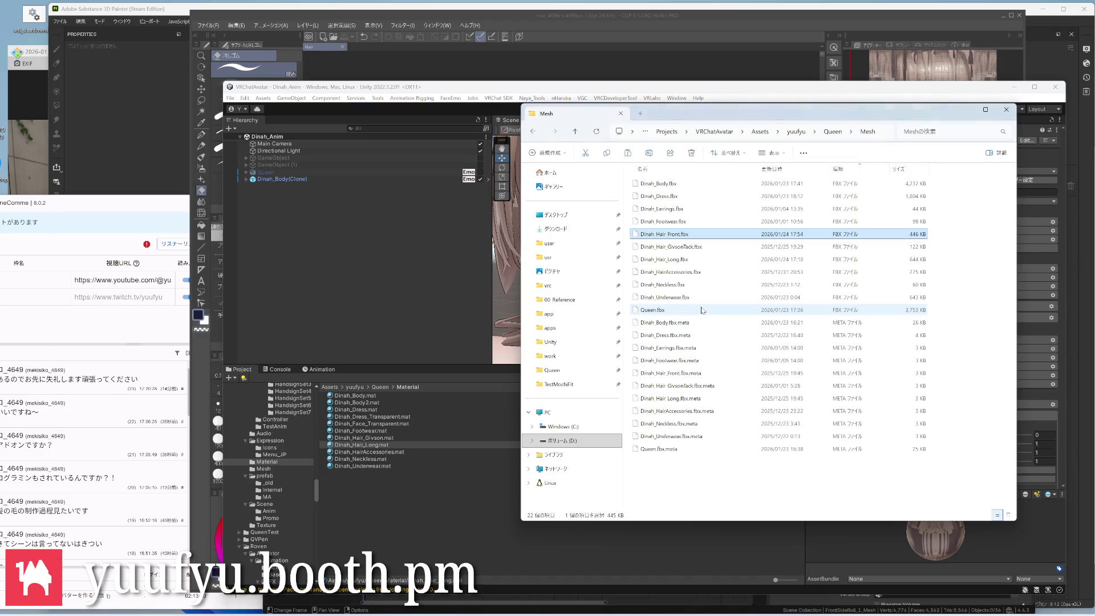
click(467, 62)
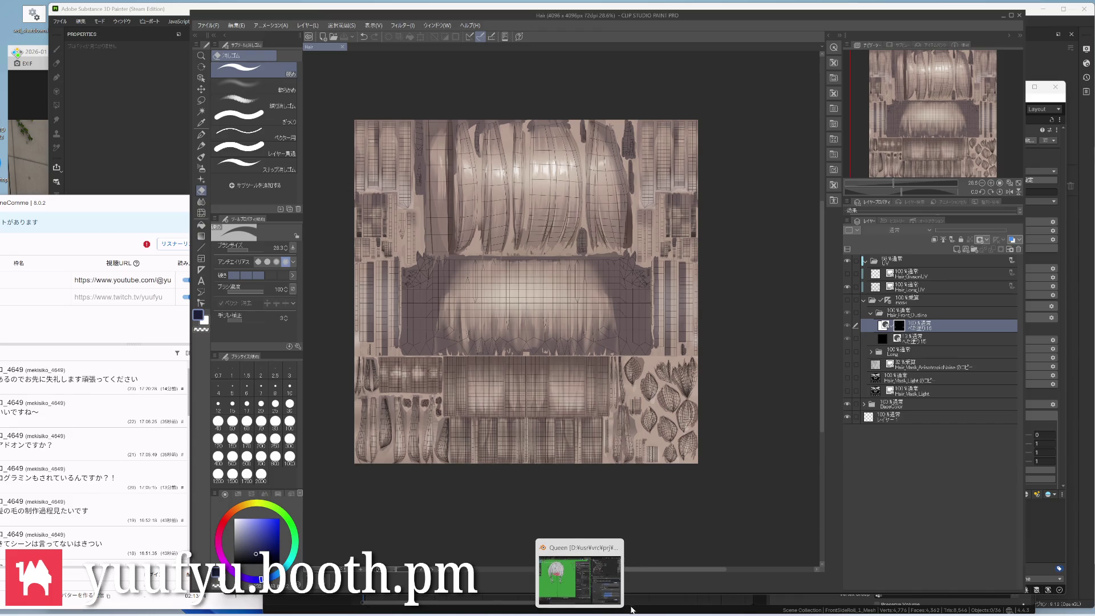
click(618, 573)
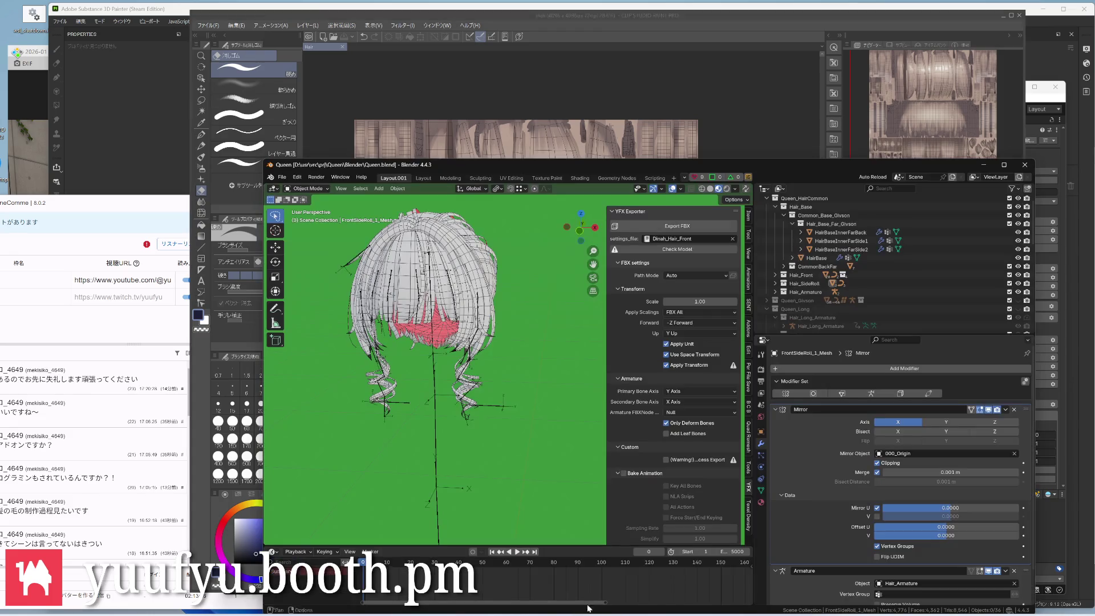
scroll(459, 351, up, 3)
scroll(459, 350, up, 3)
Select the hair strands object and switch it to Vertex Paint mode via the pie menu
mouse_move(440, 257)
middle_down()
mouse_move(567, 287)
mouse_move(471, 280)
middle_up()
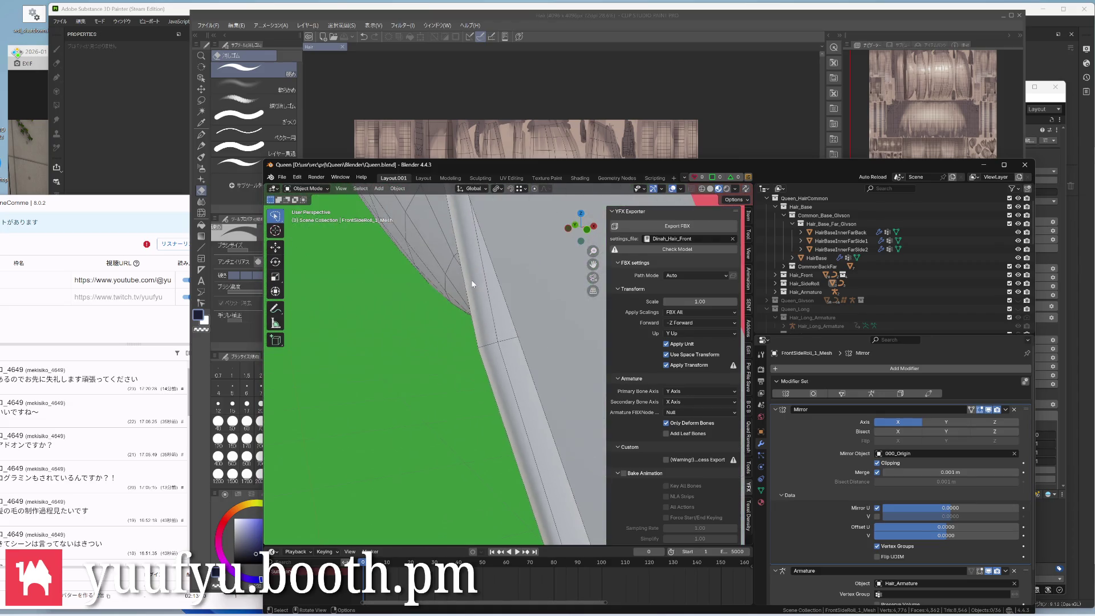
scroll(472, 353, down, 3)
mouse_move(474, 370)
middle_down()
mouse_move(451, 382)
mouse_move(378, 323)
middle_up()
scroll(451, 382, down, 3)
scroll(379, 324, up, 3)
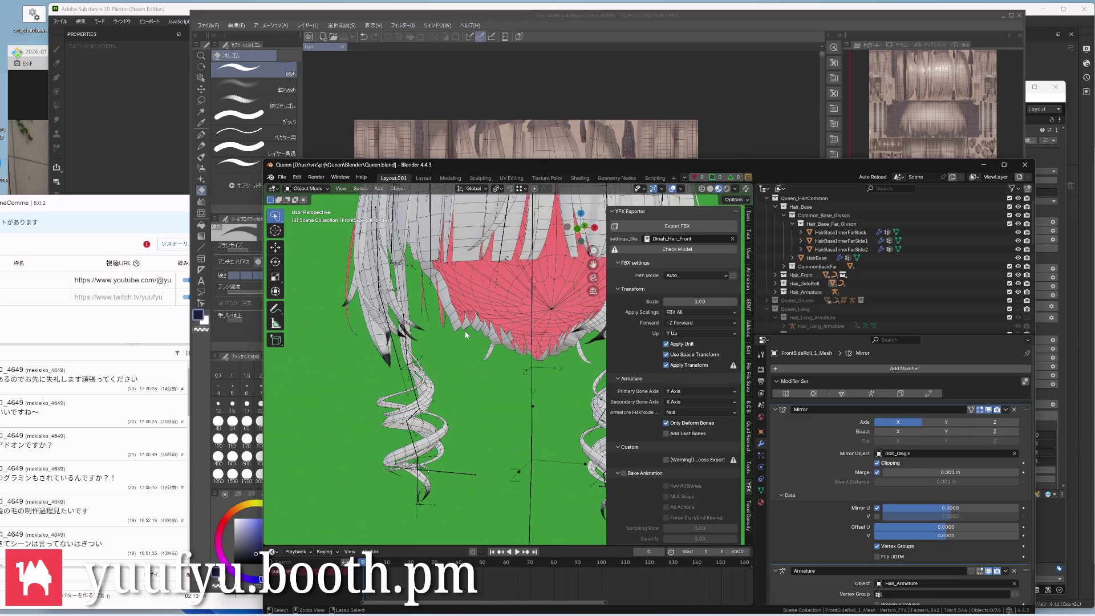
click(418, 329)
key(ctrl+Tab)
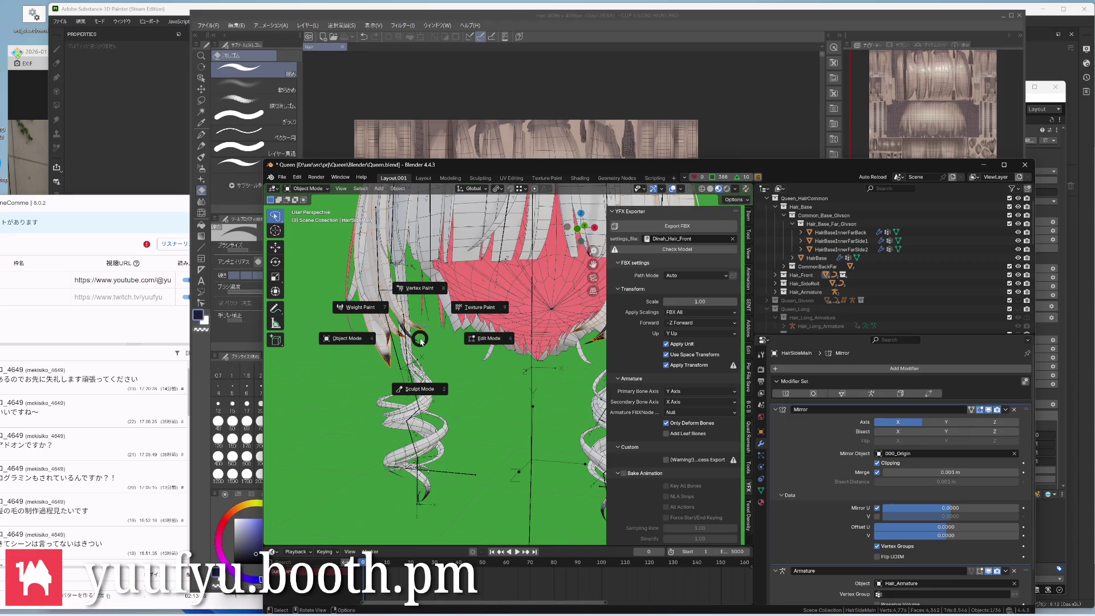
click(418, 289)
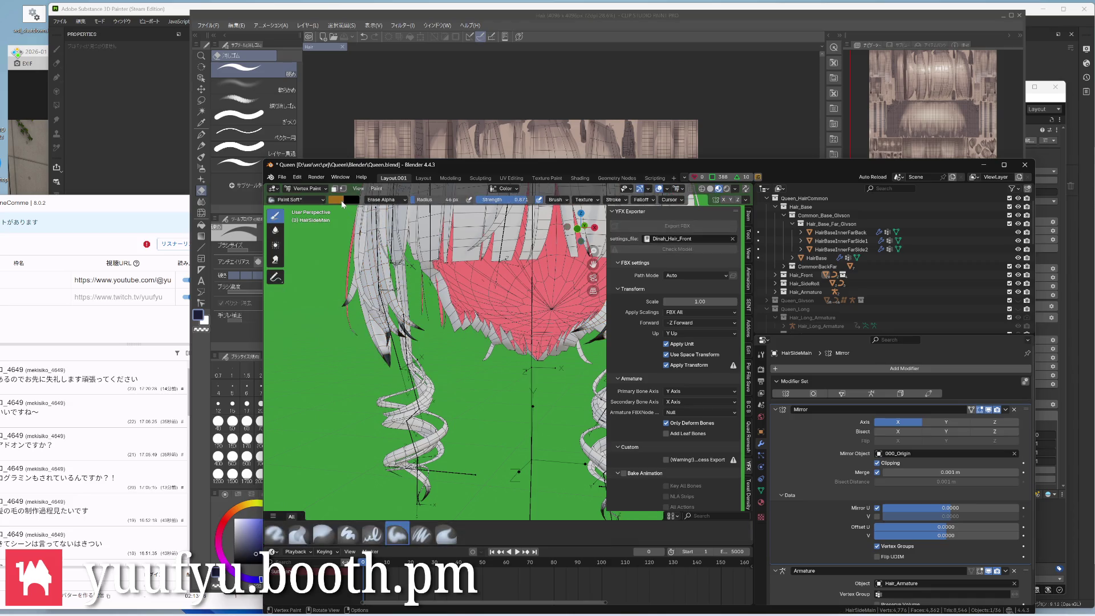
Set the vertex paint brush colour to pure white
click(342, 203)
click(341, 201)
drag(409, 234, 409, 214)
click(337, 200)
click(367, 243)
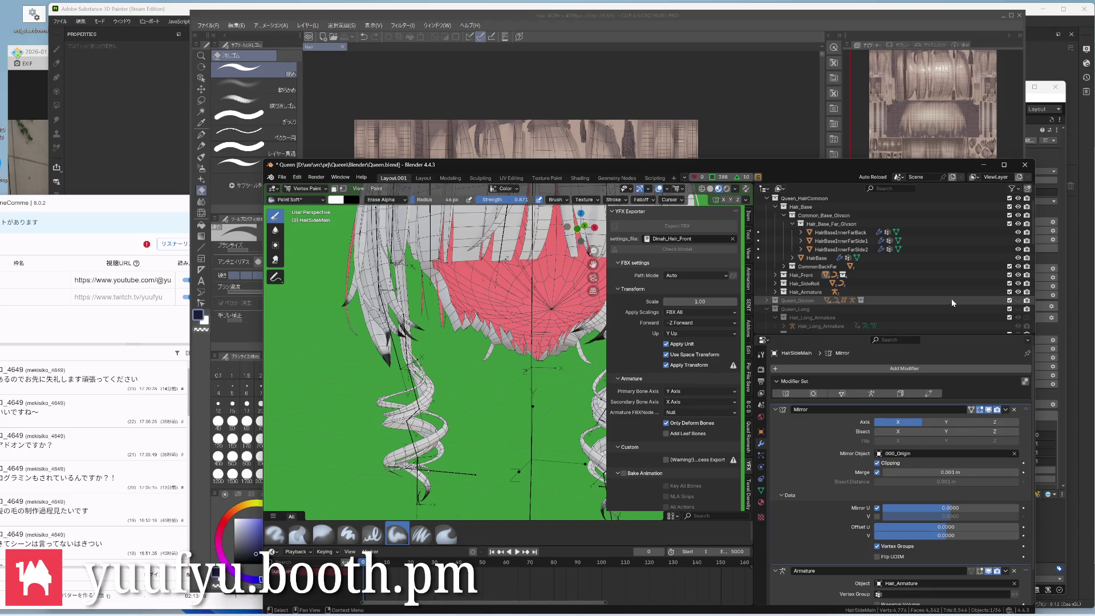
scroll(471, 360, down, 3)
scroll(470, 359, up, 3)
scroll(470, 360, up, 4)
Save Queen.blend and switch over to the Unity editor
middle_drag(513, 359, 427, 325)
scroll(436, 357, down, 4)
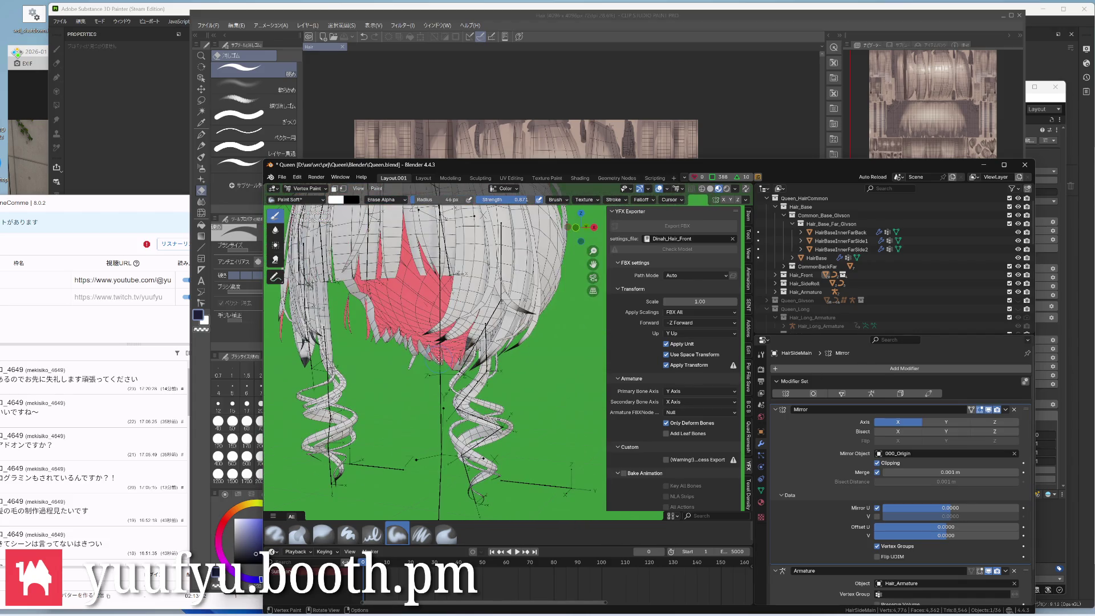
key(ctrl+s)
key(alt+Tab)
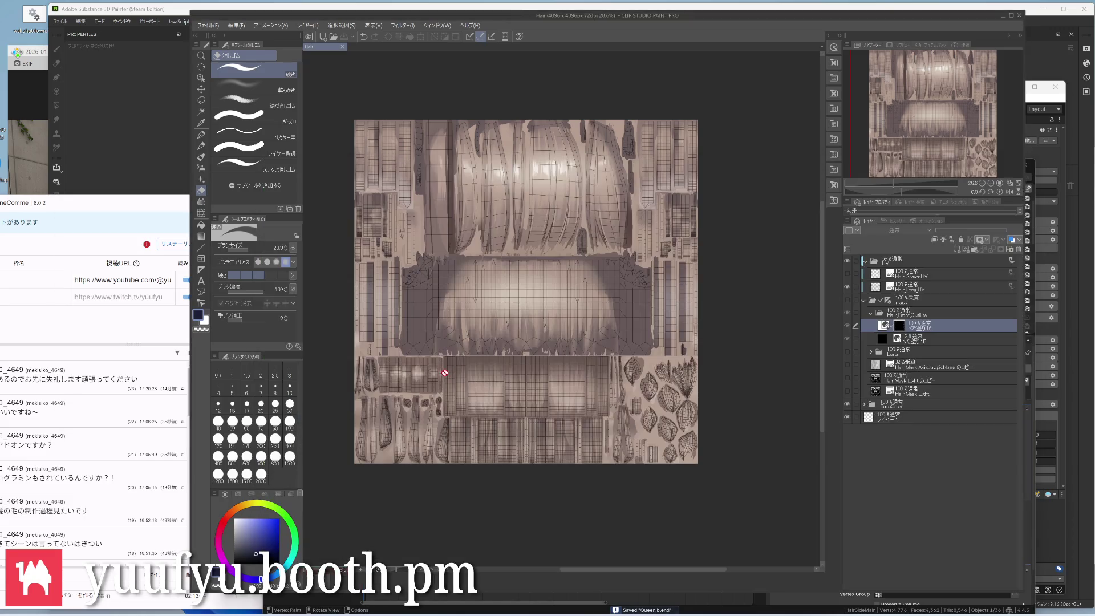
key(alt+Tab)
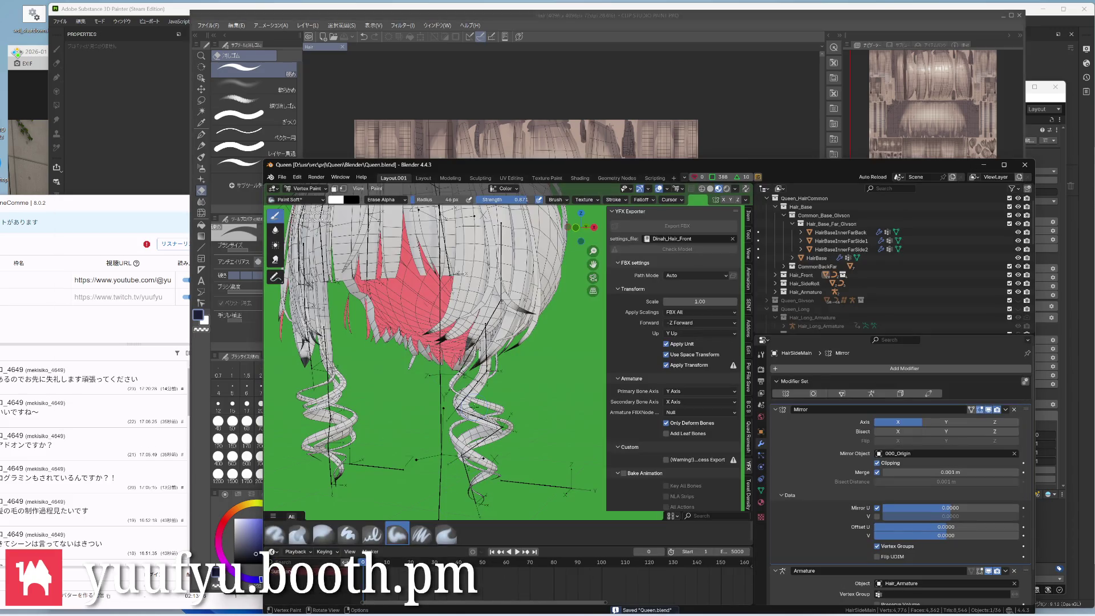
key(alt+Tab)
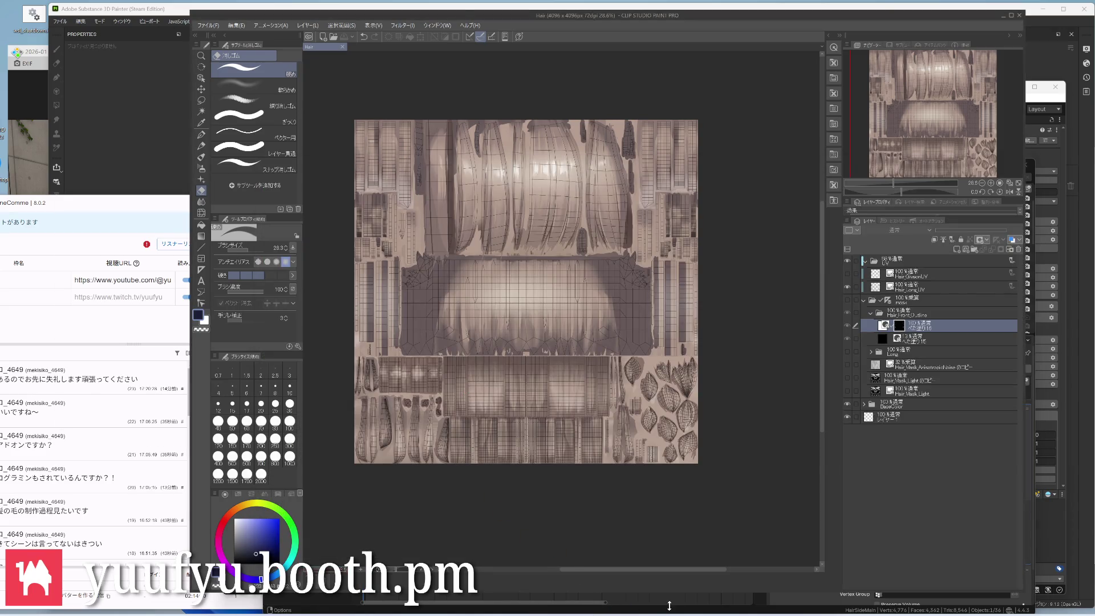
key(alt+Tab)
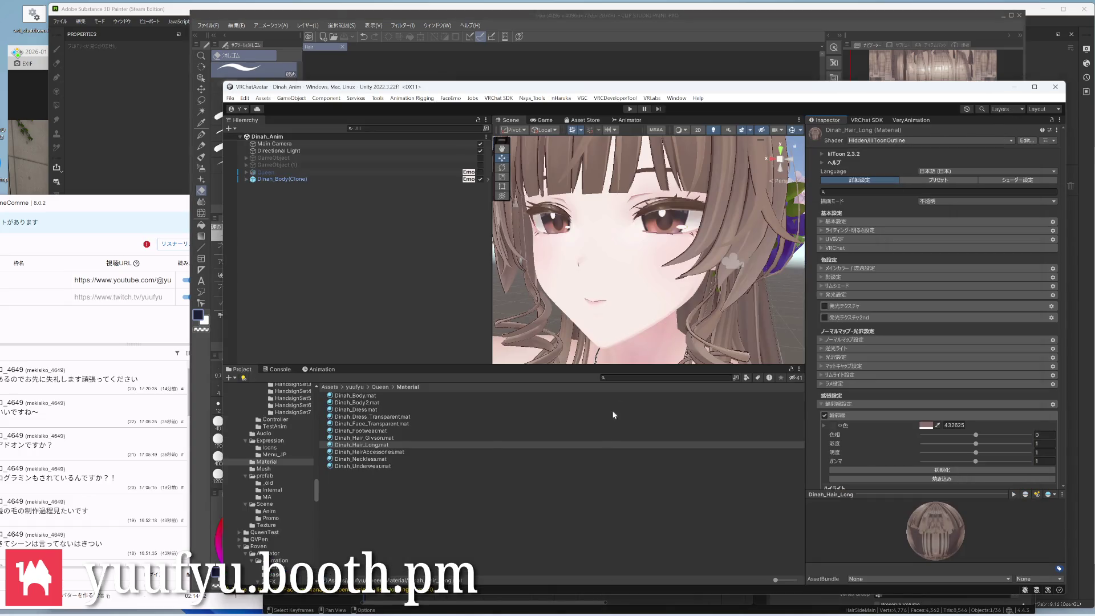
Select Dinah_Hair_Front.fbx in the Mesh folder and view its Model import settings
click(275, 468)
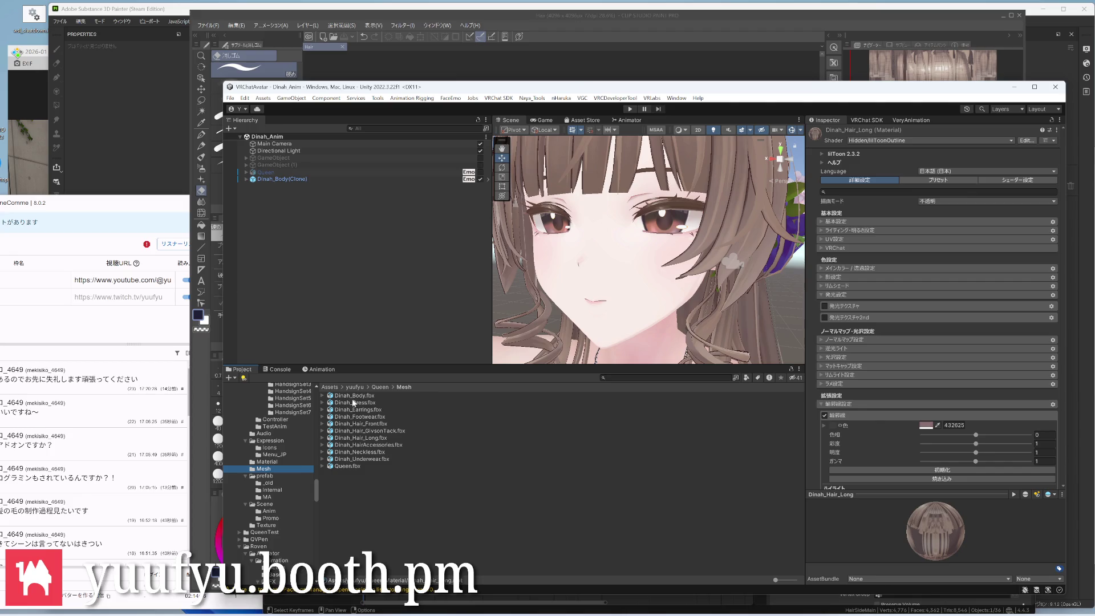
click(358, 424)
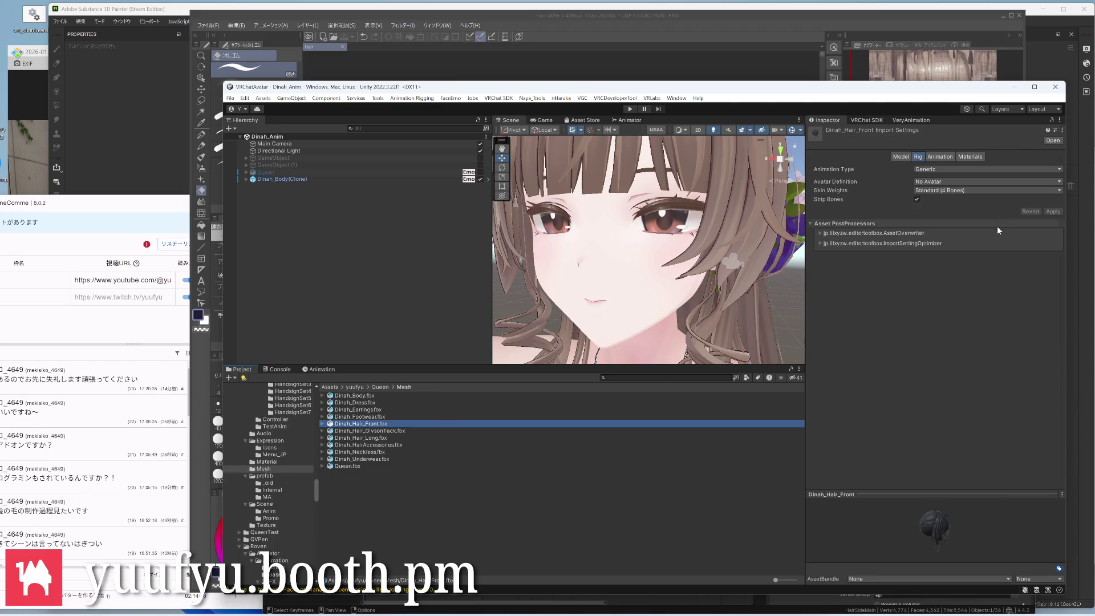
click(940, 157)
click(901, 158)
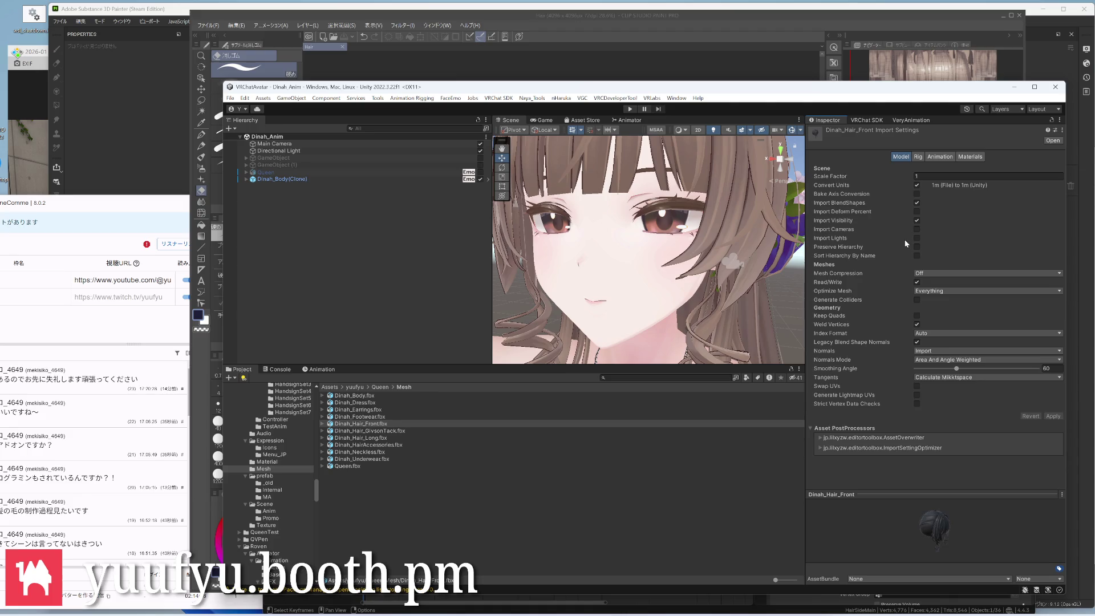
click(942, 175)
scroll(702, 296, up, 2)
scroll(685, 267, up, 3)
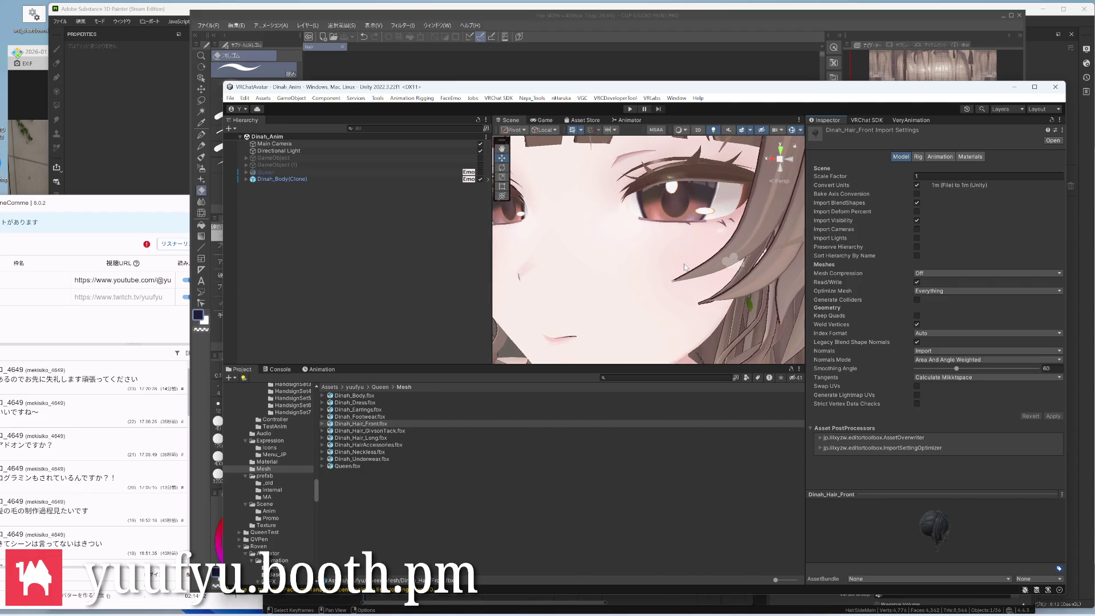
scroll(687, 300, down, 2)
scroll(687, 312, down, 2)
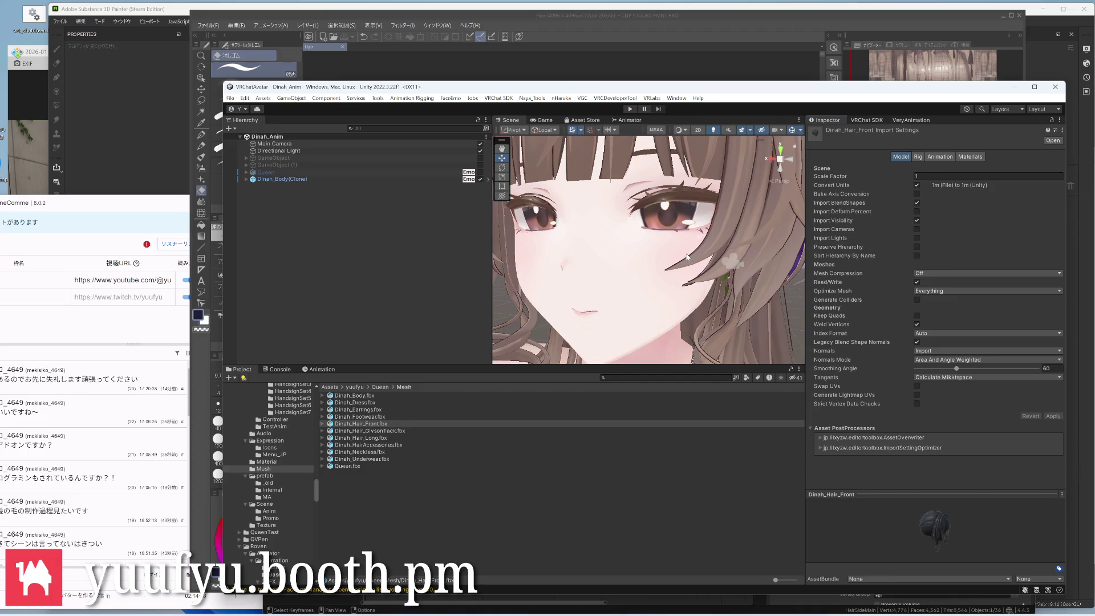
Inspect the avatar's face, cheek and necklace in the Scene view, then return to the import settings
middle_drag(687, 255, 715, 284)
right_drag(715, 285, 640, 253)
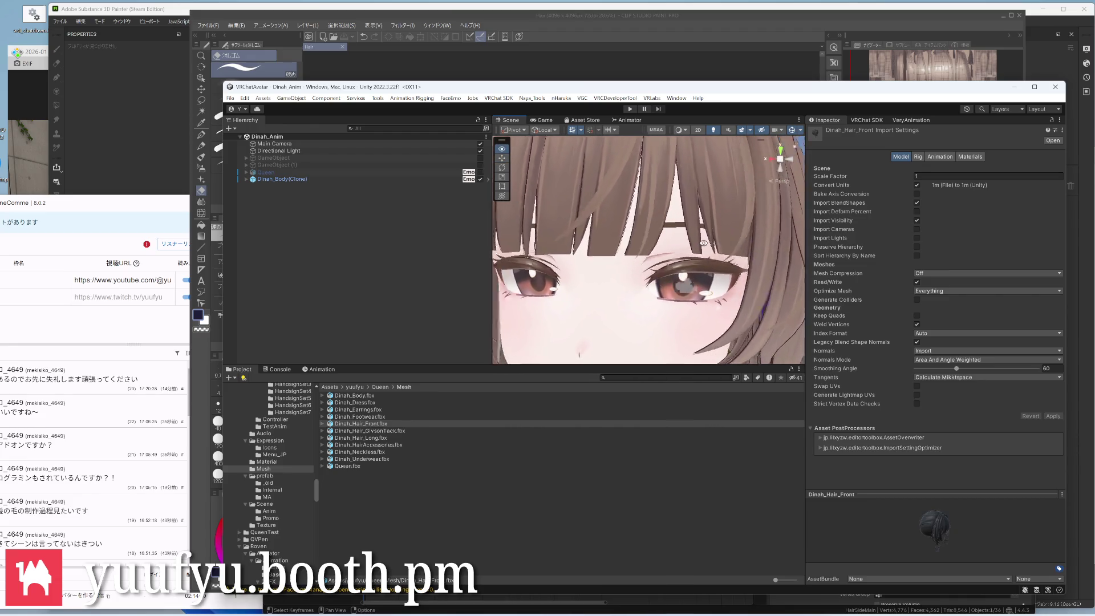
mouse_move(641, 253)
middle_down()
mouse_move(671, 242)
mouse_move(659, 231)
mouse_move(675, 245)
middle_up()
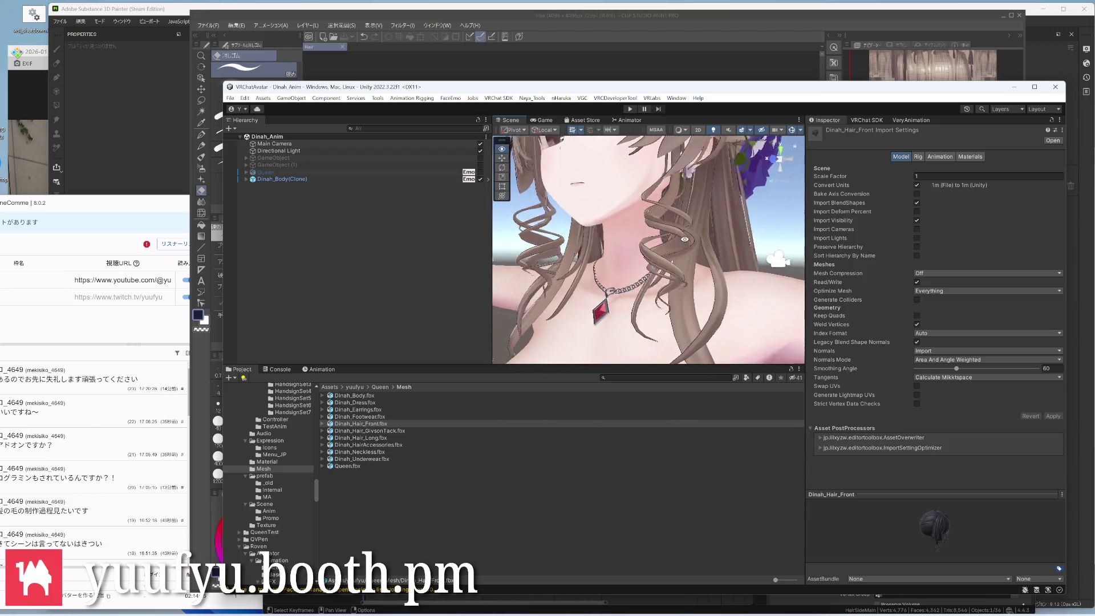
mouse_move(675, 246)
right_down()
mouse_move(732, 247)
mouse_move(738, 290)
right_up()
mouse_move(737, 290)
middle_down()
mouse_move(654, 188)
mouse_move(611, 218)
mouse_move(631, 240)
middle_up()
scroll(655, 189, up, 3)
scroll(650, 197, up, 3)
scroll(633, 257, up, 3)
scroll(607, 214, down, 2)
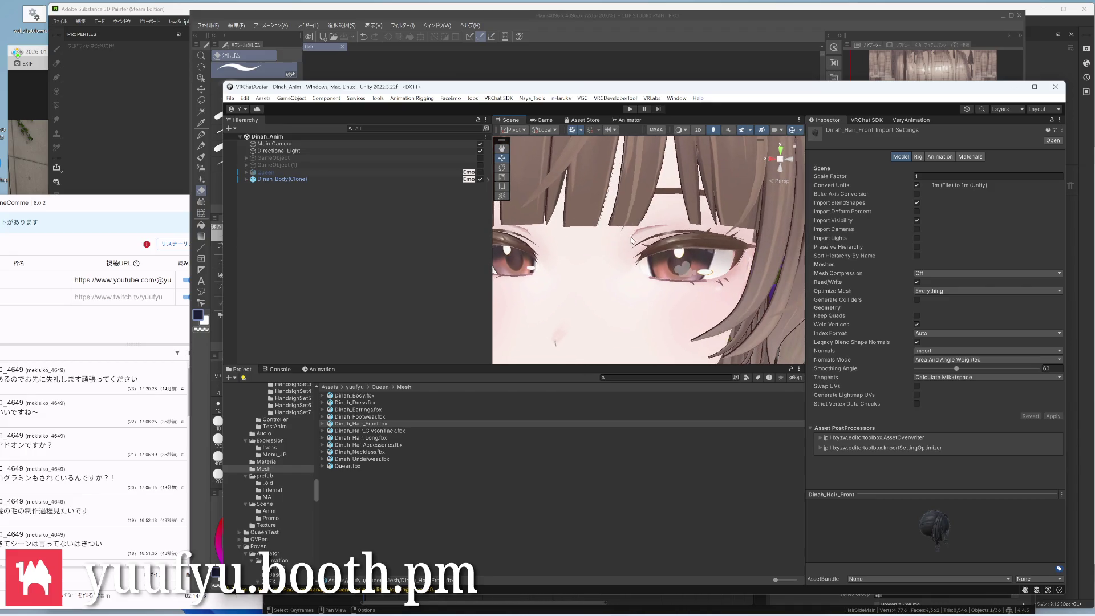
scroll(633, 241, down, 3)
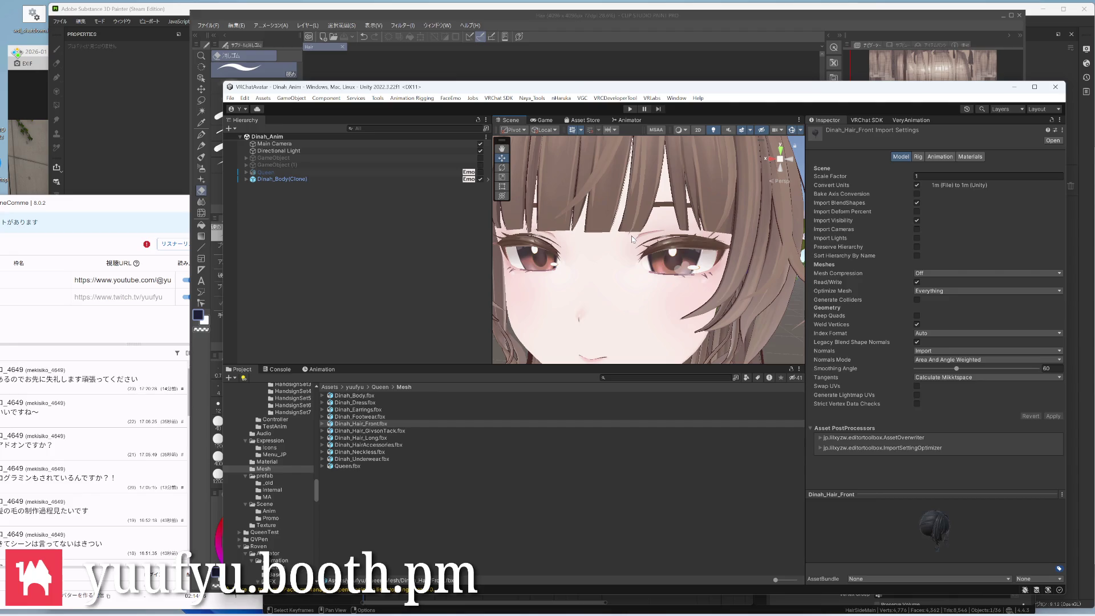
click(863, 119)
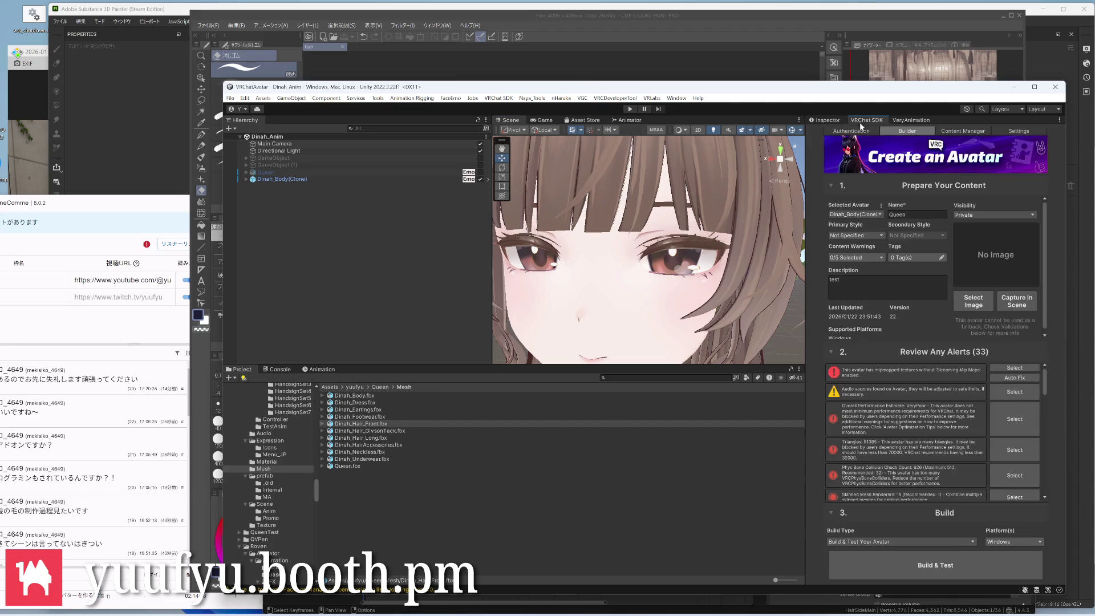
click(827, 120)
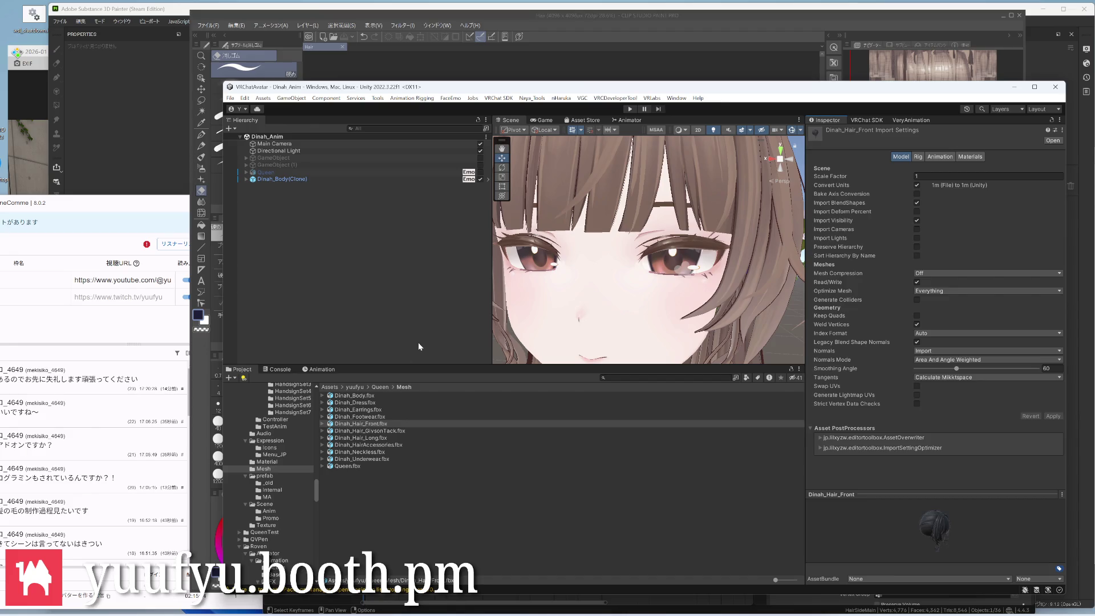
scroll(600, 257, down, 3)
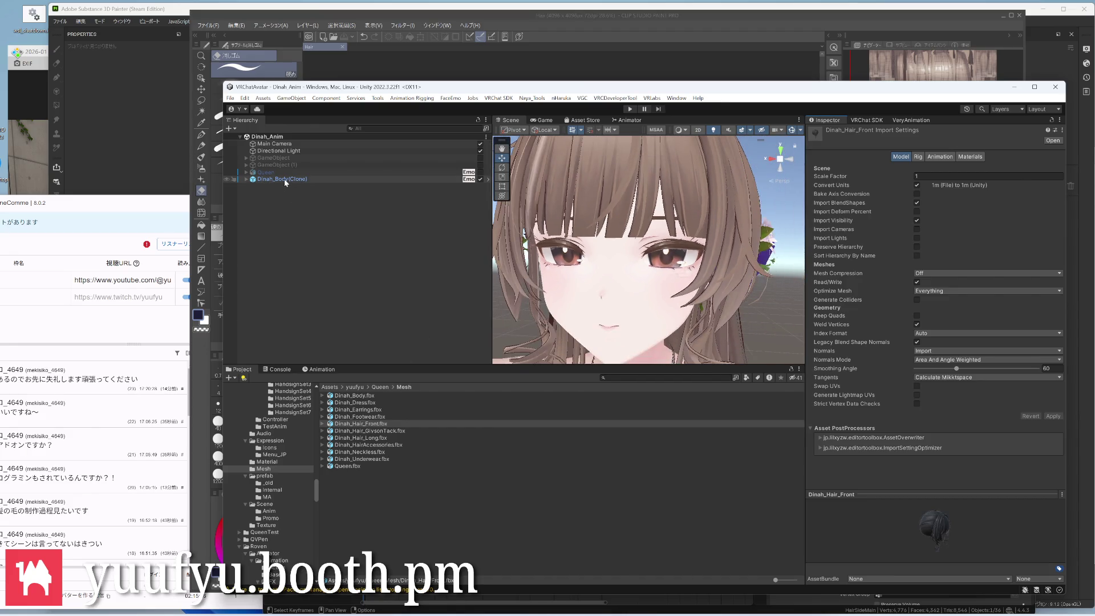
Expand Dinah_Body(Clone) > Armature > Dinah_Hair in the Hierarchy
click(282, 179)
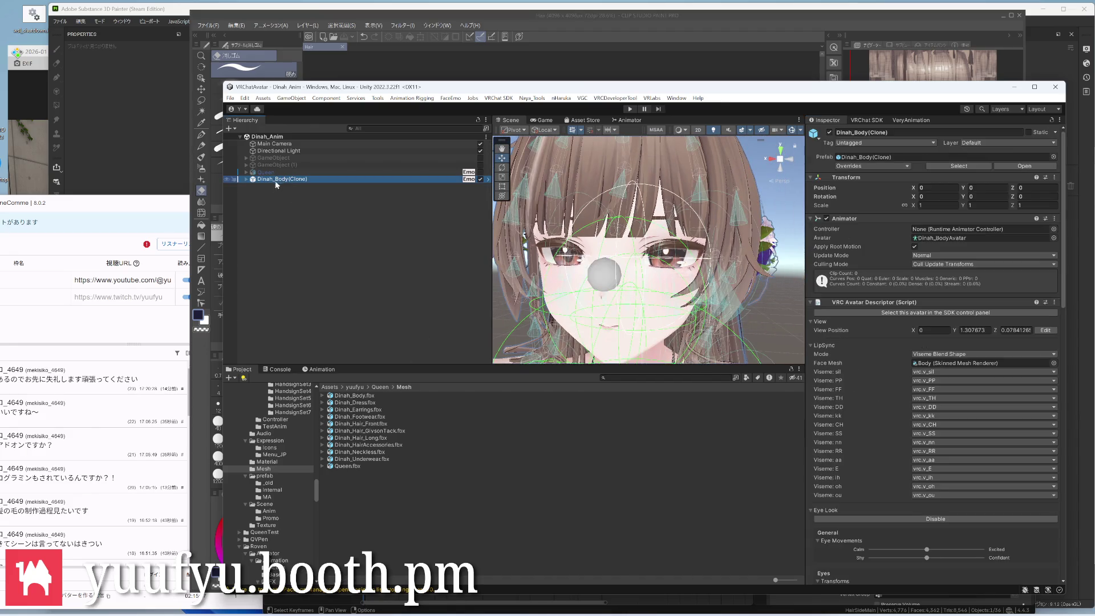
click(246, 179)
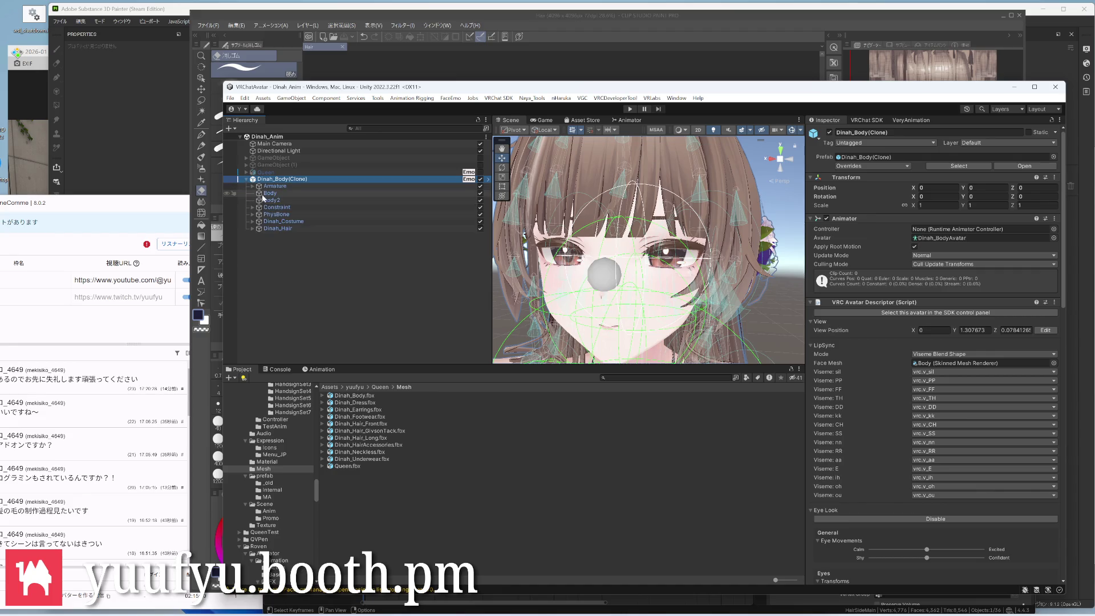
click(253, 190)
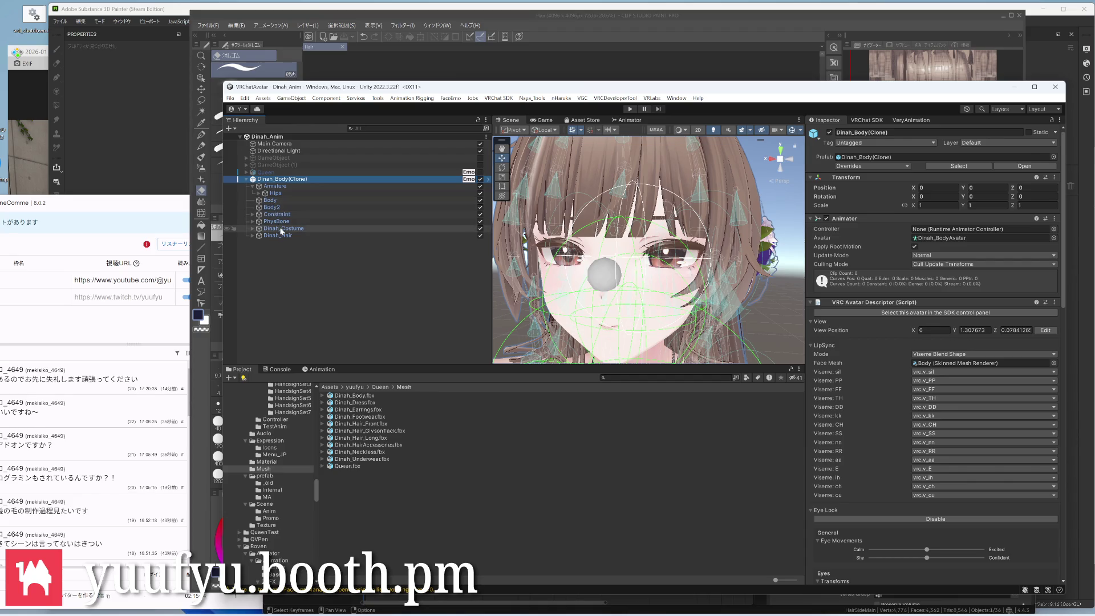
click(248, 237)
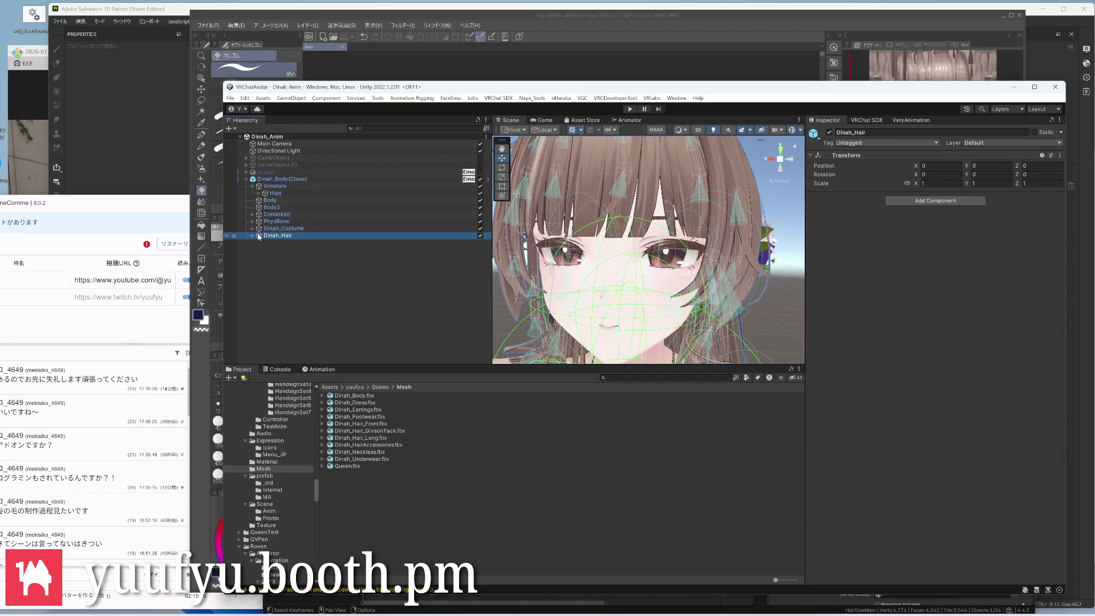
click(255, 234)
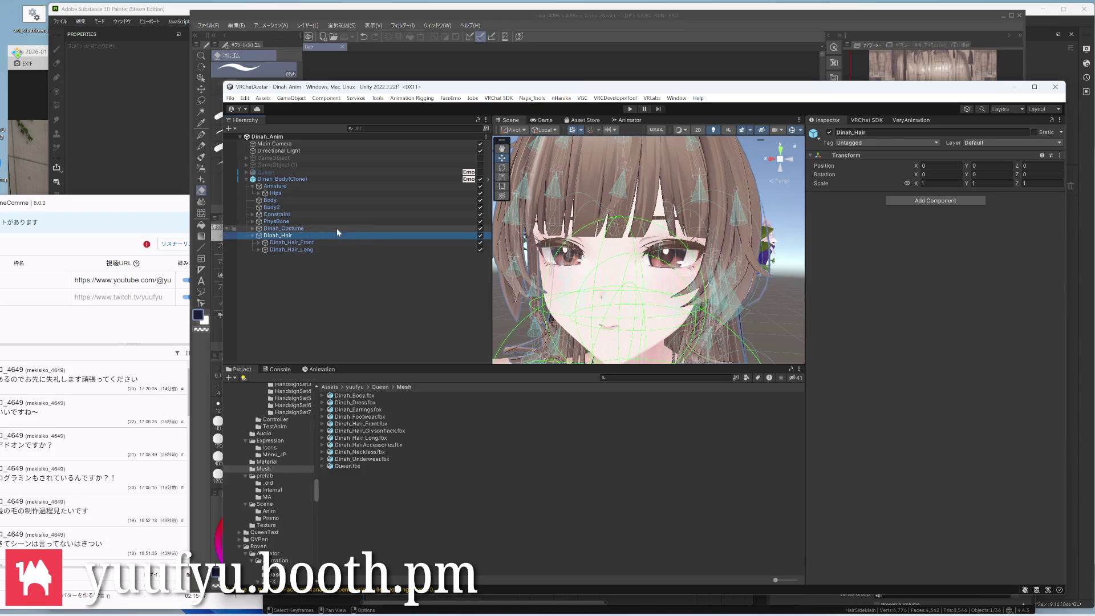
Select Hair_Front and ping its RETARGETED__Hair_Front mesh asset in the project
click(643, 189)
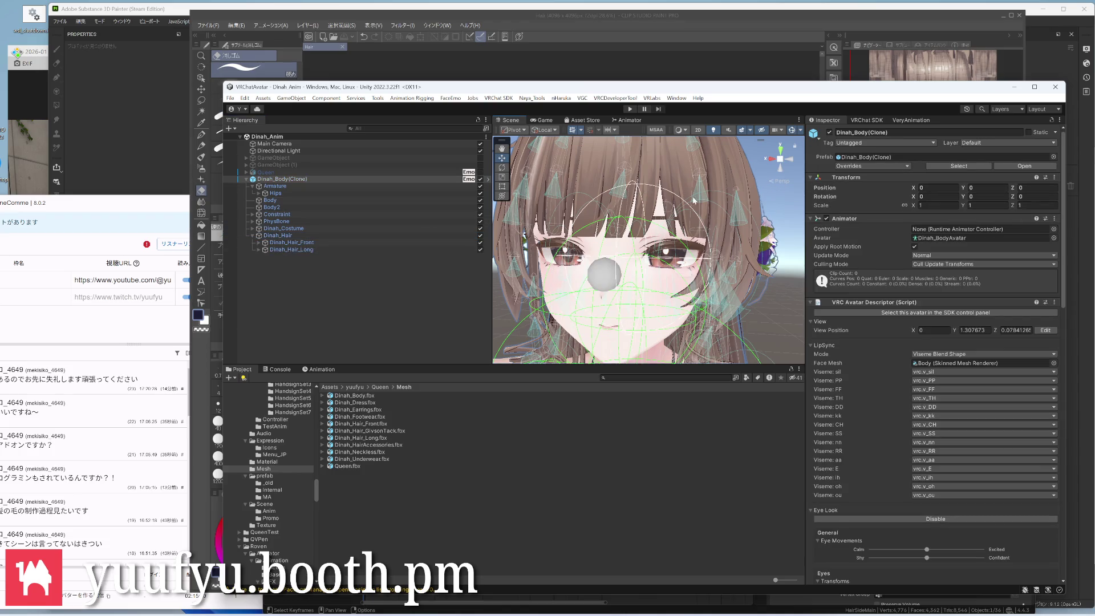
click(674, 179)
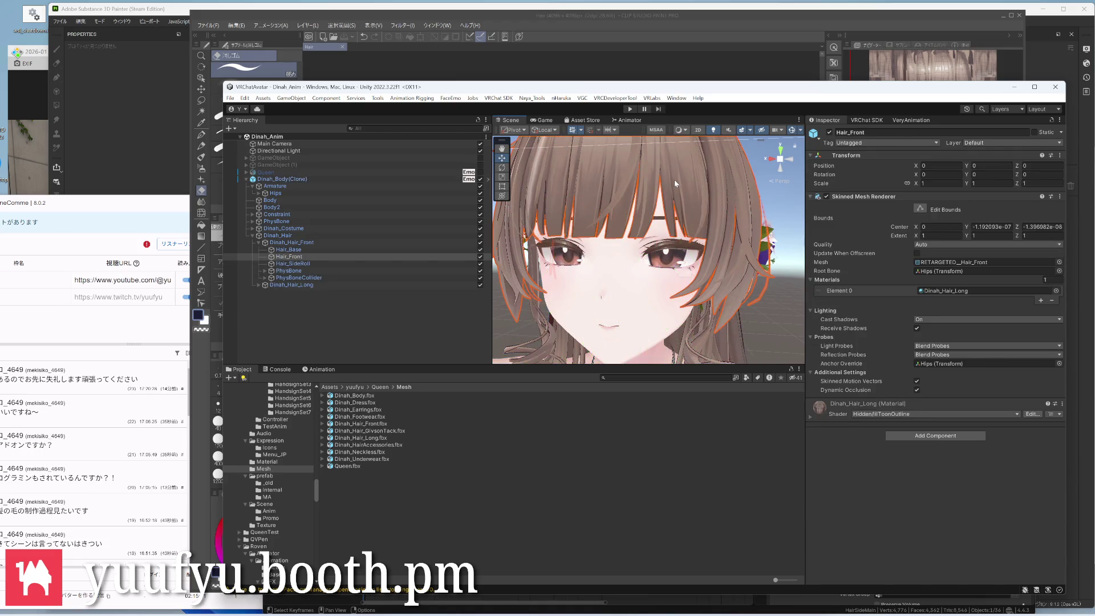
click(959, 263)
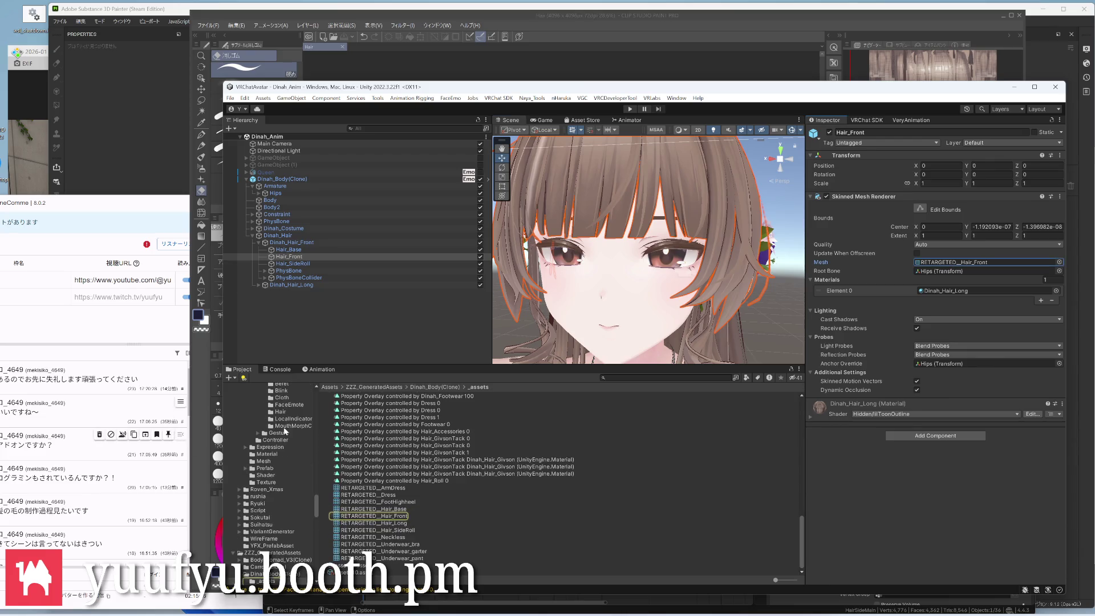
click(320, 337)
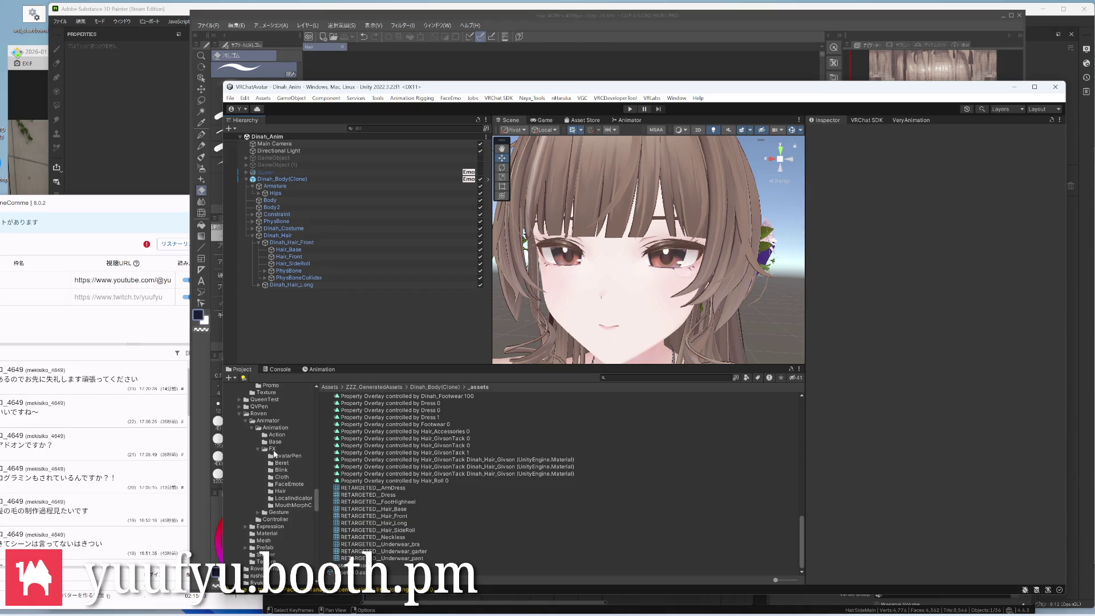
scroll(273, 484, down, 3)
scroll(273, 483, down, 3)
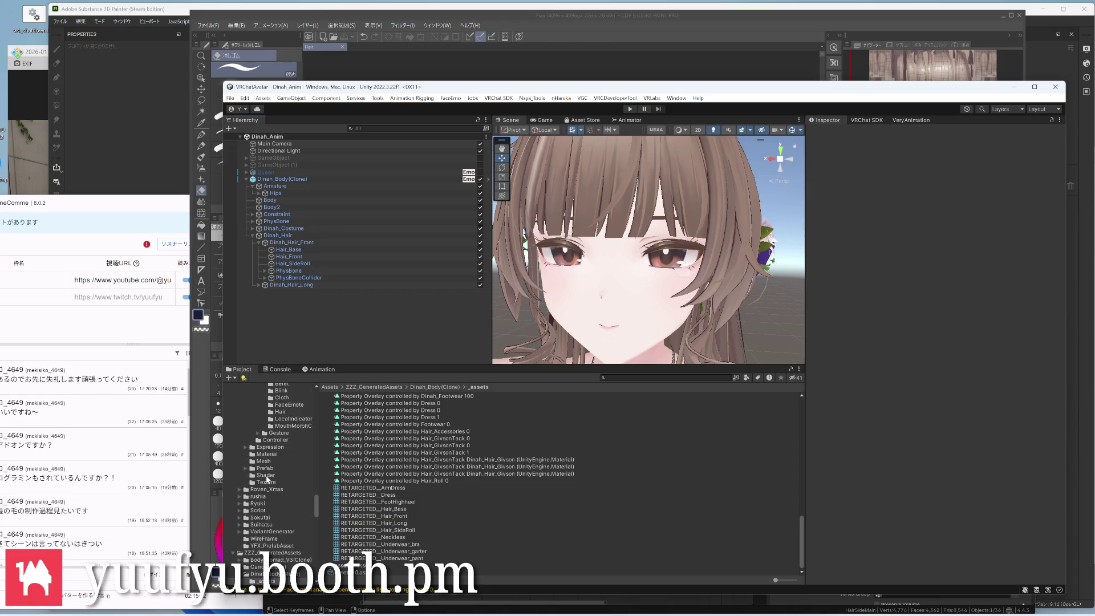
scroll(273, 493, up, 3)
scroll(273, 493, up, 3)
scroll(273, 493, up, 3)
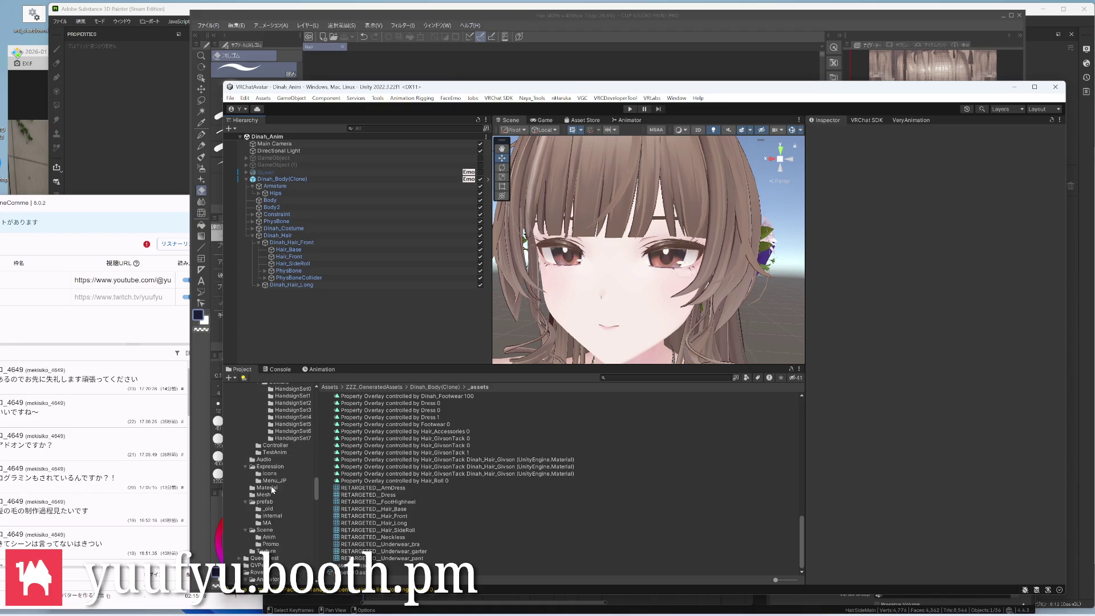
scroll(272, 492, up, 3)
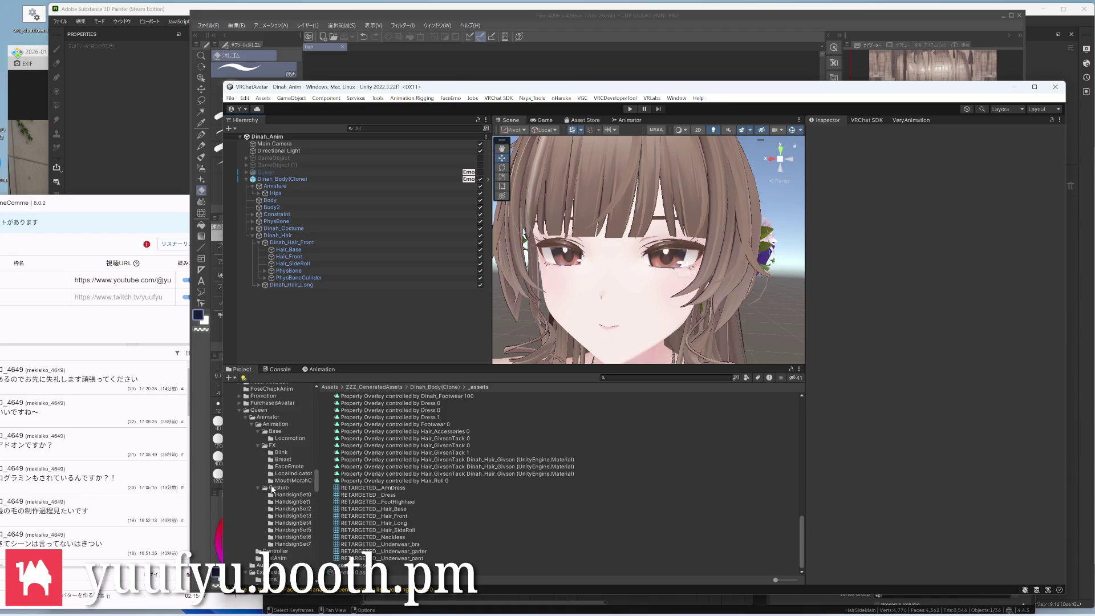
Browse Queen > Anim and Scene folders and open the QueenTest scene
click(269, 412)
scroll(263, 495, down, 5)
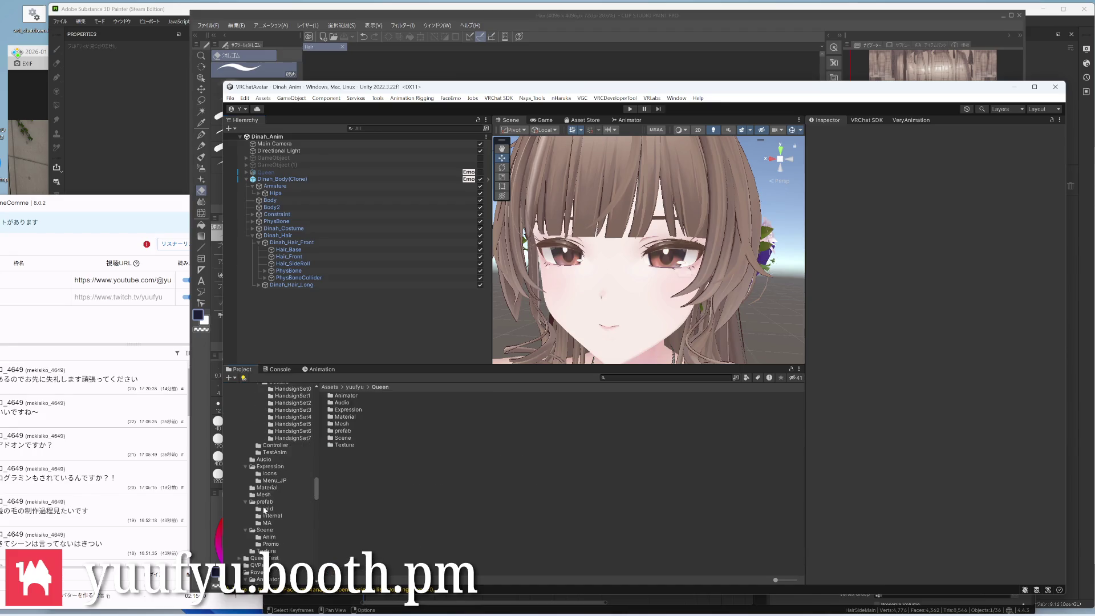
scroll(266, 510, down, 2)
click(268, 512)
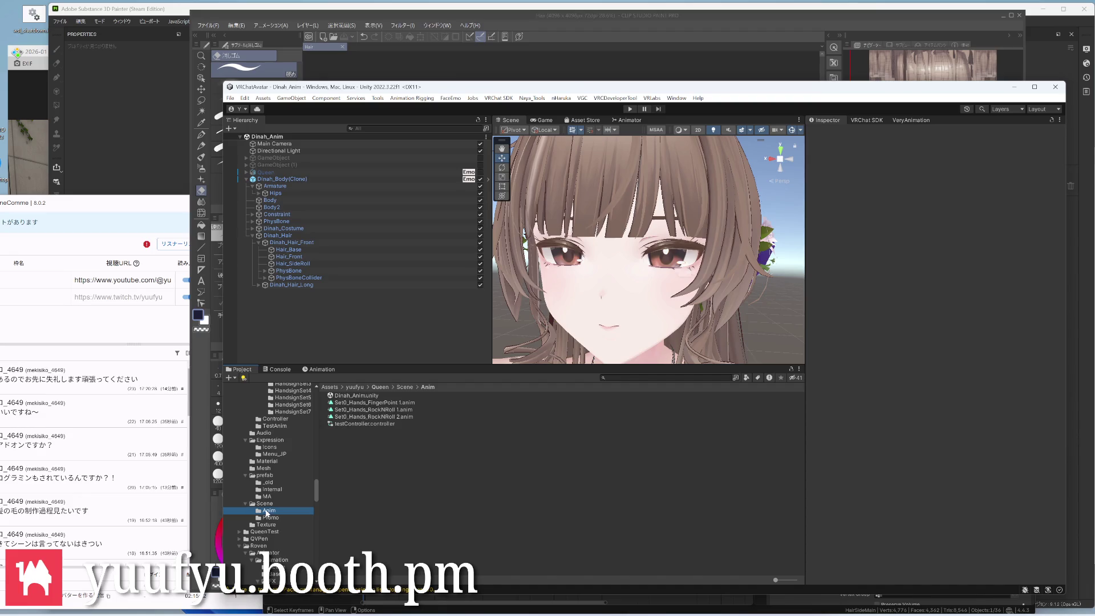
click(267, 503)
double_click(357, 431)
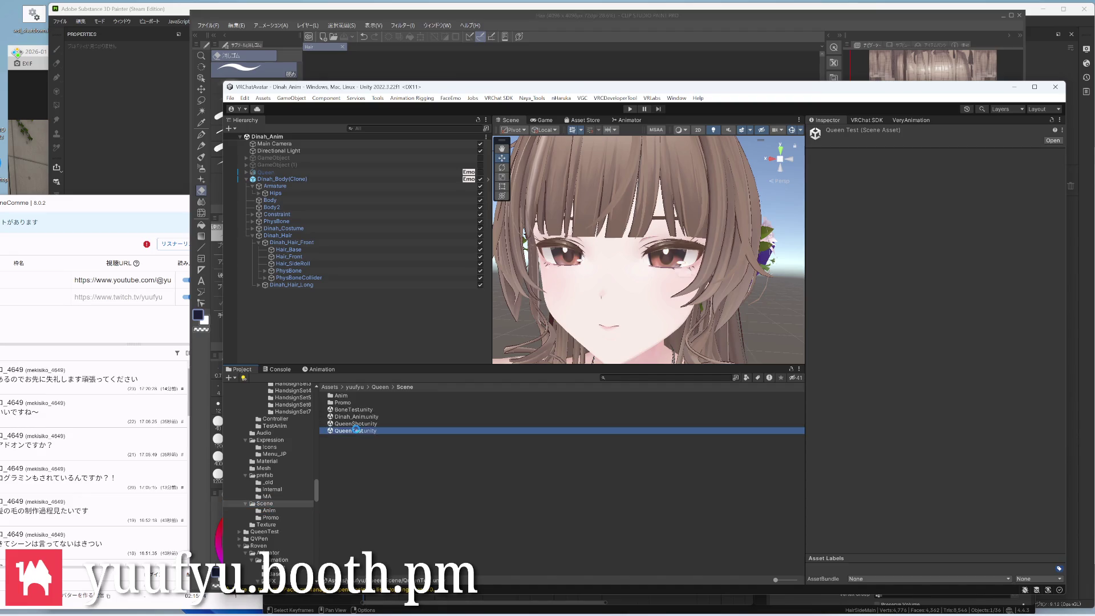
scroll(649, 231, up, 3)
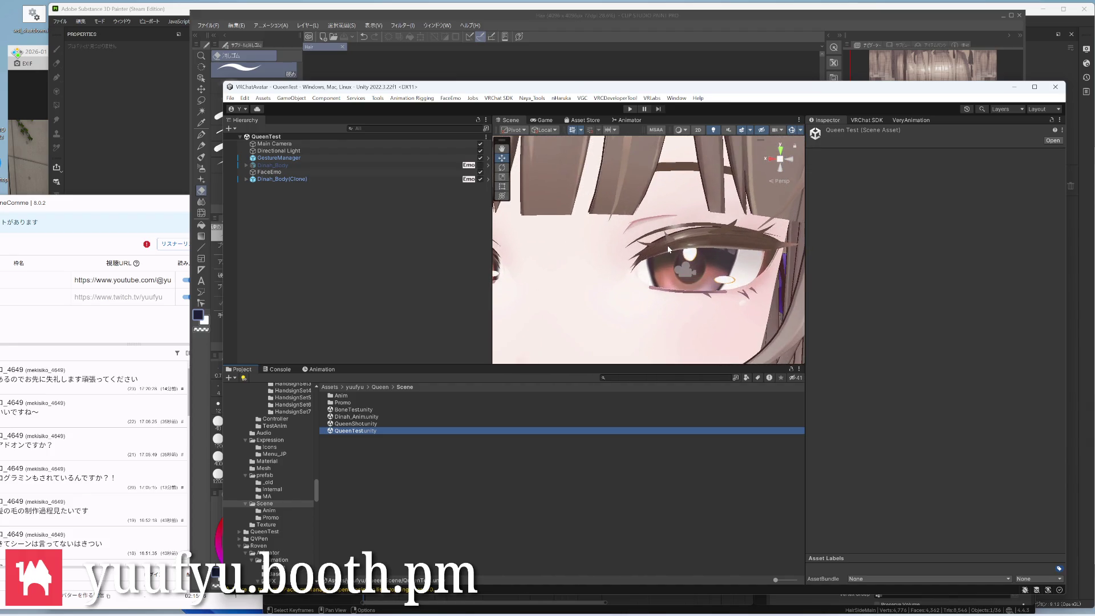
scroll(649, 238, up, 3)
Deactivate Dinah_Body(Clone) so the original Dinah_Body avatar is shown
right_drag(649, 239, 661, 265)
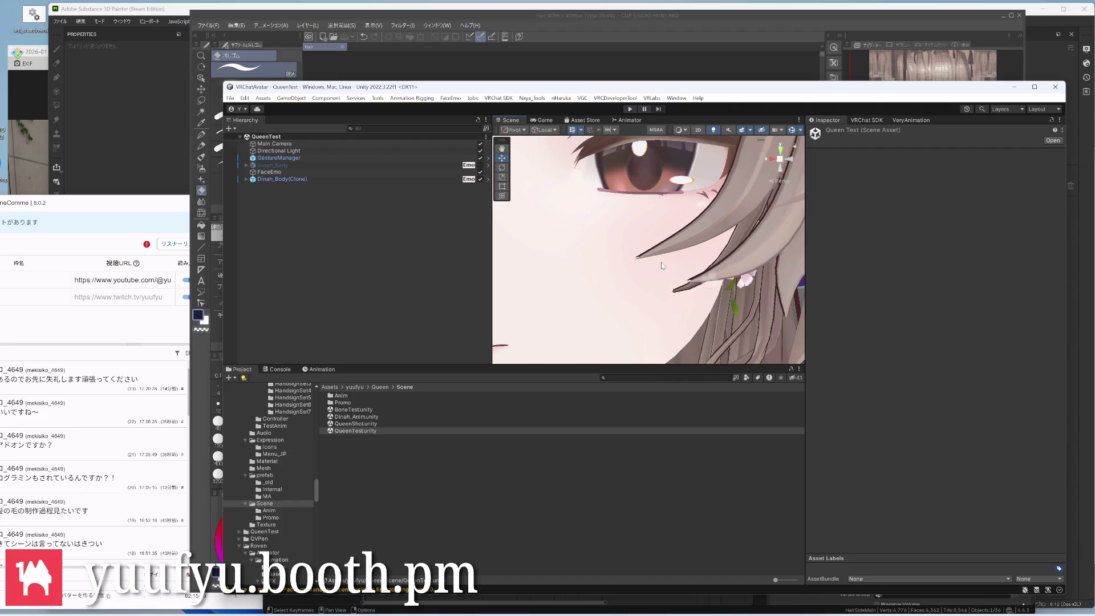
click(383, 179)
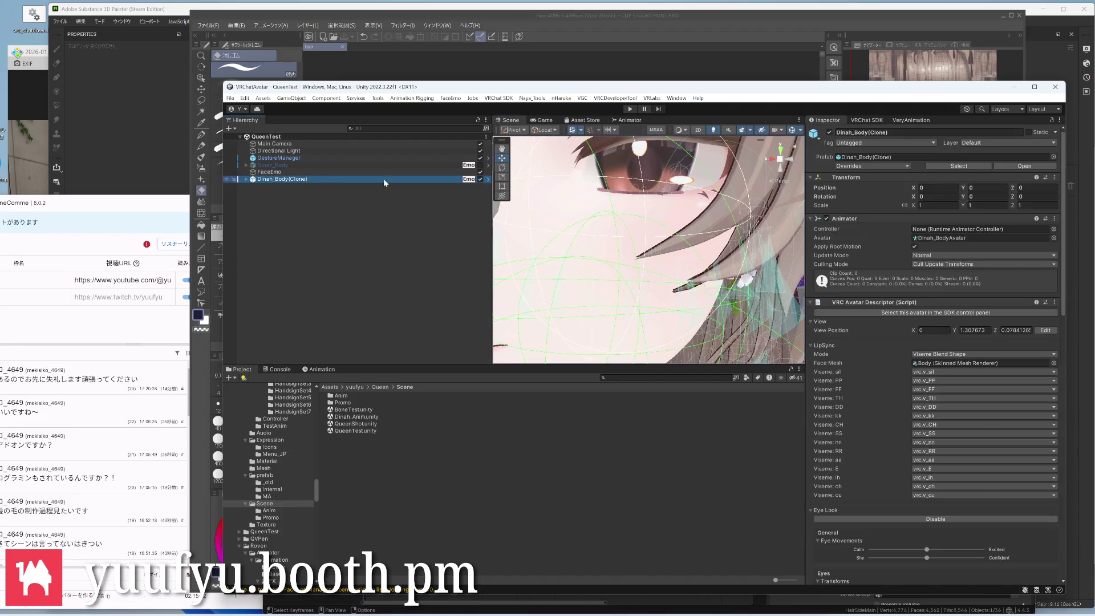
click(479, 179)
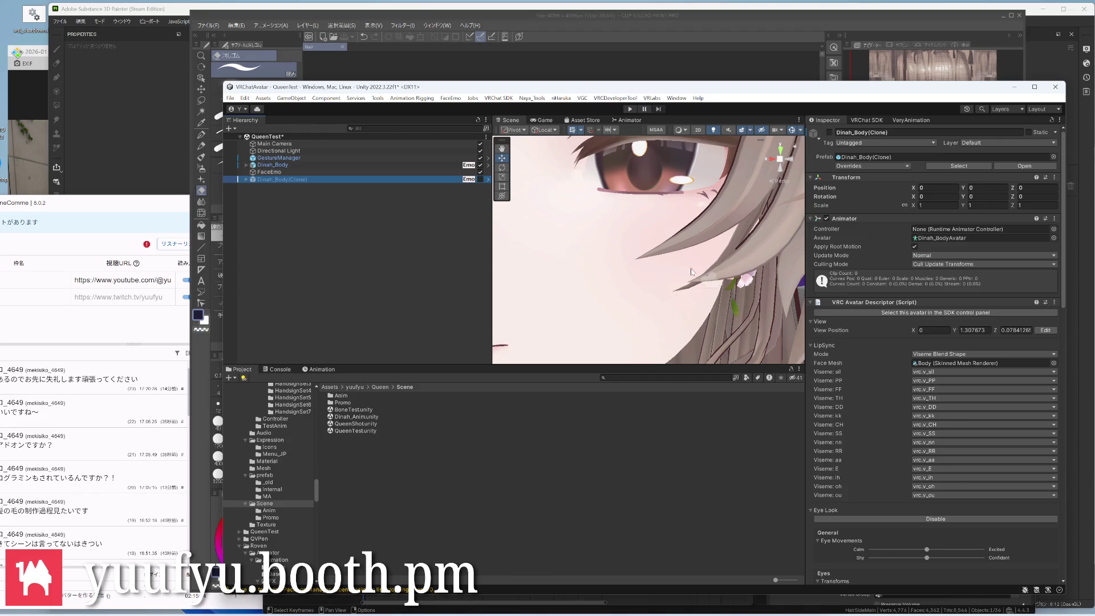
scroll(701, 262, down, 3)
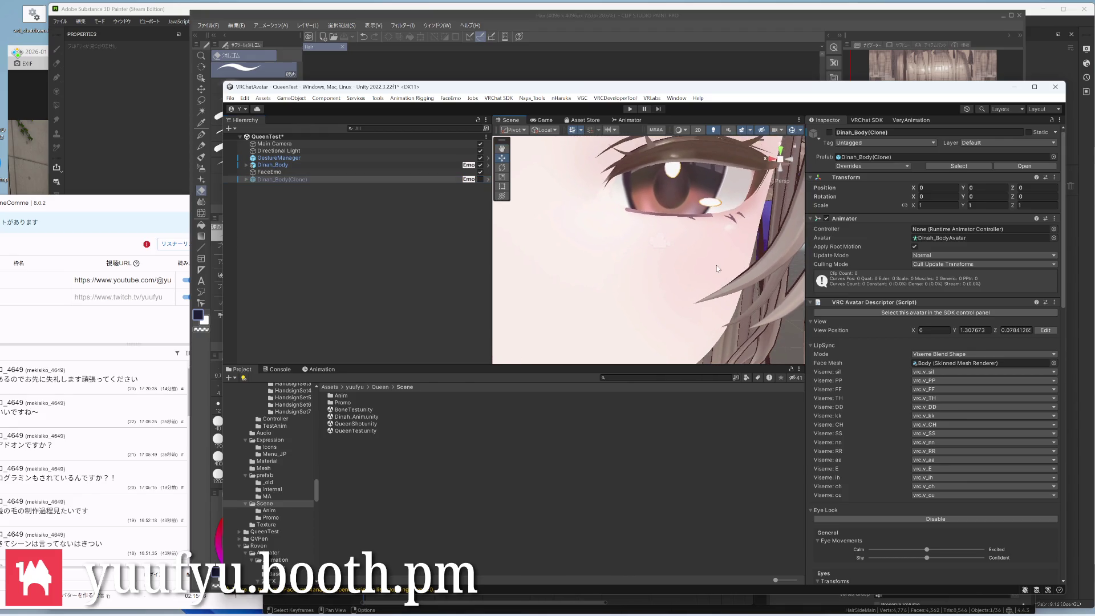
scroll(716, 268, down, 2)
scroll(715, 268, up, 2)
scroll(702, 269, up, 3)
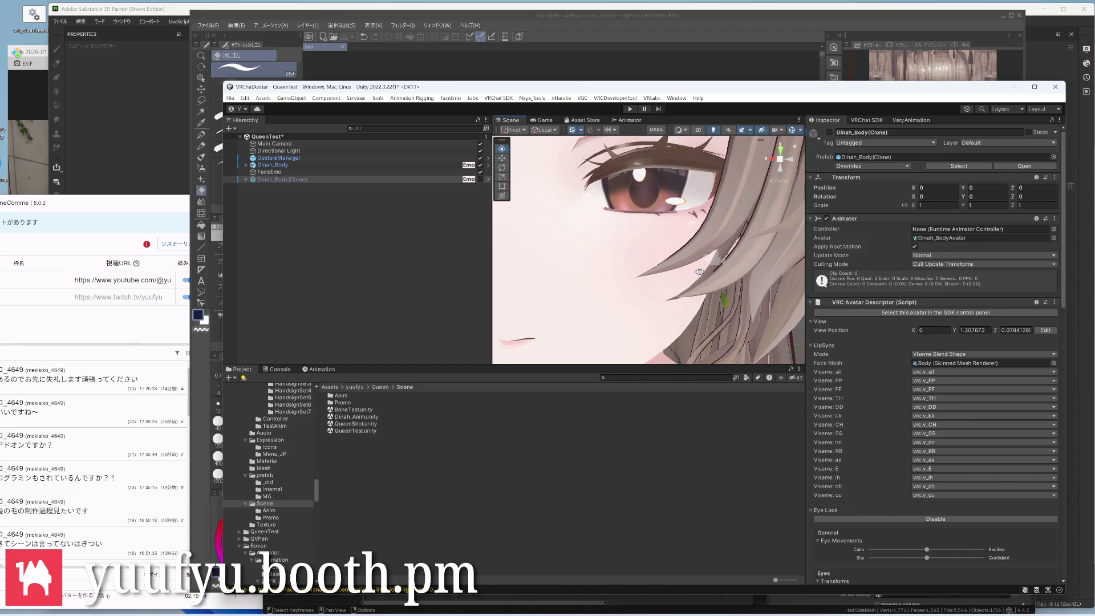
scroll(700, 271, down, 3)
scroll(702, 274, down, 2)
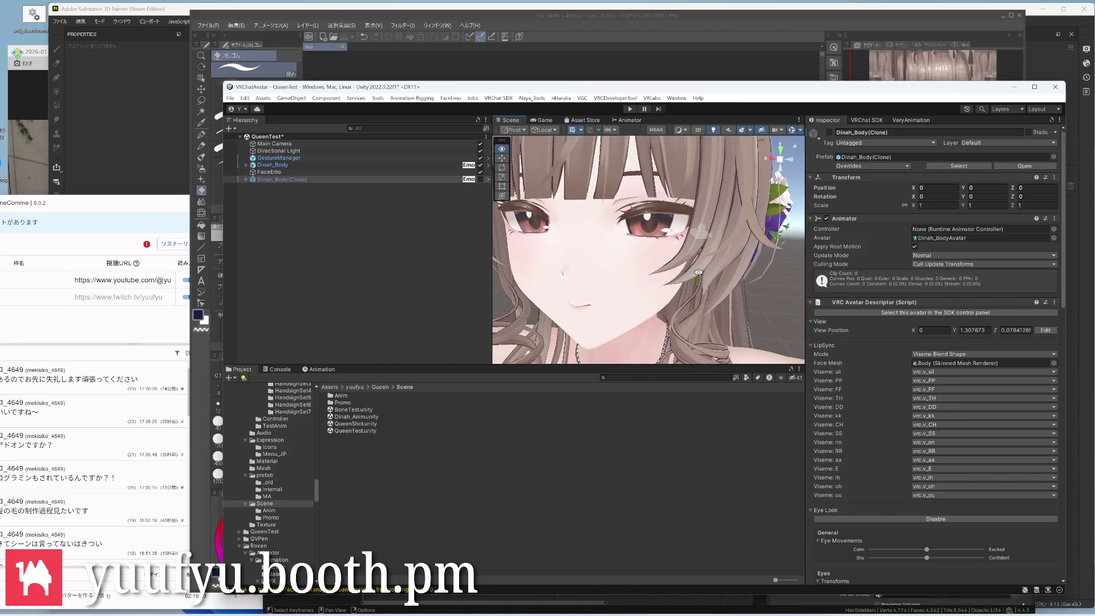
Orbit around the face, profile and necklace to check the avatar, then switch to Blender
mouse_move(708, 292)
right_down()
mouse_move(685, 233)
mouse_move(710, 274)
right_up()
scroll(719, 278, up, 3)
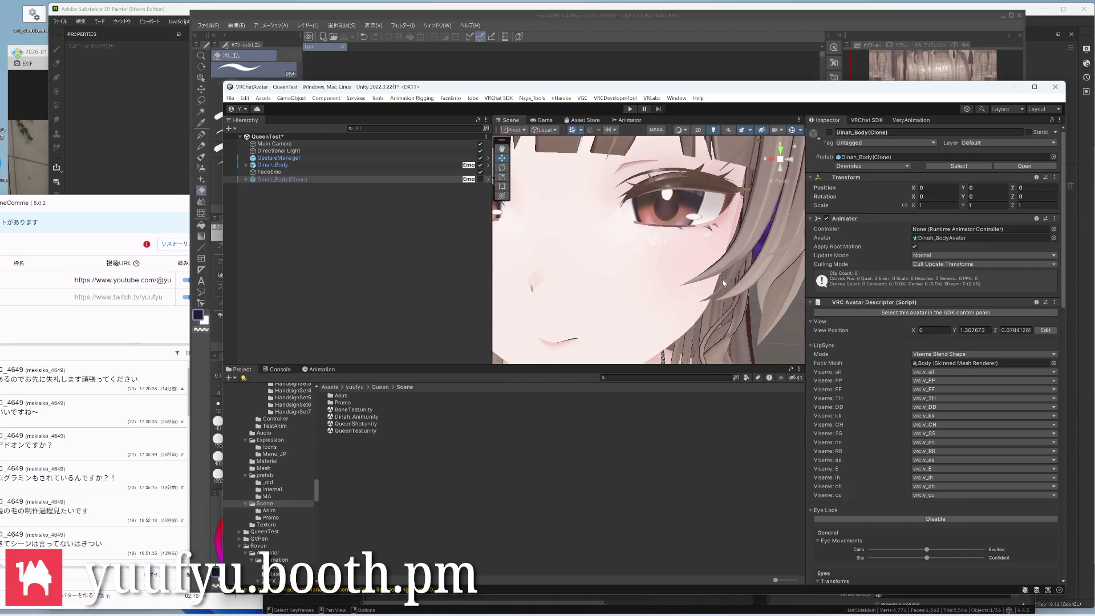
scroll(722, 282, down, 2)
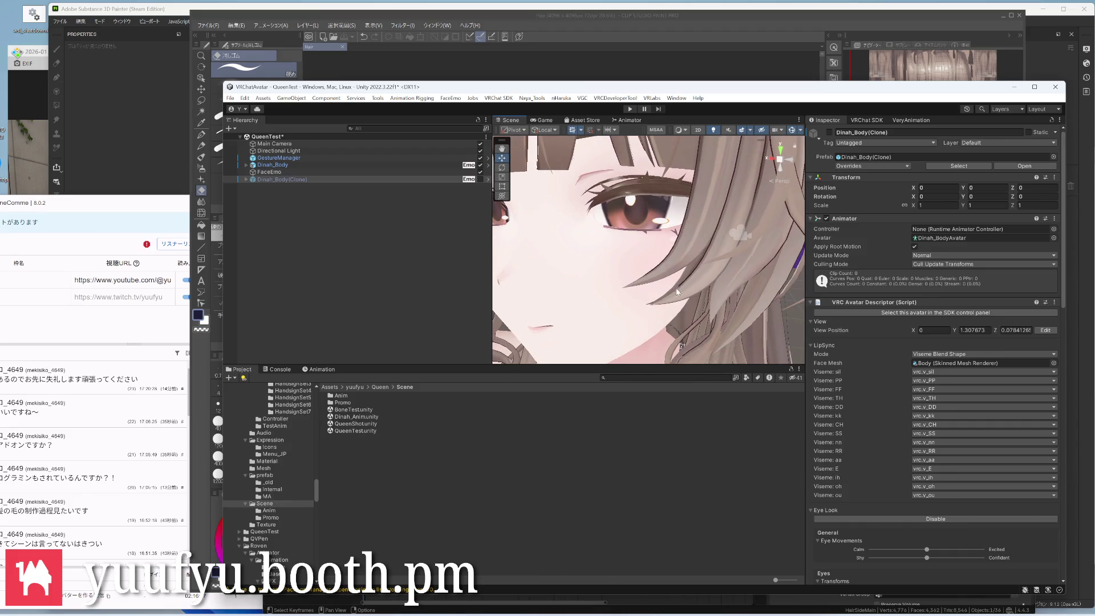
scroll(676, 292, down, 2)
scroll(679, 294, down, 2)
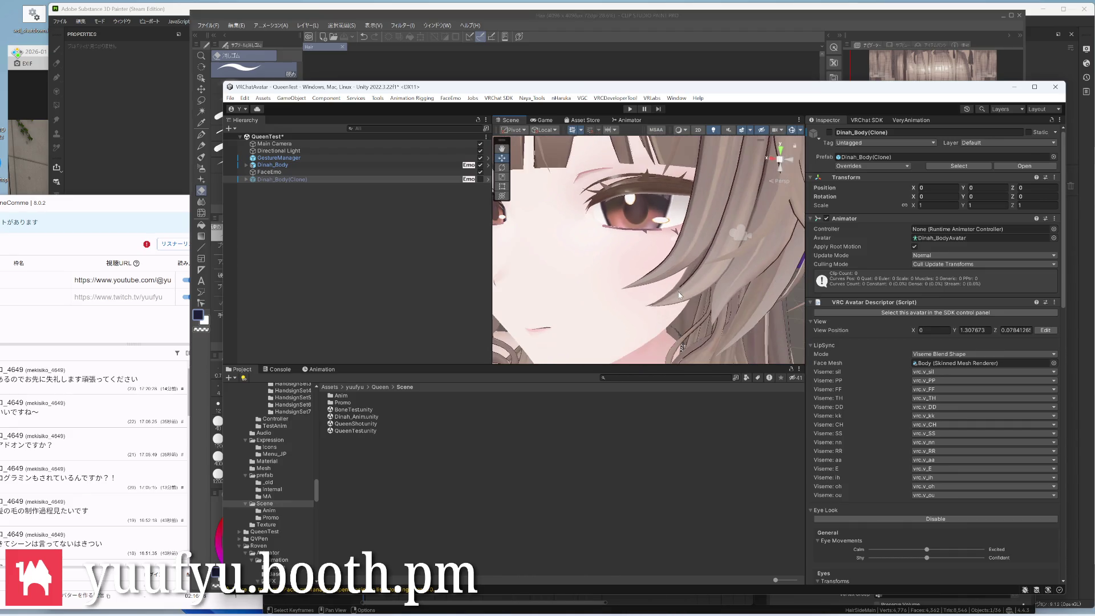
right_drag(679, 296, 556, 282)
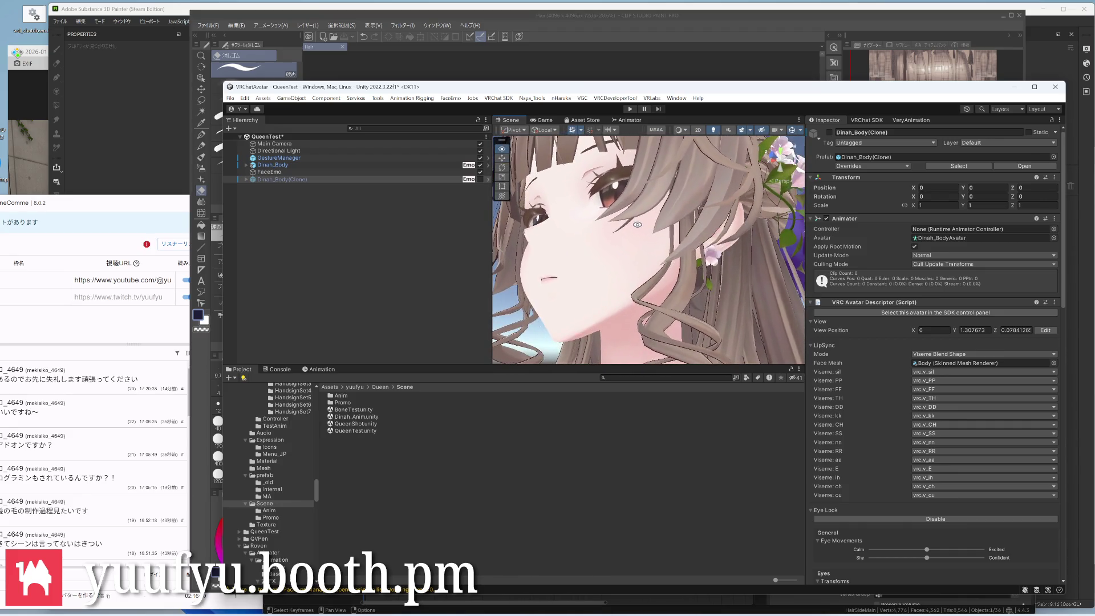
mouse_move(569, 239)
right_down()
mouse_move(681, 280)
mouse_move(630, 289)
mouse_move(795, 274)
right_up()
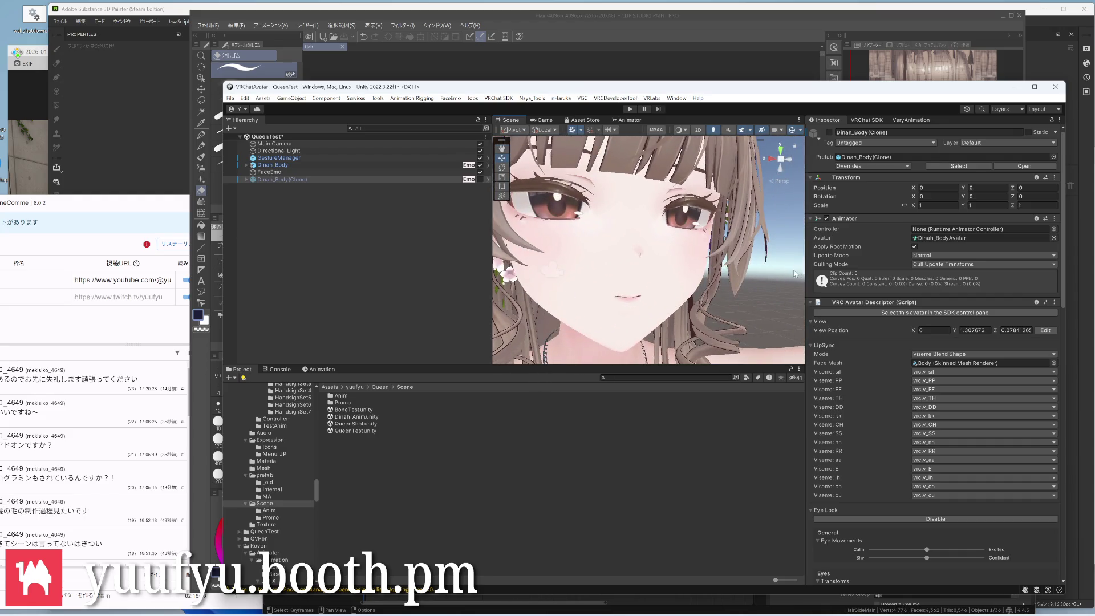
middle_drag(699, 343, 699, 224)
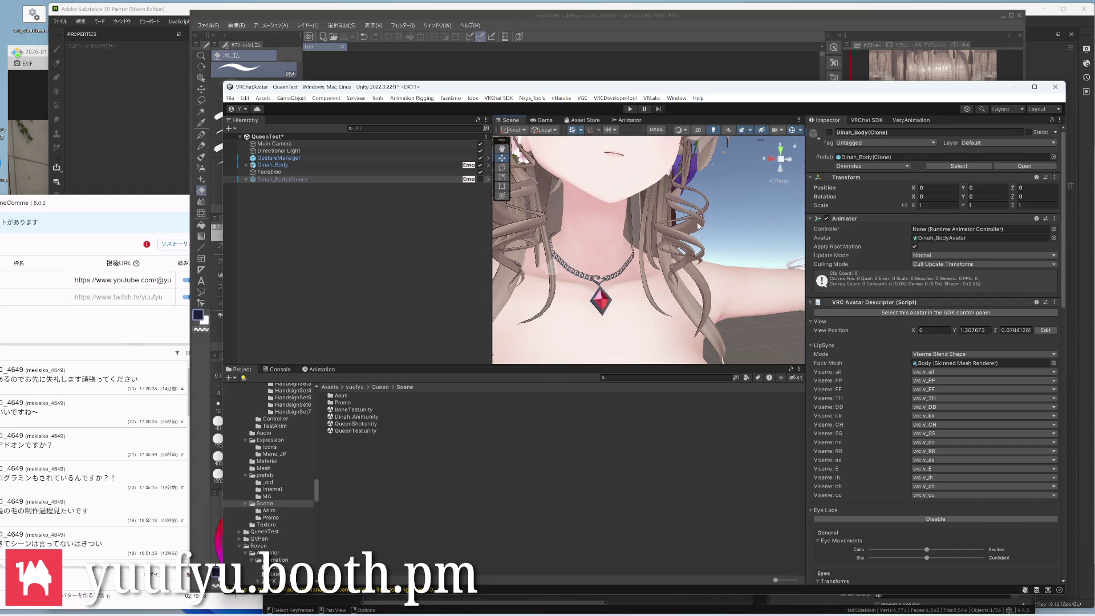
mouse_move(693, 254)
right_down()
mouse_move(562, 273)
mouse_move(651, 256)
right_up()
scroll(650, 257, down, 5)
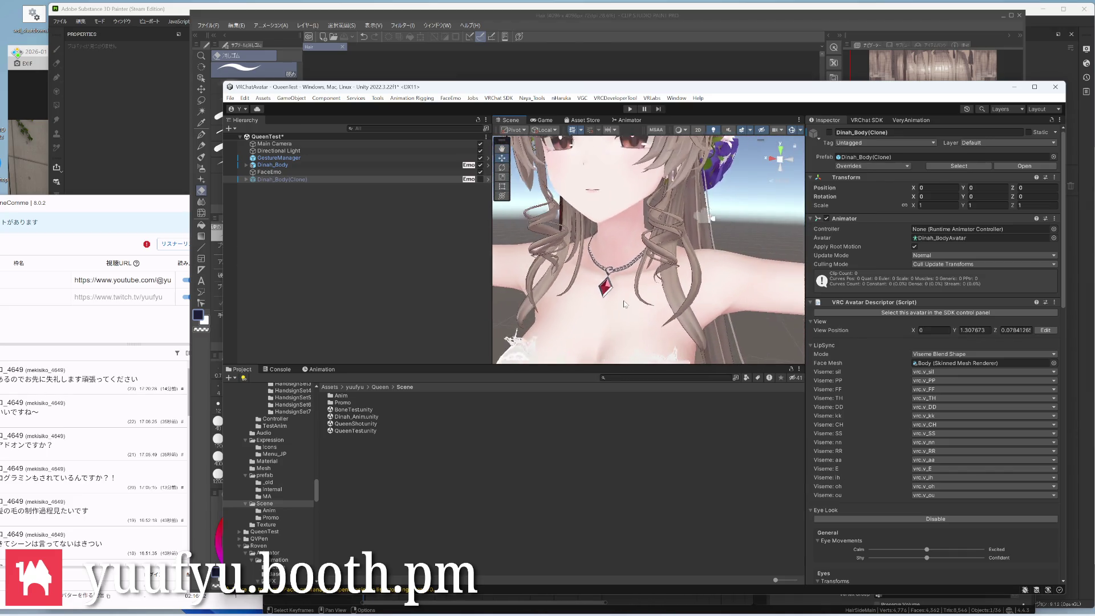
scroll(668, 261, up, 4)
scroll(667, 261, up, 6)
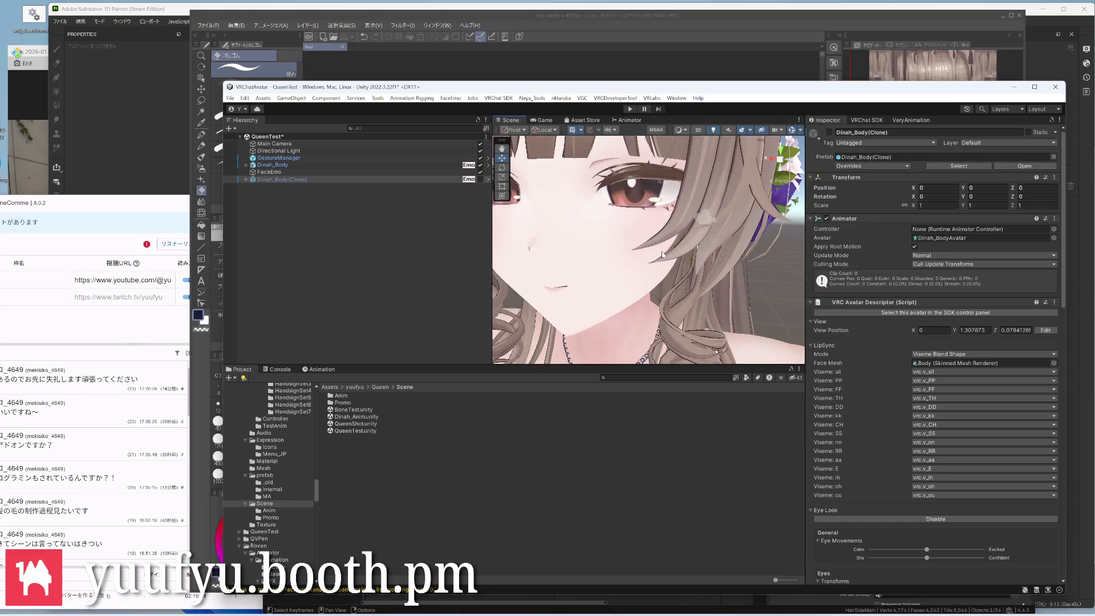
scroll(667, 260, down, 3)
scroll(668, 274, down, 4)
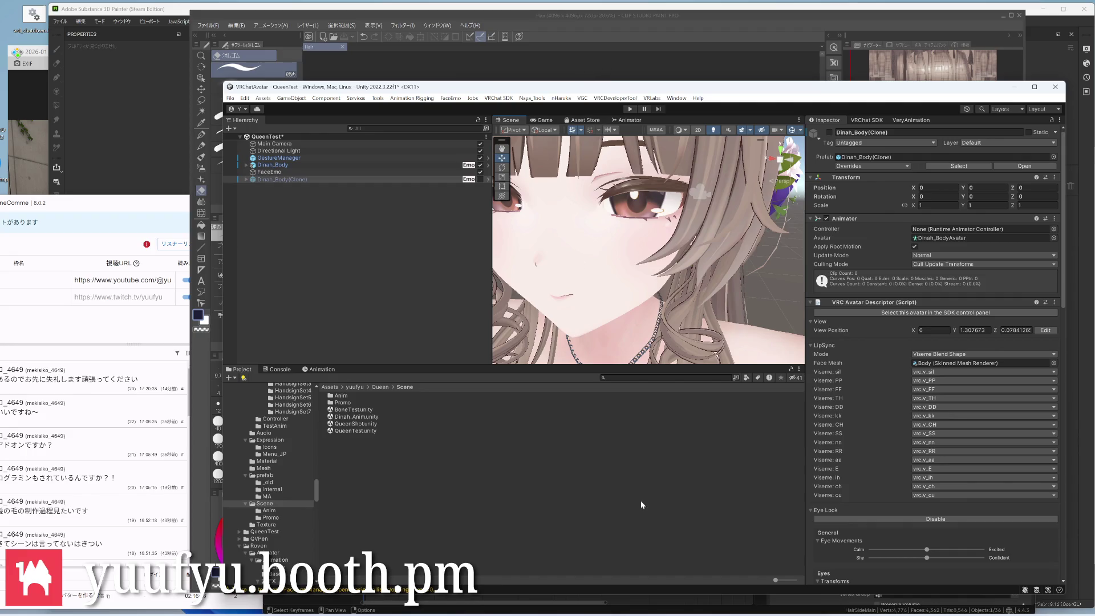
key(alt+Tab)
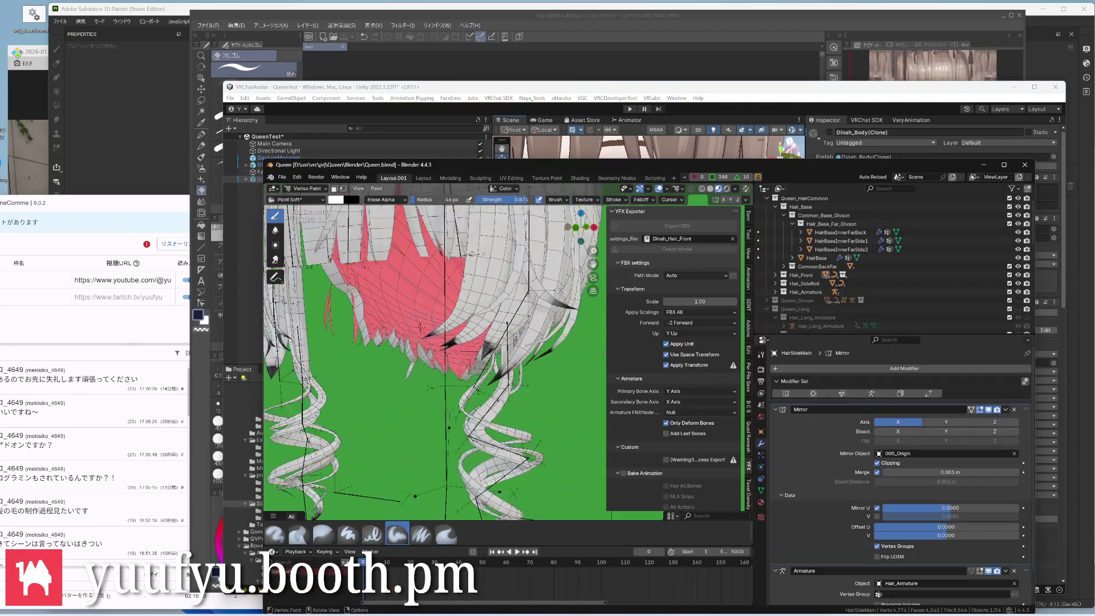
scroll(419, 328, up, 5)
scroll(436, 346, up, 2)
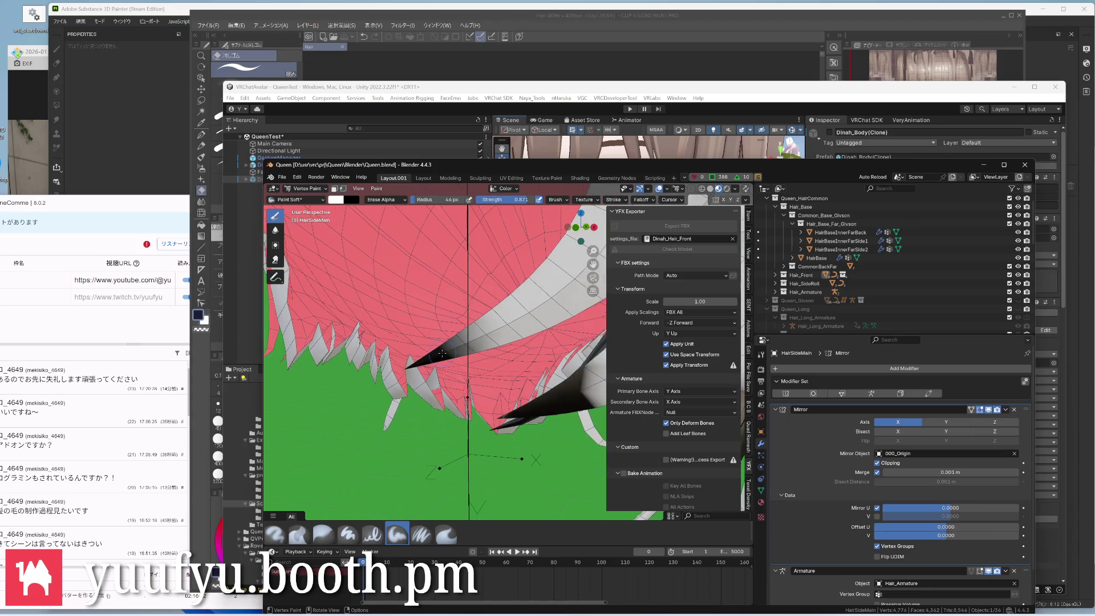
Paint a white vertex-colour stroke onto the underside of the hair mesh
middle_drag(442, 354, 482, 369)
scroll(481, 369, up, 2)
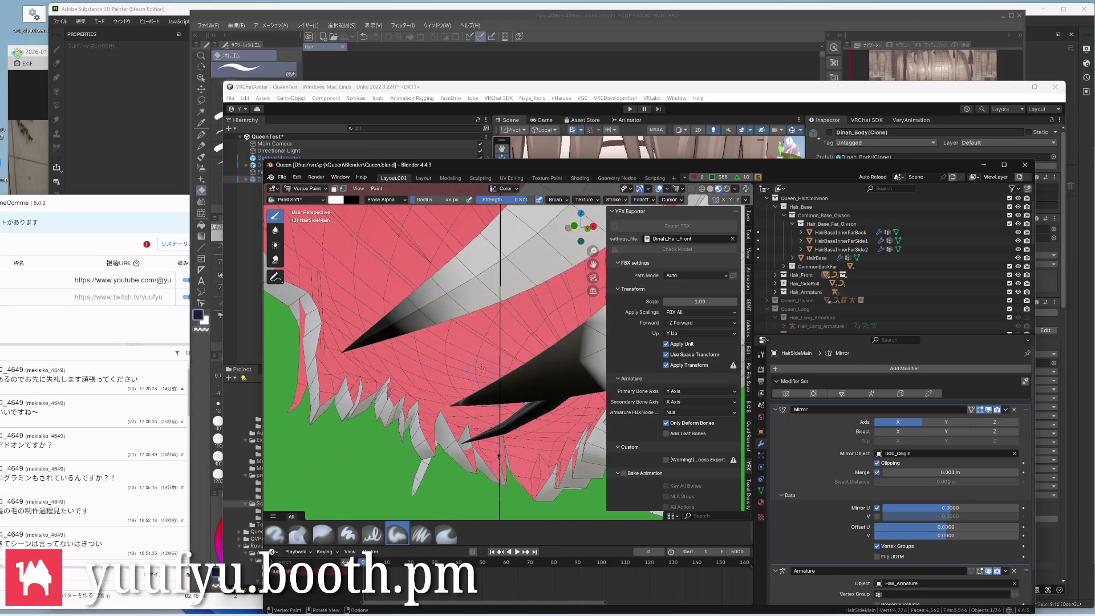
scroll(482, 368, down, 4)
middle_drag(463, 359, 443, 340)
scroll(443, 341, up, 3)
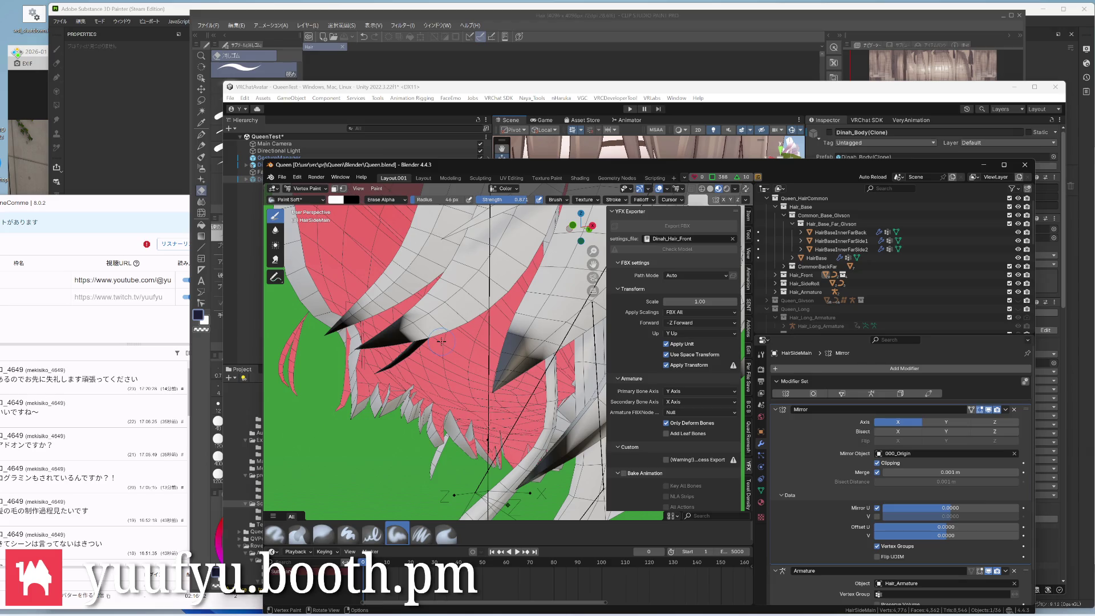
scroll(442, 340, down, 3)
click(419, 340)
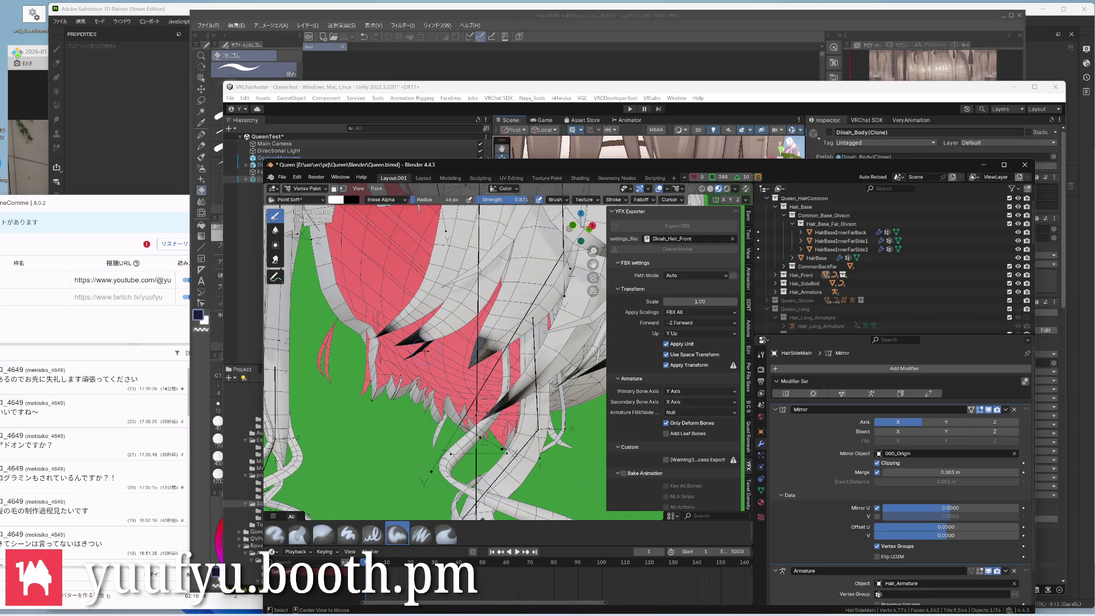
scroll(434, 383, down, 3)
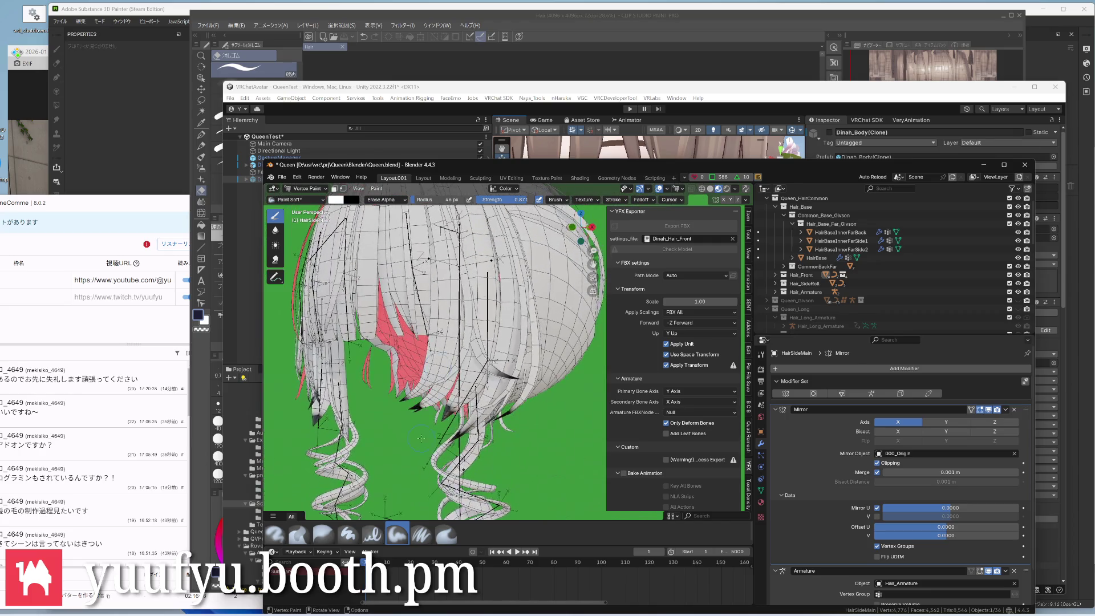
Return the hair mesh to Object Mode via the pie menu
middle_drag(453, 359, 435, 383)
scroll(435, 383, down, 3)
key(ctrl+Tab)
click(377, 369)
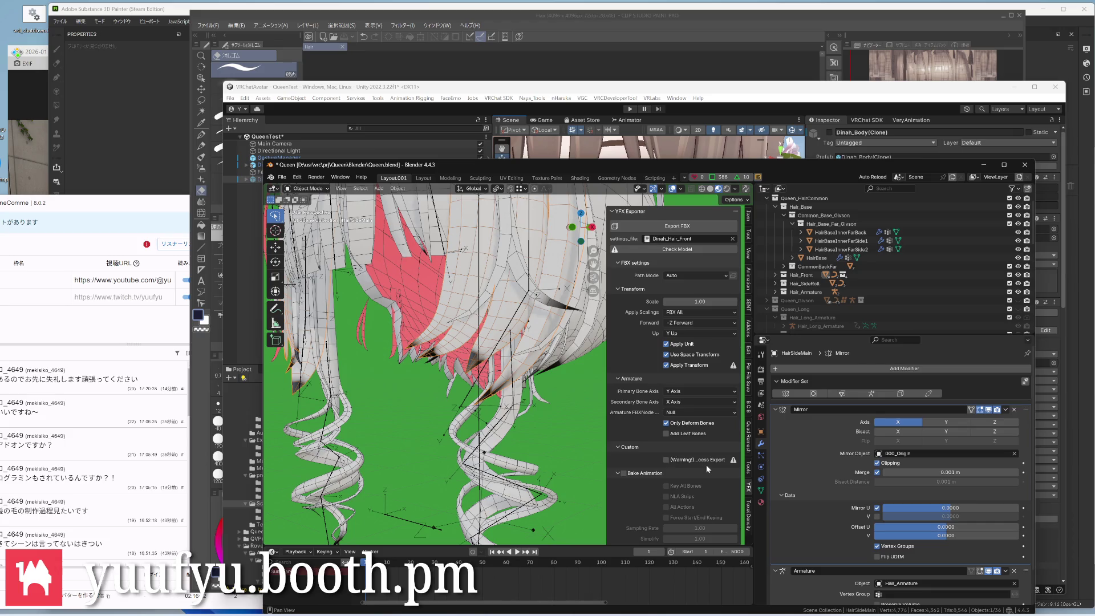
Show the hair mesh's vertex groups and Color attribute, enter edit mode and bring up the mode pie menu
click(761, 491)
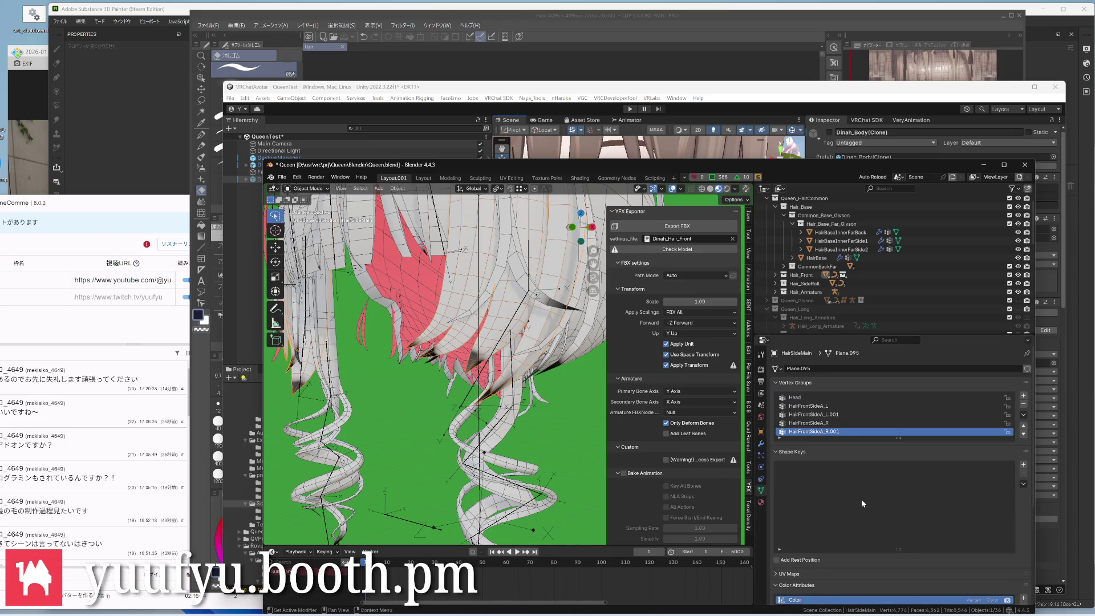
scroll(861, 504, down, 3)
scroll(870, 507, down, 2)
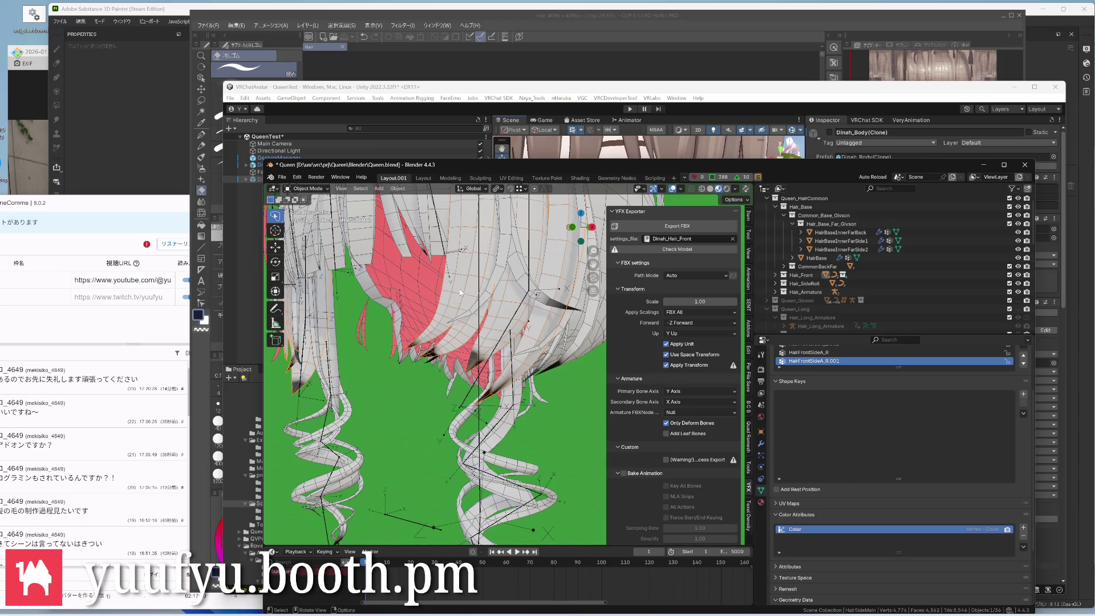
key(Tab)
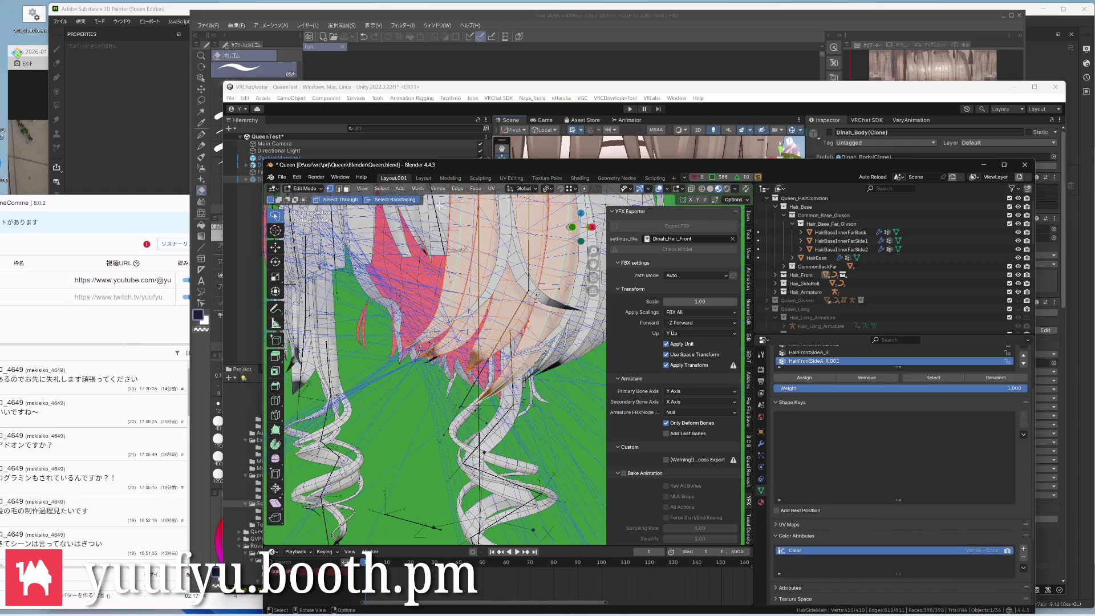
key(ctrl+Tab)
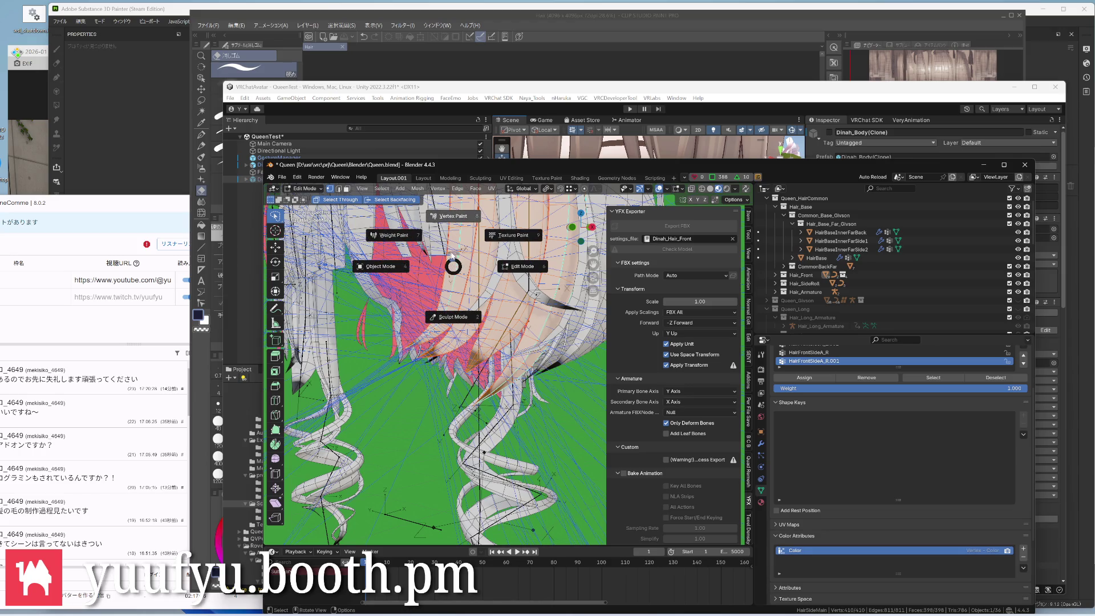
Switch to Vertex Paint and fill the hair's vertex colours with white via Set Vertex Colors
click(451, 215)
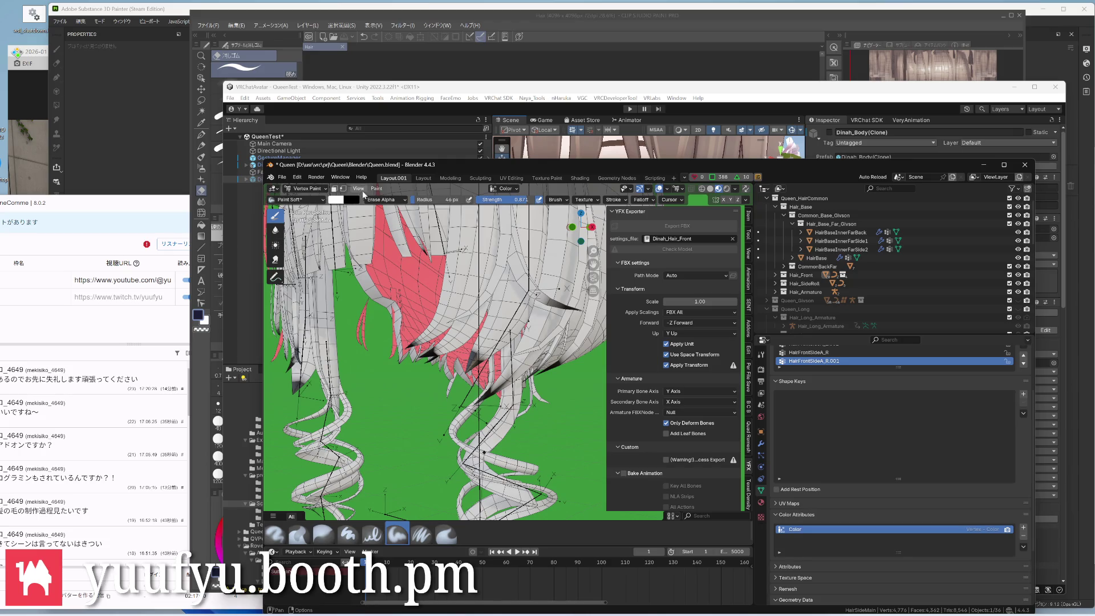
click(377, 189)
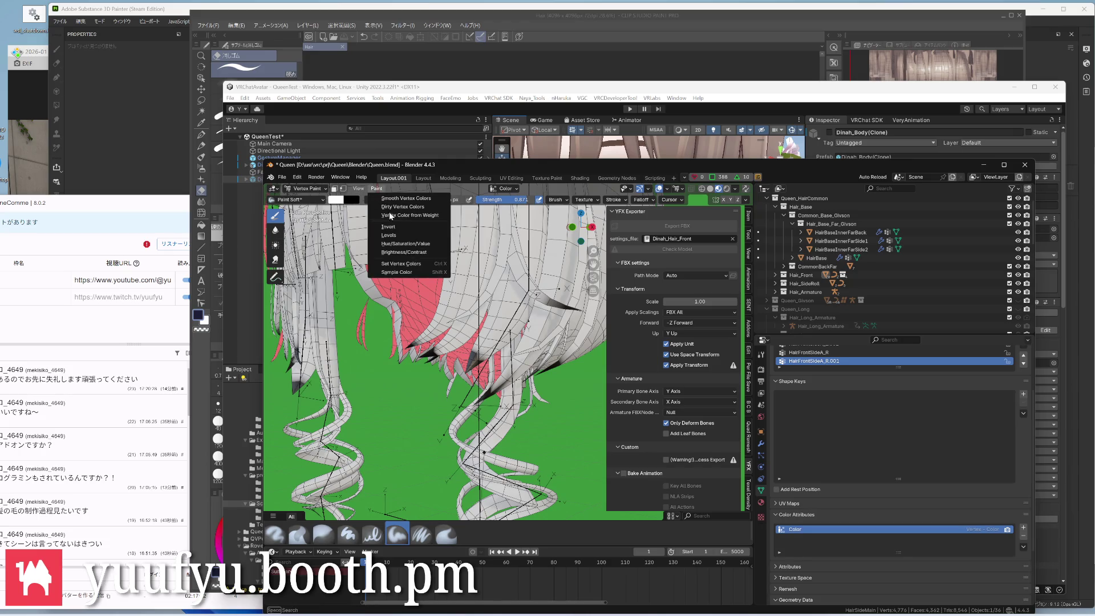
click(395, 265)
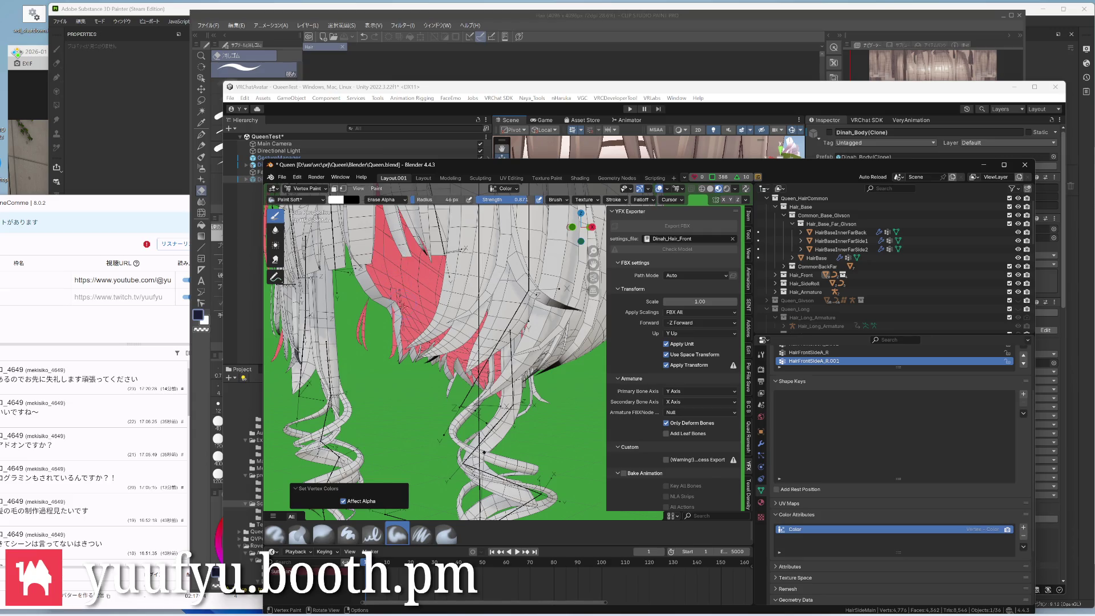
Stay in Vertex Paint from the mode pie menu and stroke dark colour onto a strand tip
key(ctrl+Tab)
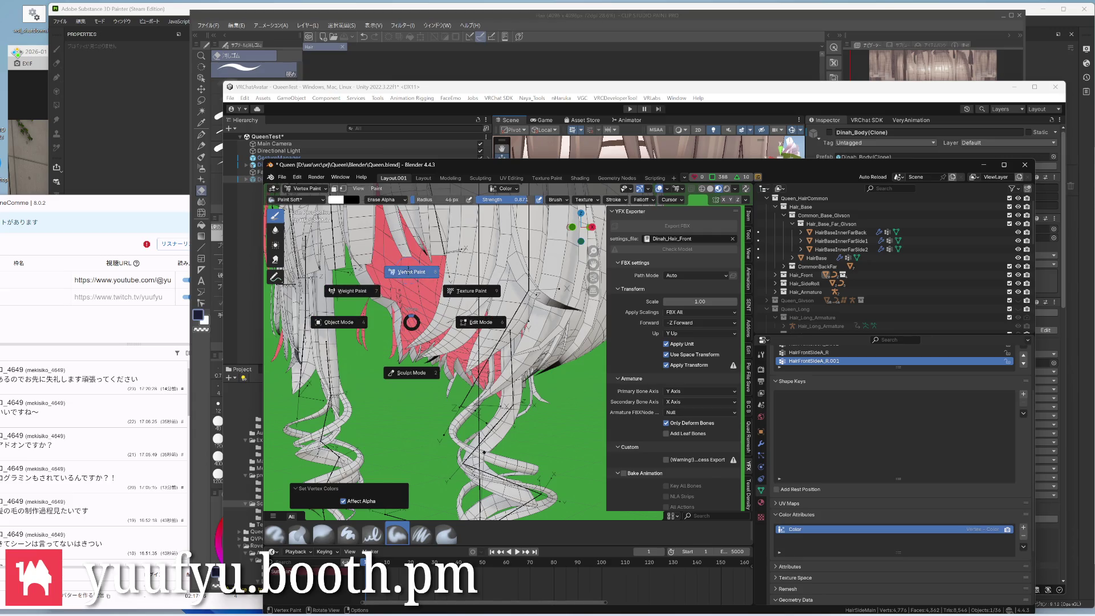
click(411, 272)
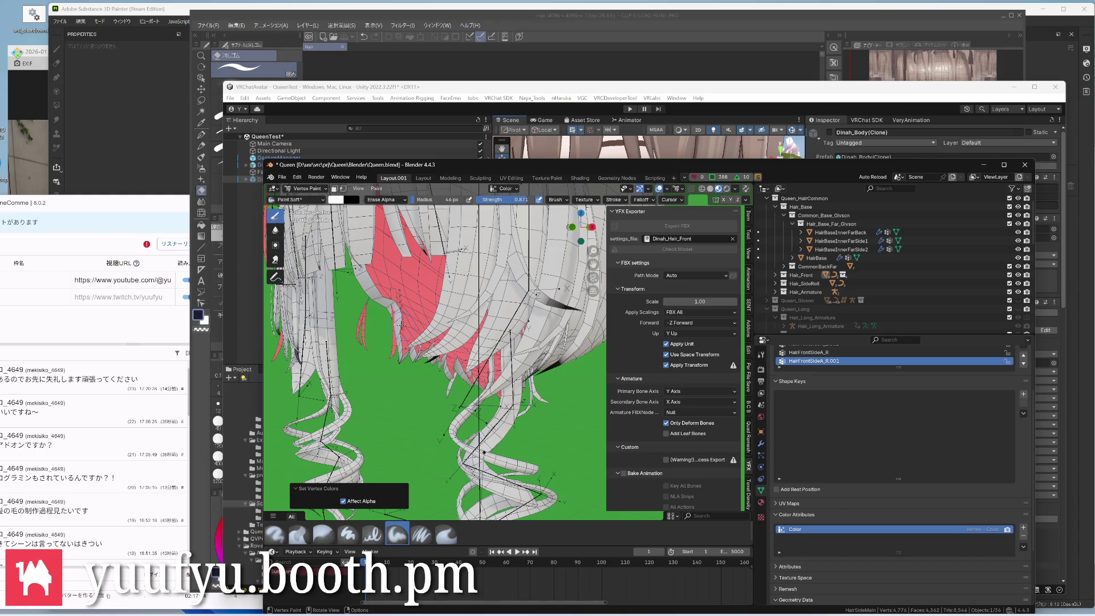
drag(406, 342, 436, 354)
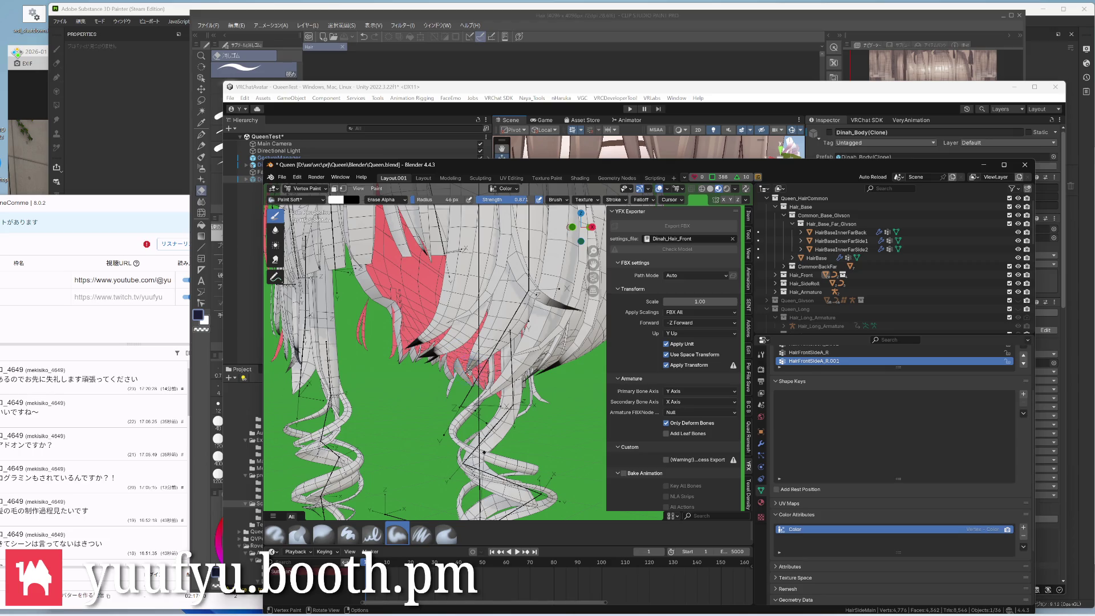
Dab dark vertex colour onto several hair strand tips, orbiting around and below the hair between strokes
drag(467, 372, 472, 361)
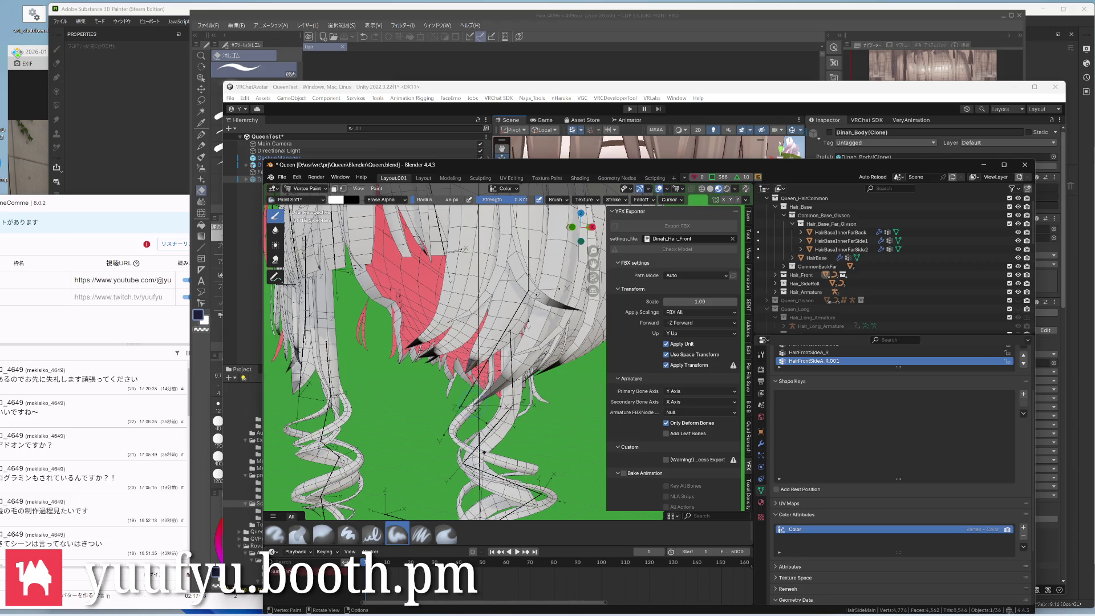
middle_drag(496, 380, 445, 342)
scroll(541, 375, up, 6)
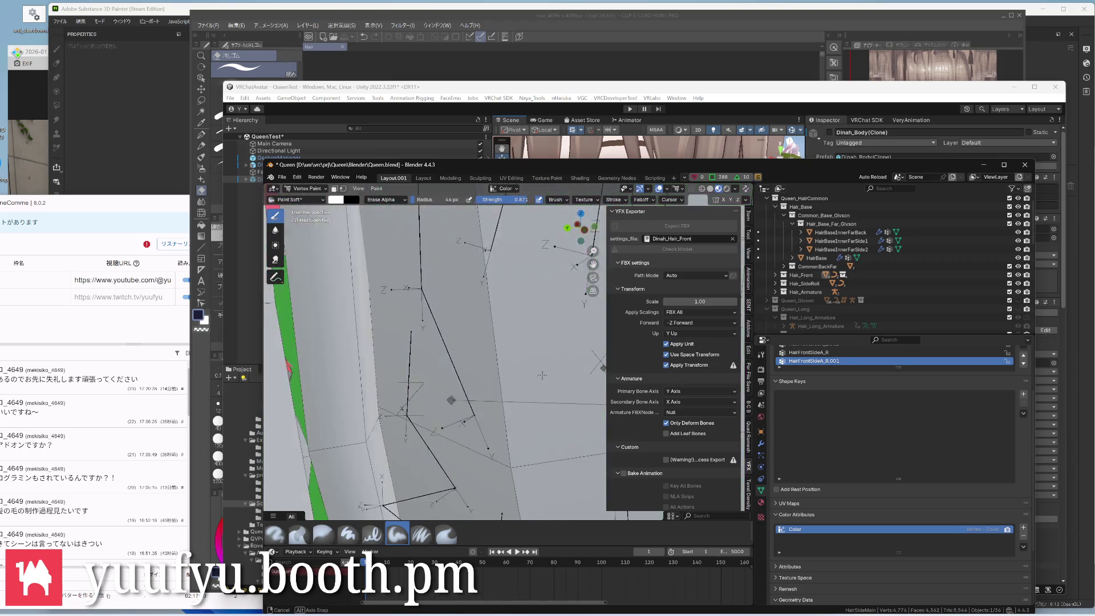
scroll(540, 376, down, 6)
drag(531, 357, 534, 336)
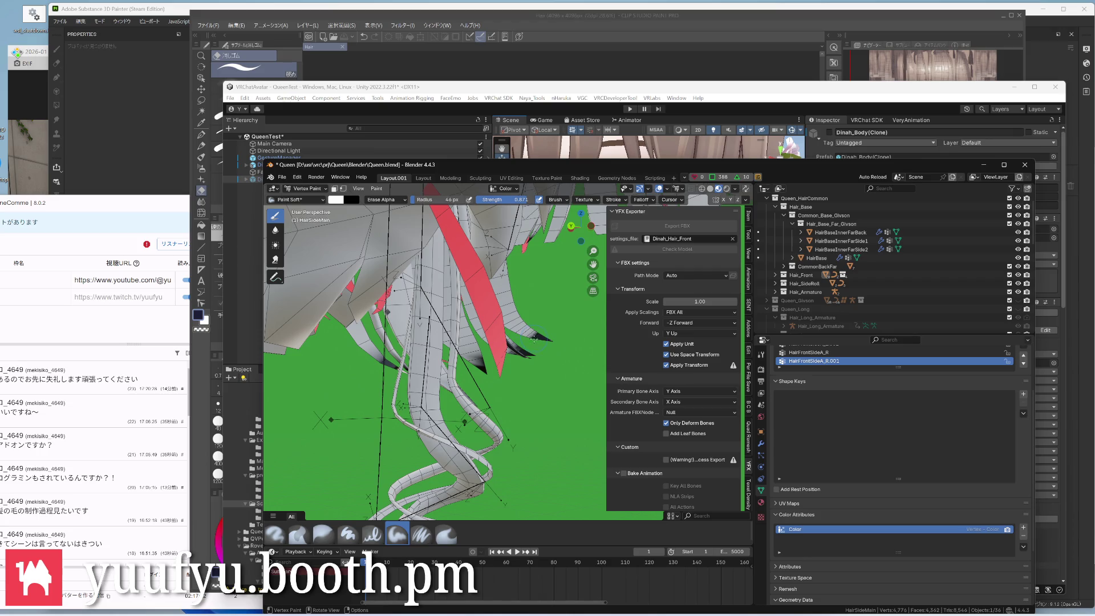
middle_drag(497, 385, 445, 403)
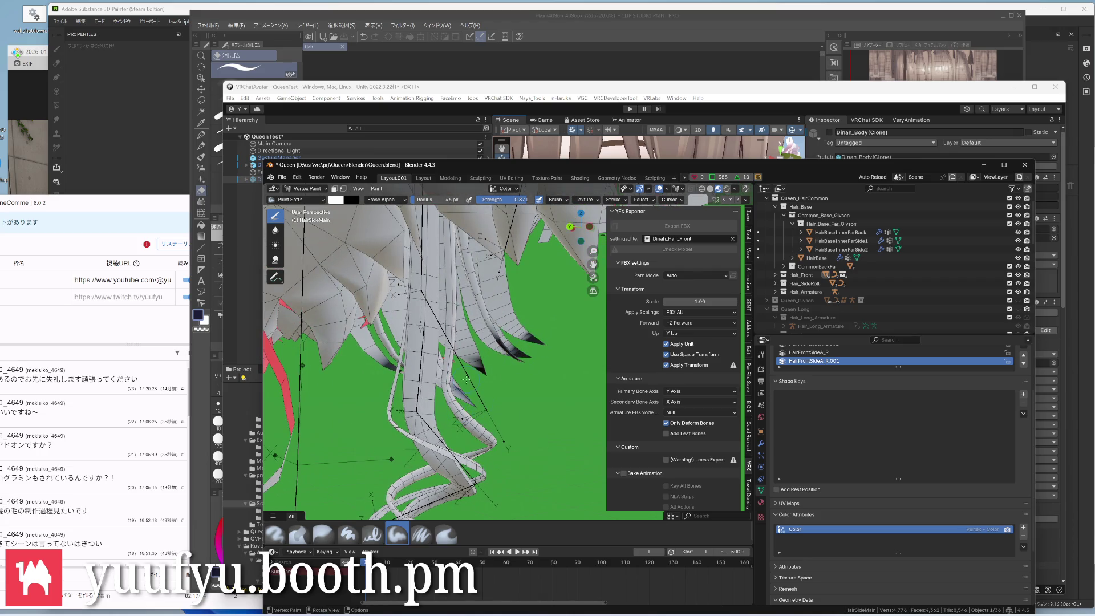
click(461, 396)
click(452, 385)
mouse_move(445, 368)
middle_down()
mouse_move(325, 299)
mouse_move(428, 360)
middle_up()
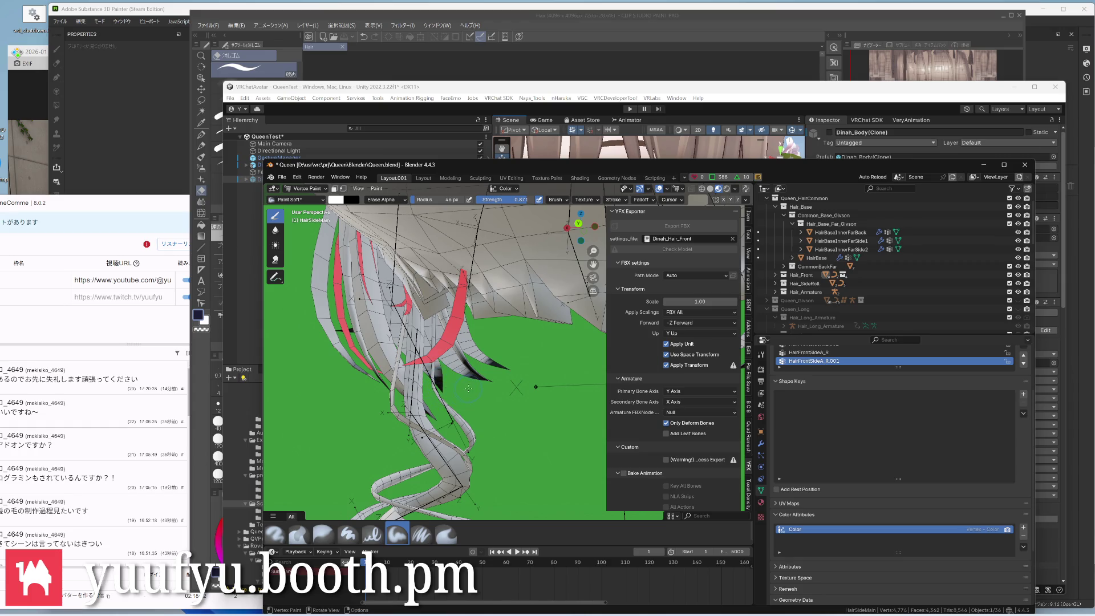
mouse_move(490, 387)
middle_down()
mouse_move(428, 360)
mouse_move(306, 396)
middle_up()
middle_drag(422, 353, 309, 338)
scroll(368, 342, up, 2)
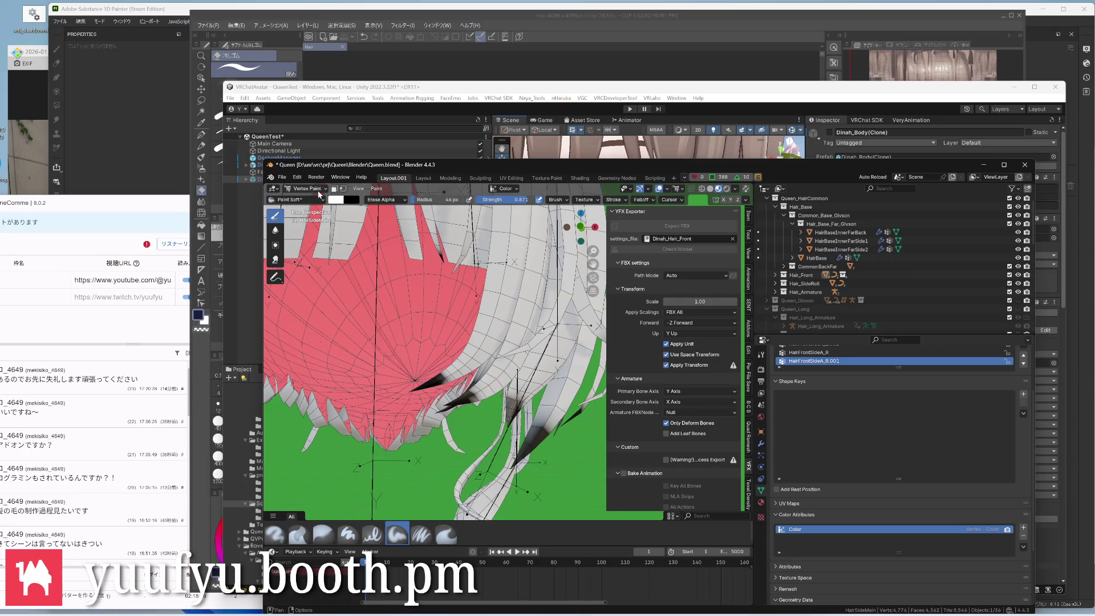
Blur the dark tips with the Blur tool and lower its strength to about 0.10
click(276, 232)
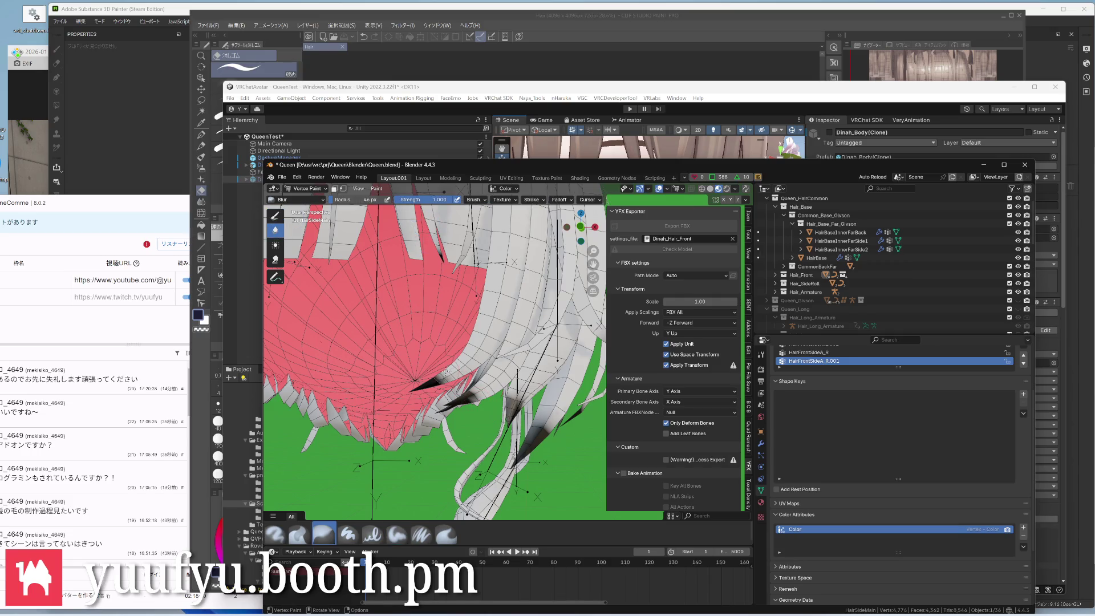
click(467, 393)
click(440, 379)
key(shift+f)
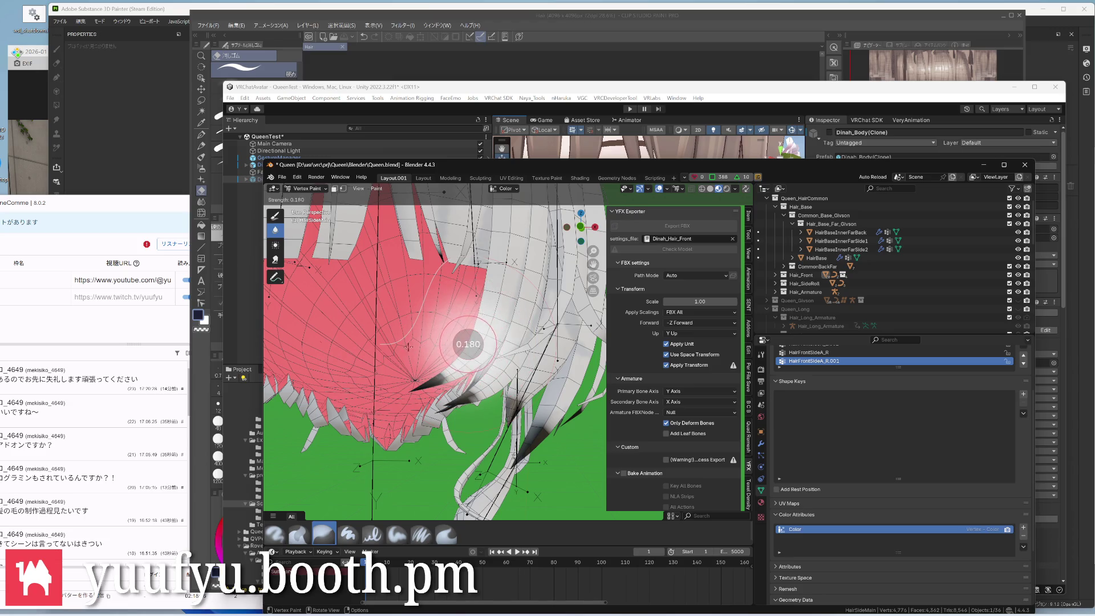
click(405, 357)
Soften the remaining dark patches along the strand tips with the gentle blur
click(440, 380)
click(469, 399)
click(514, 399)
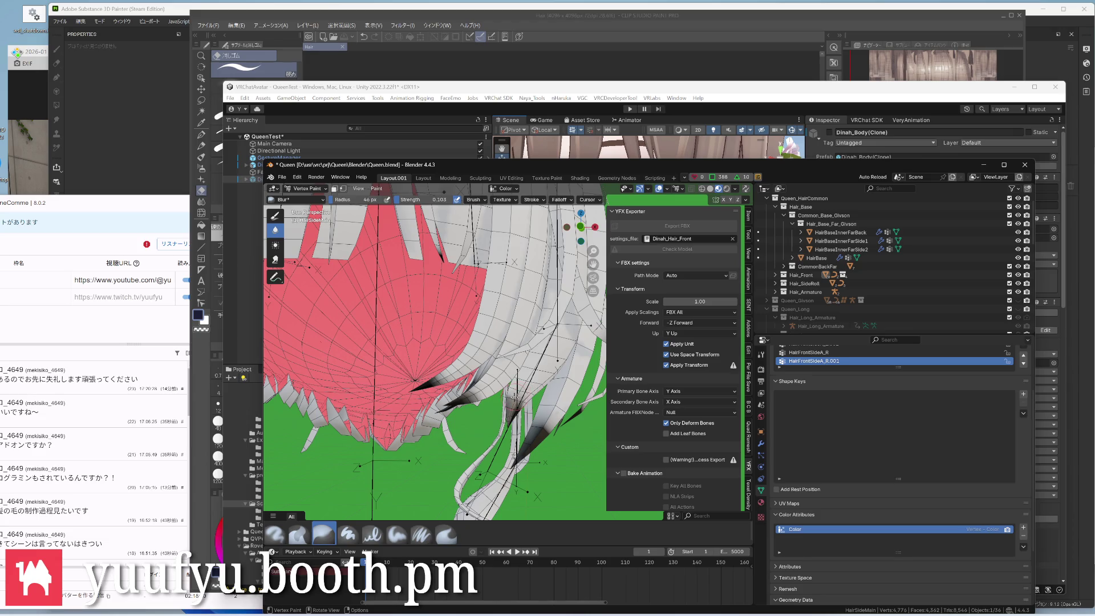
click(549, 419)
mouse_move(539, 427)
middle_down()
mouse_move(424, 505)
mouse_move(594, 413)
middle_up()
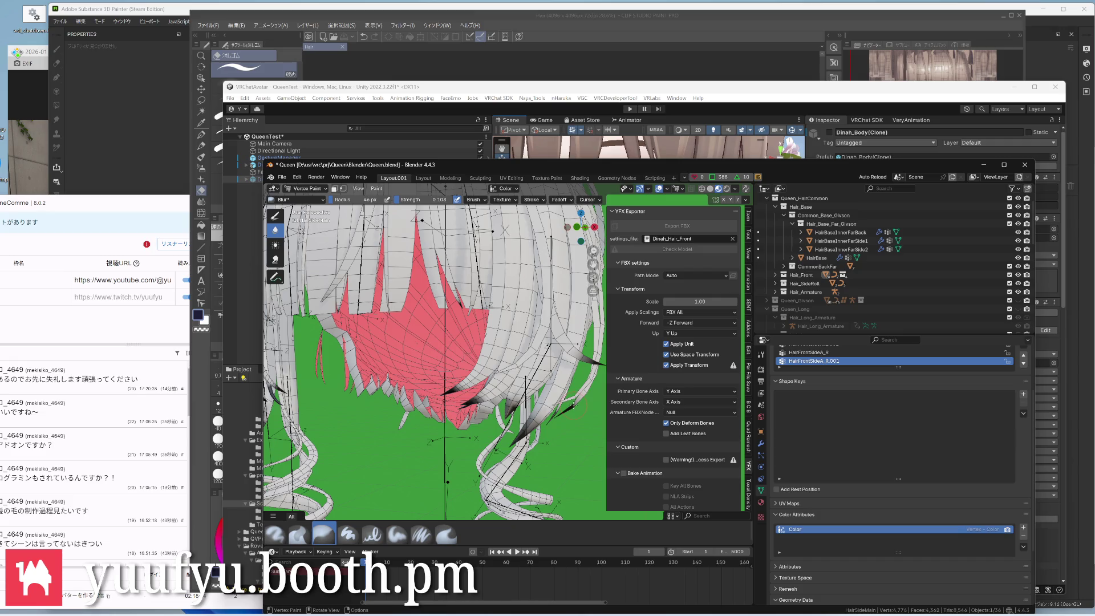
click(535, 426)
scroll(479, 359, down, 3)
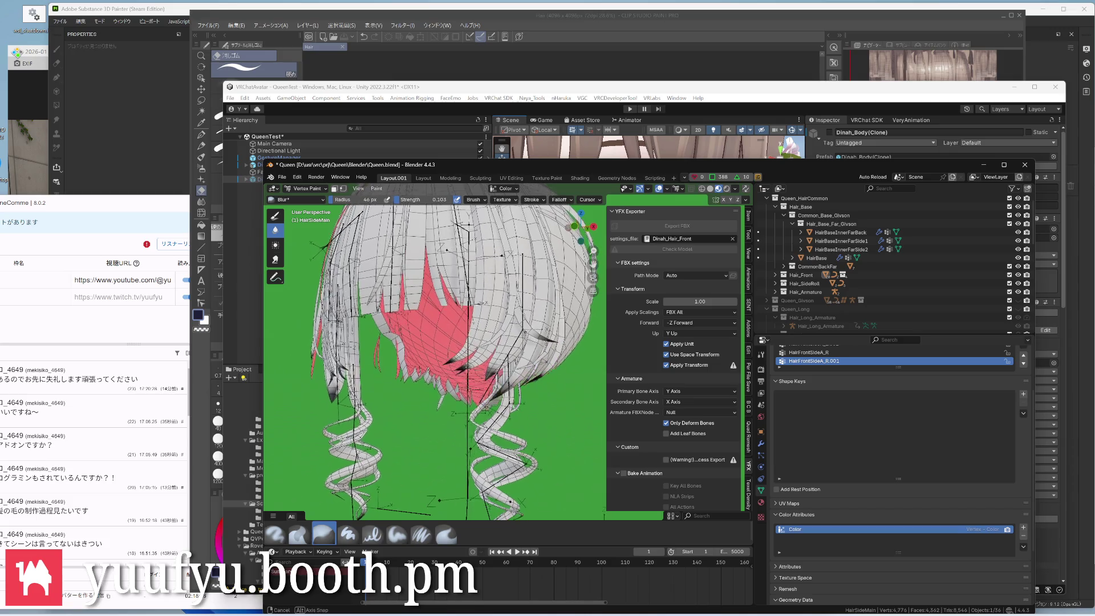
scroll(454, 360, down, 3)
middle_drag(479, 369, 446, 394)
Save Queen.blend and return to the regular Paint brush, starting a radius change
key(ctrl+s)
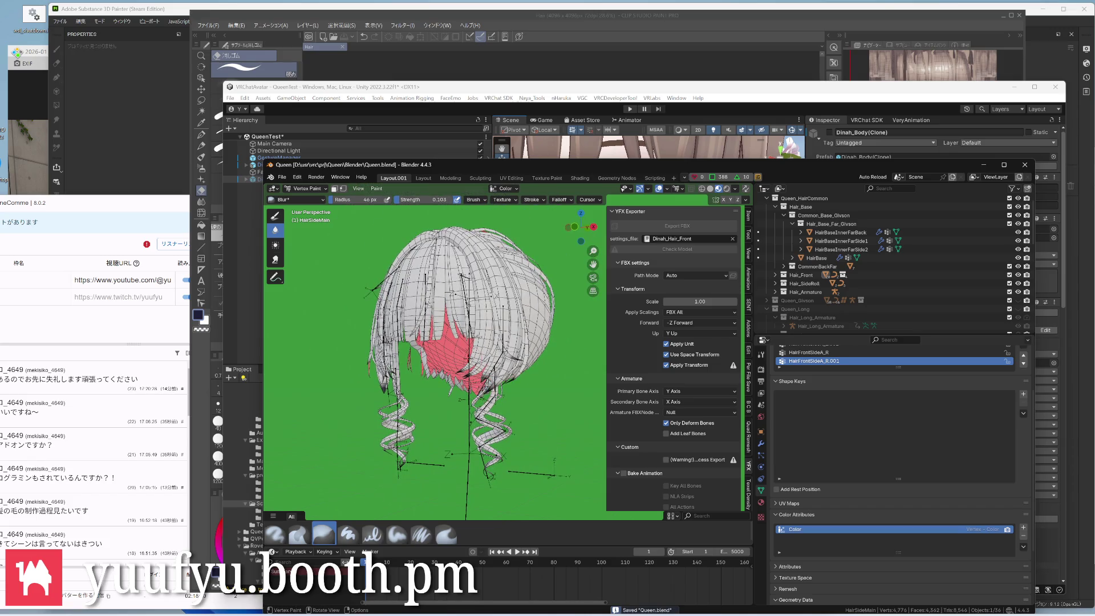
scroll(479, 384, up, 4)
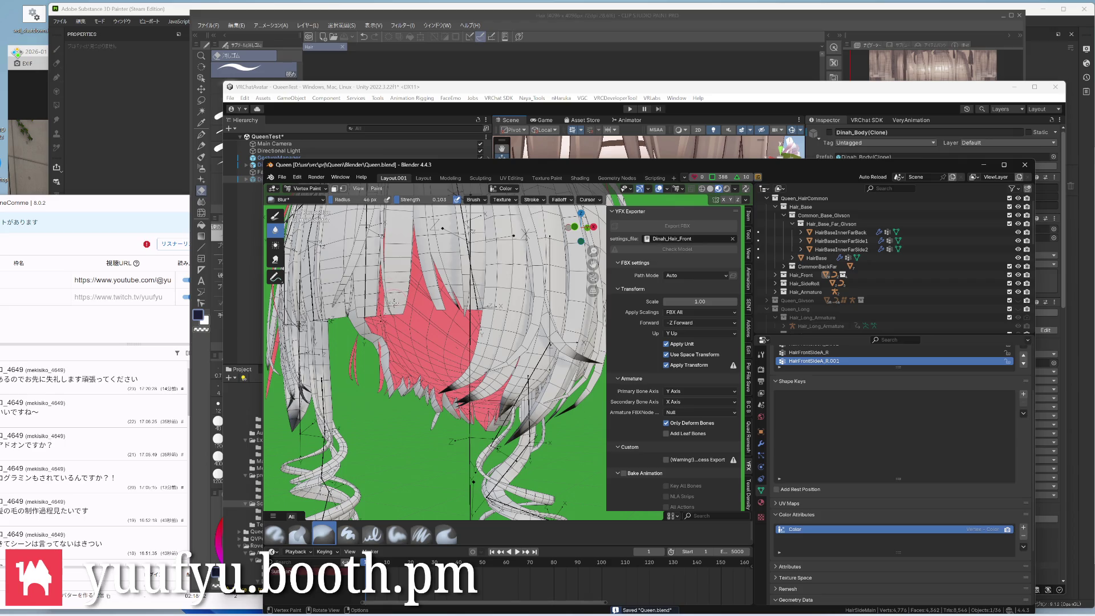
key(x)
key(f)
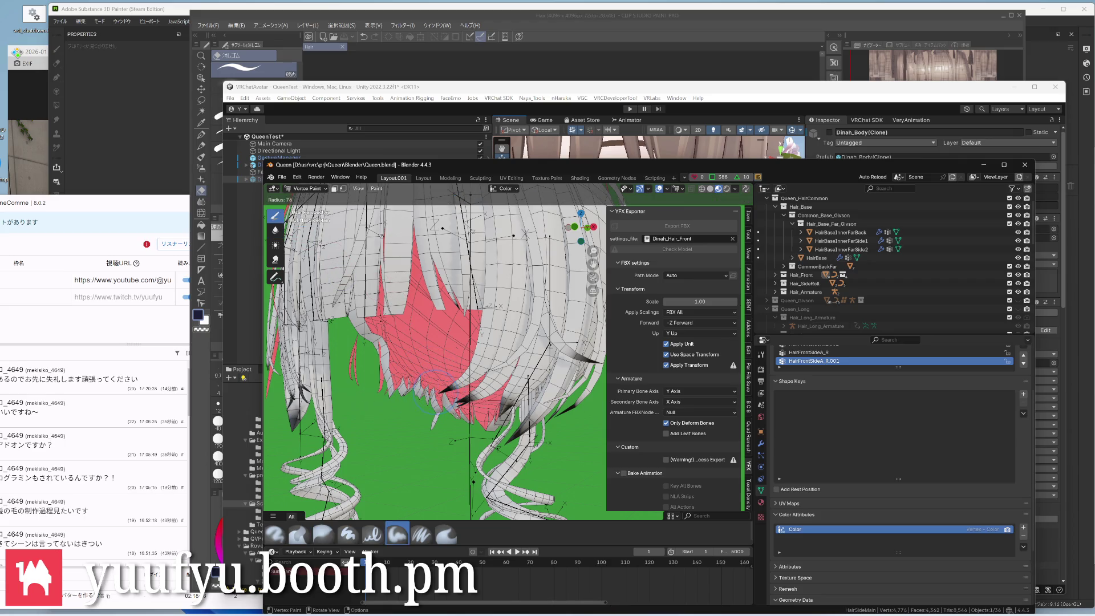
Confirm the brush radius, set strength to 0.442 and darken more hair strand tips
click(460, 416)
click(393, 221)
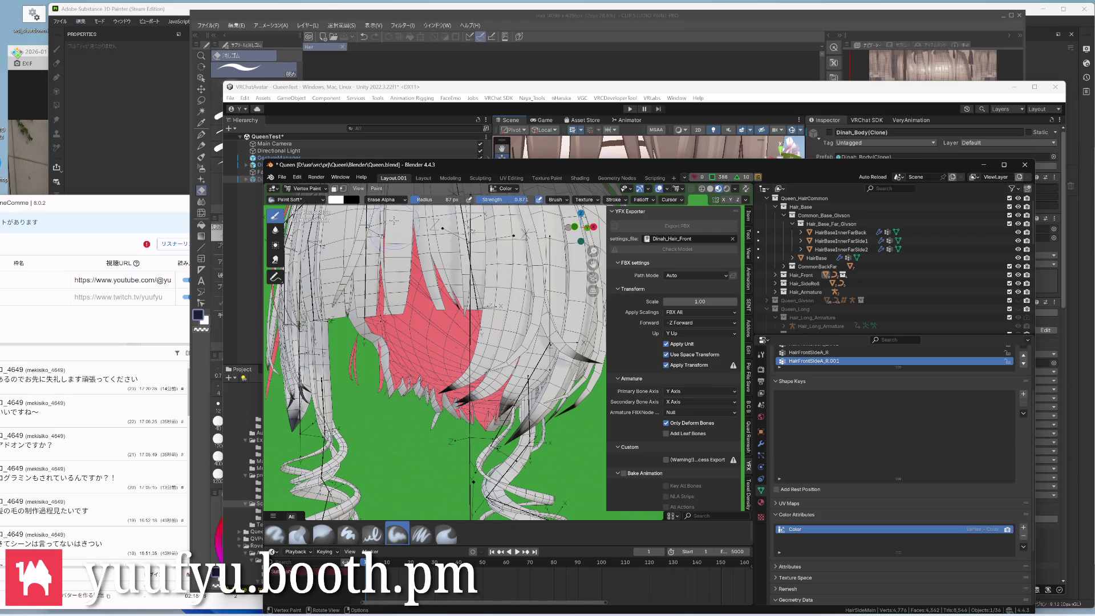
key(shift+f)
click(465, 342)
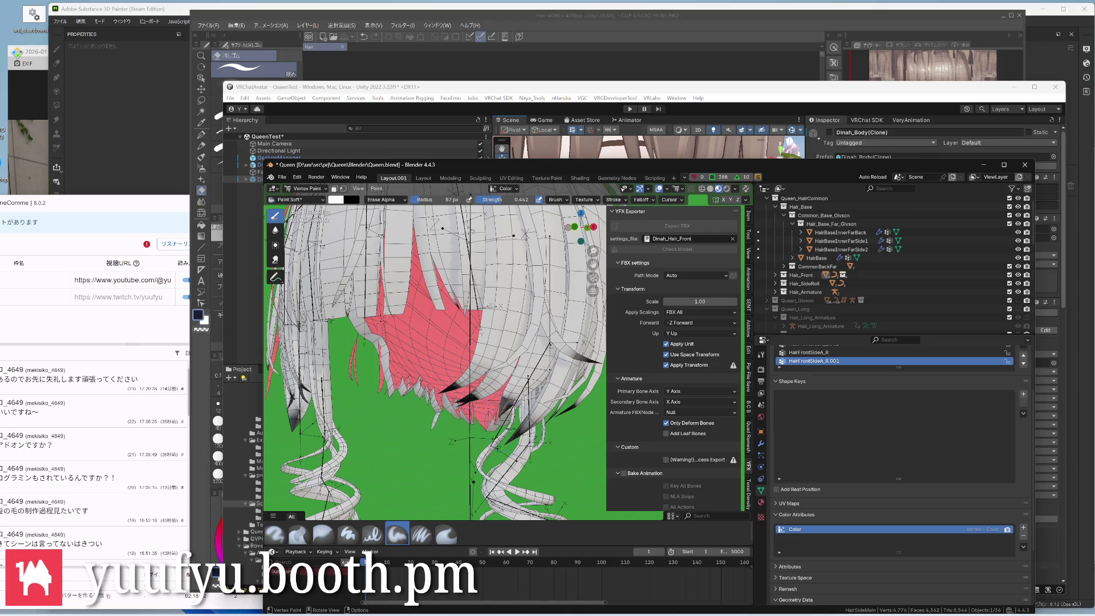
drag(500, 377, 531, 424)
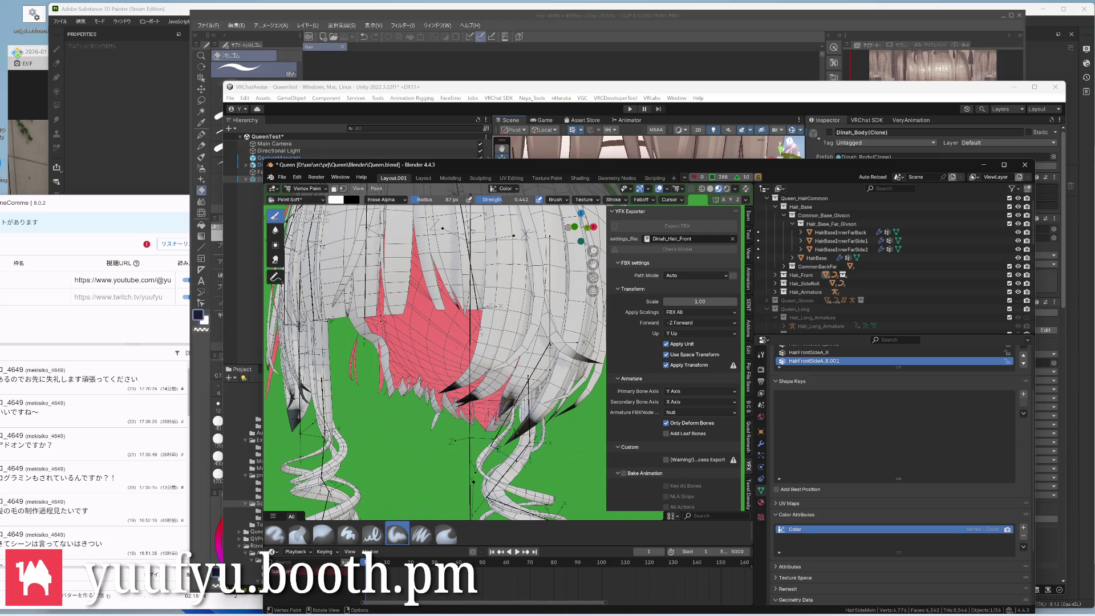
mouse_move(513, 342)
middle_down()
mouse_move(479, 334)
mouse_move(487, 367)
mouse_move(530, 316)
middle_up()
scroll(487, 368, up, 3)
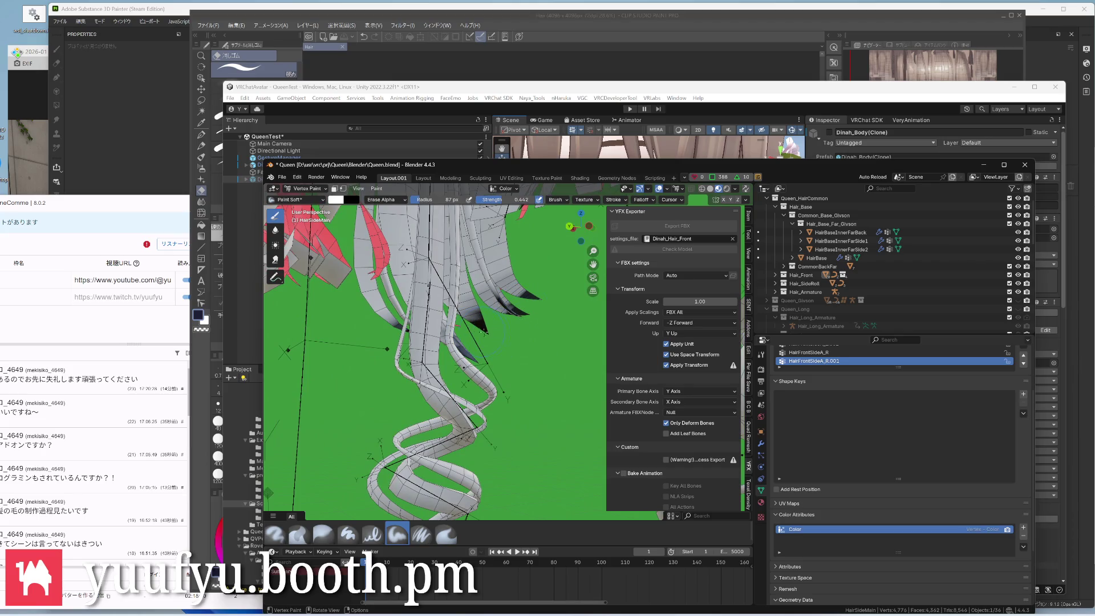
Shrink the brush while circling the hair, then switch the viewport to show the hair's brown texture
key(bracketleft)
mouse_move(383, 341)
middle_down()
mouse_move(445, 427)
mouse_move(501, 338)
middle_up()
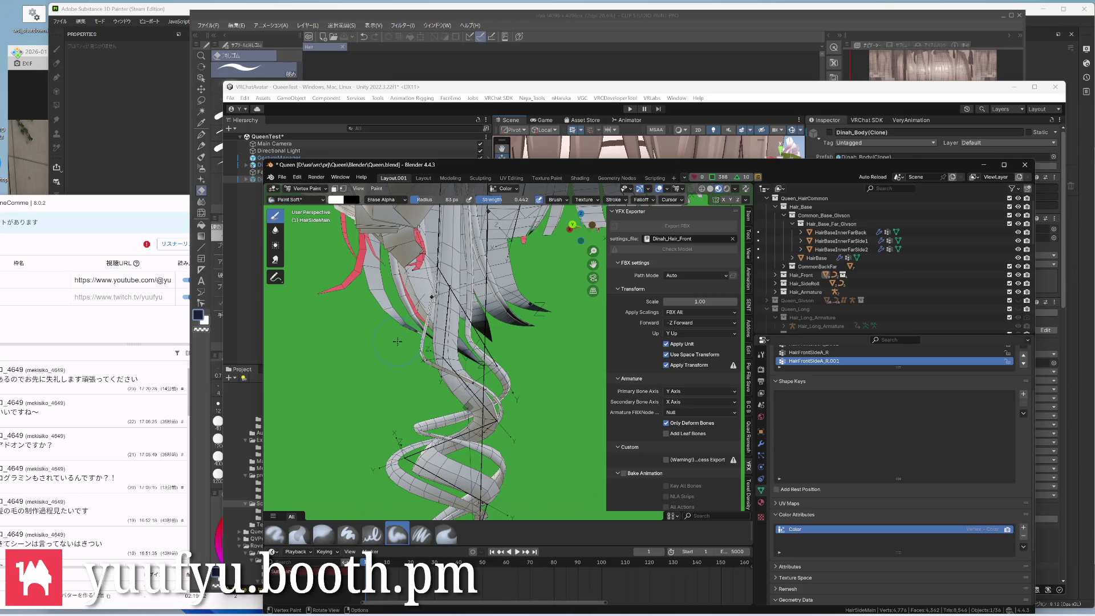
scroll(397, 341, up, 4)
scroll(411, 347, up, 3)
scroll(428, 354, up, 2)
key(f)
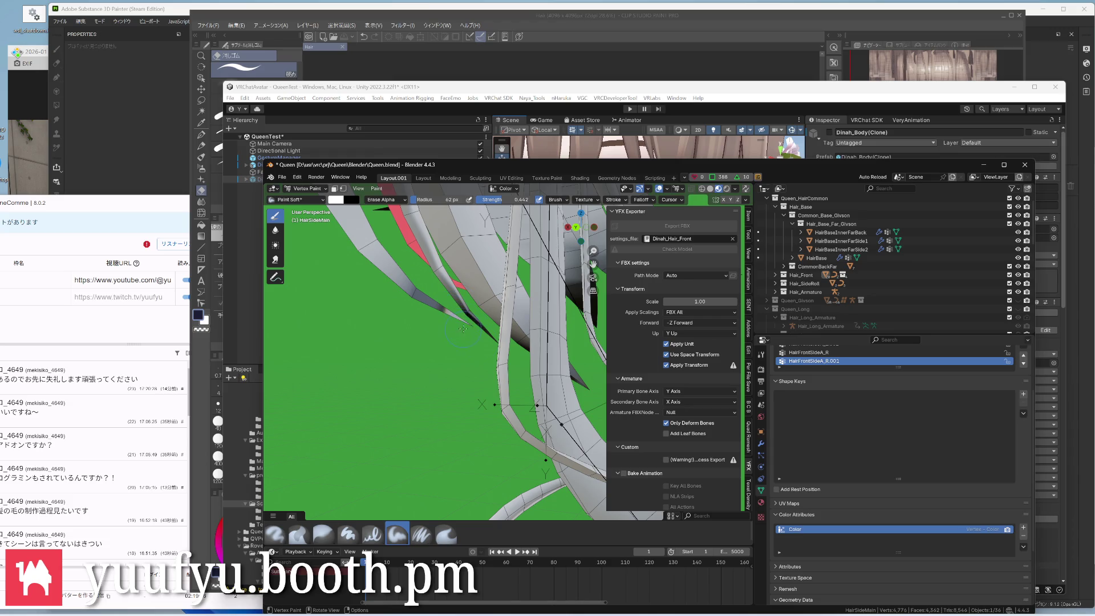
scroll(463, 330, down, 5)
middle_drag(463, 331, 513, 300)
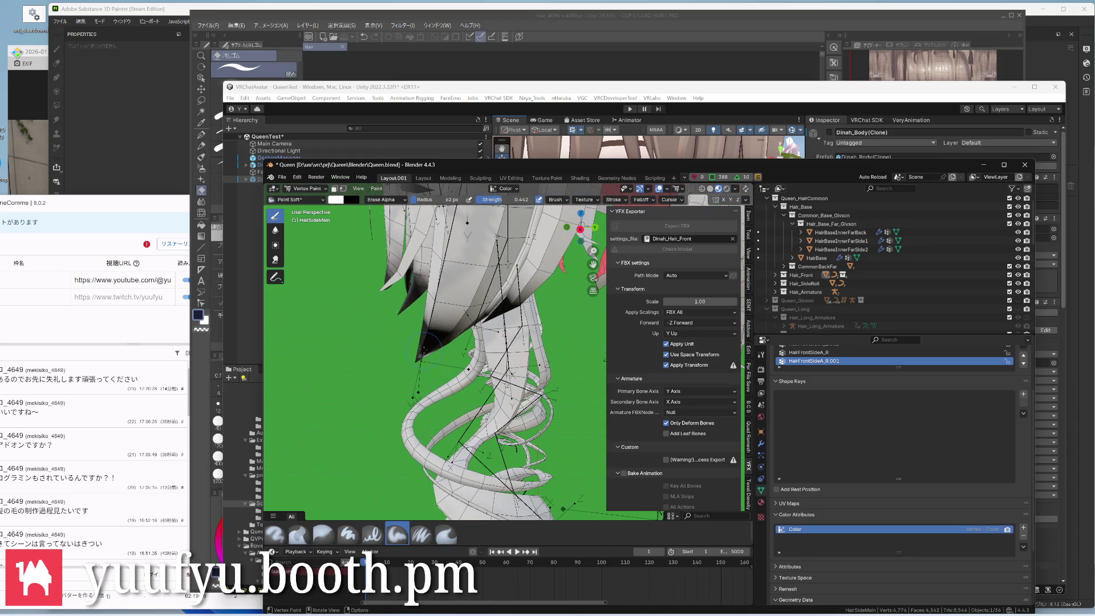
scroll(425, 374, up, 4)
mouse_move(425, 374)
middle_down()
mouse_move(365, 337)
mouse_move(462, 325)
middle_up()
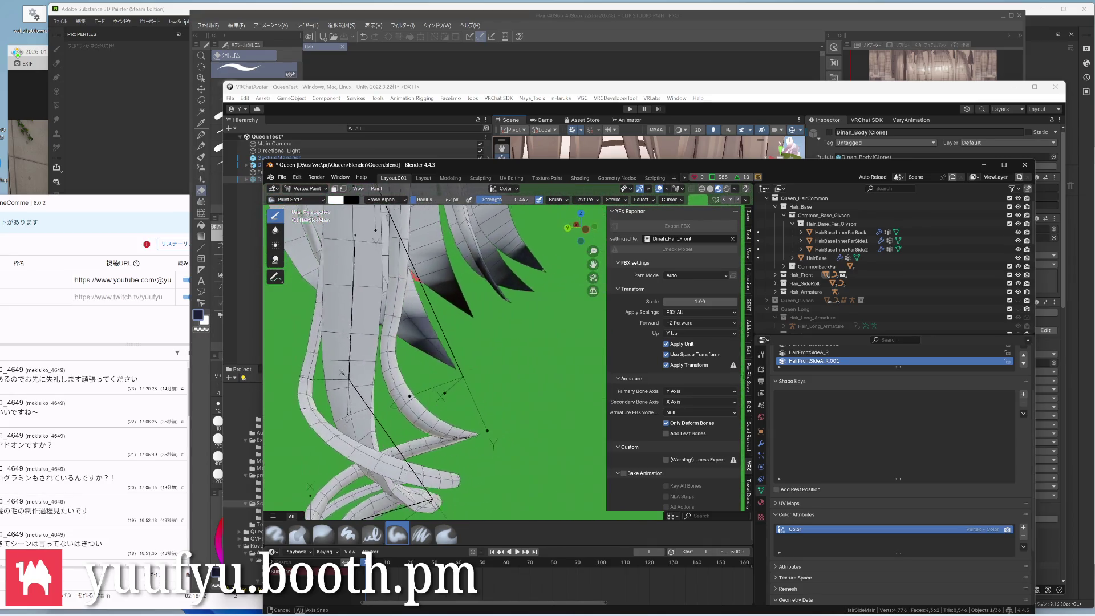
click(719, 189)
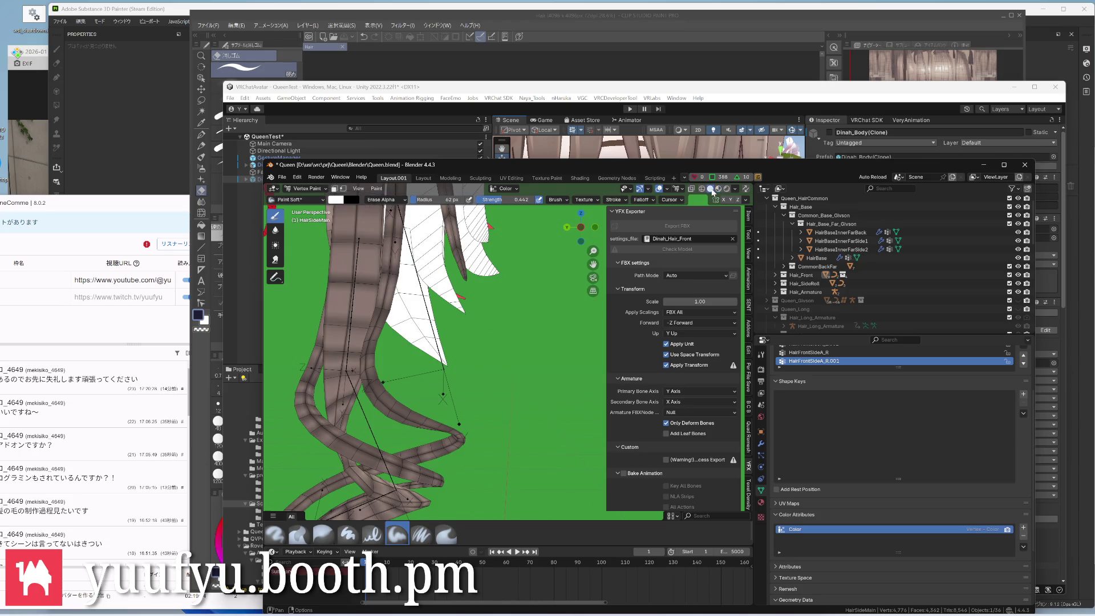
scroll(548, 318, down, 4)
middle_drag(513, 317, 496, 278)
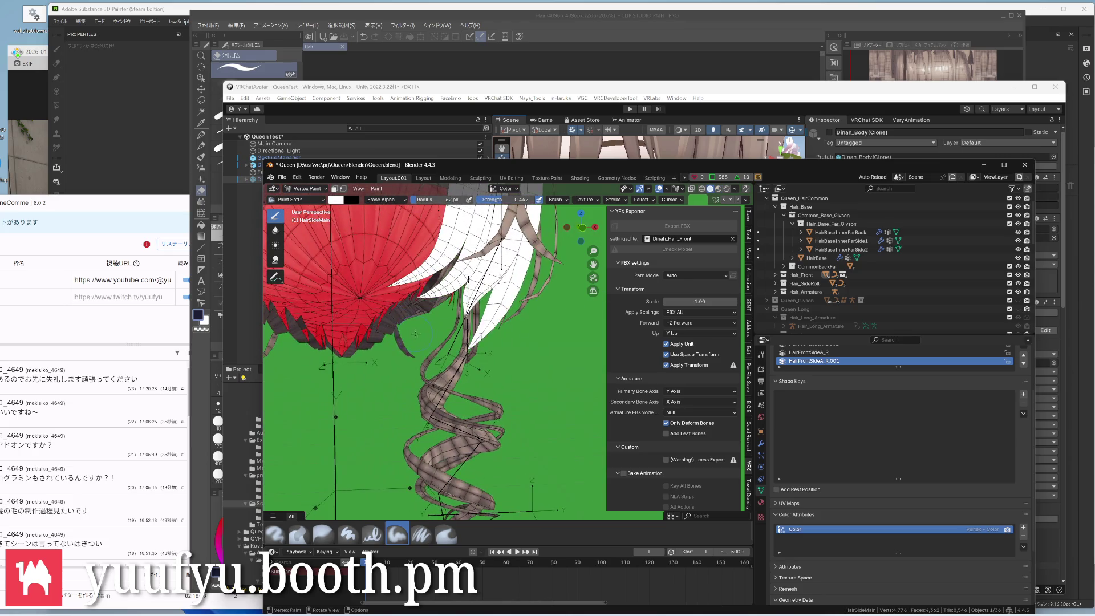
middle_drag(436, 330, 453, 254)
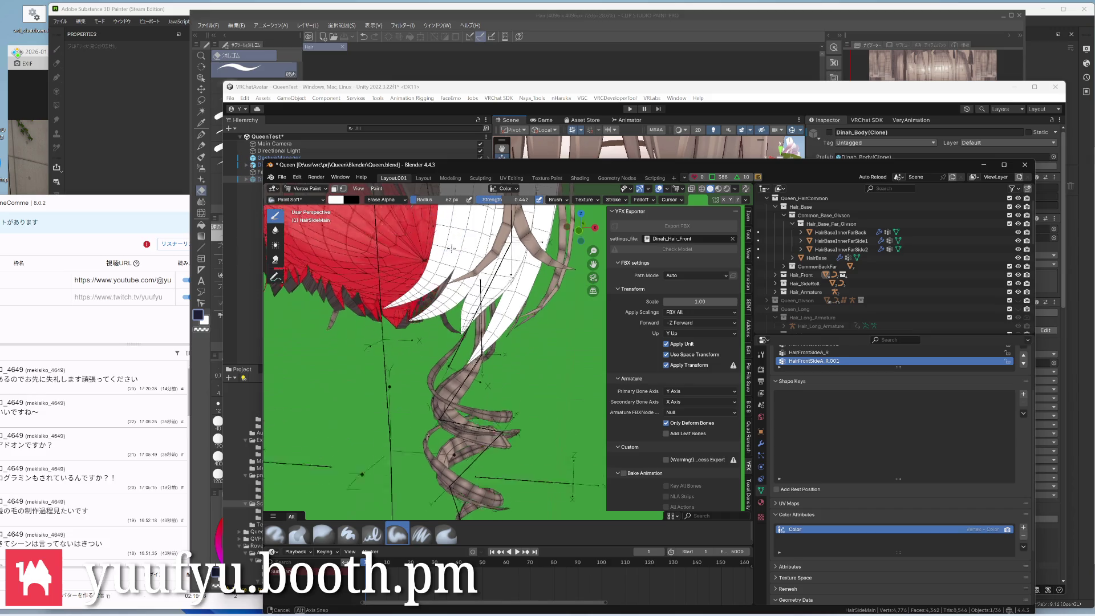
scroll(462, 328, down, 3)
middle_drag(462, 328, 461, 295)
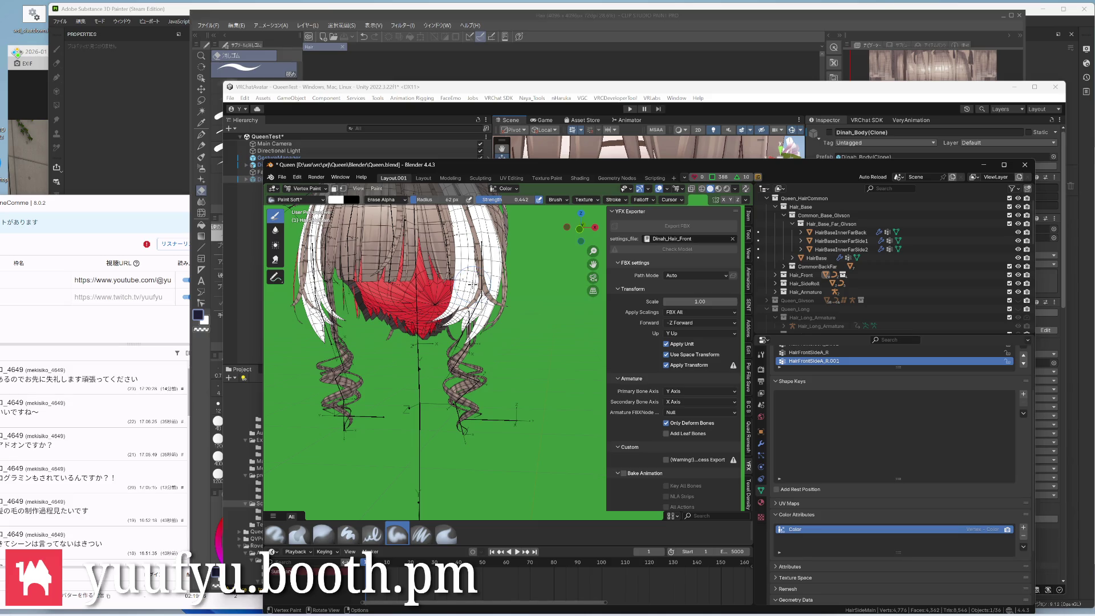
click(337, 201)
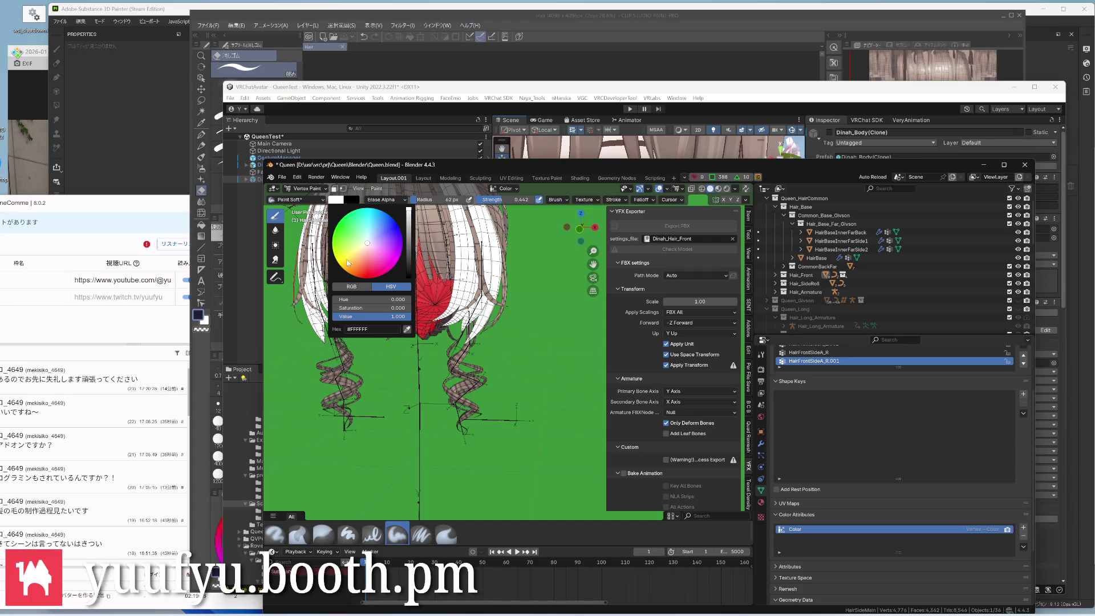
click(354, 286)
drag(392, 300, 336, 300)
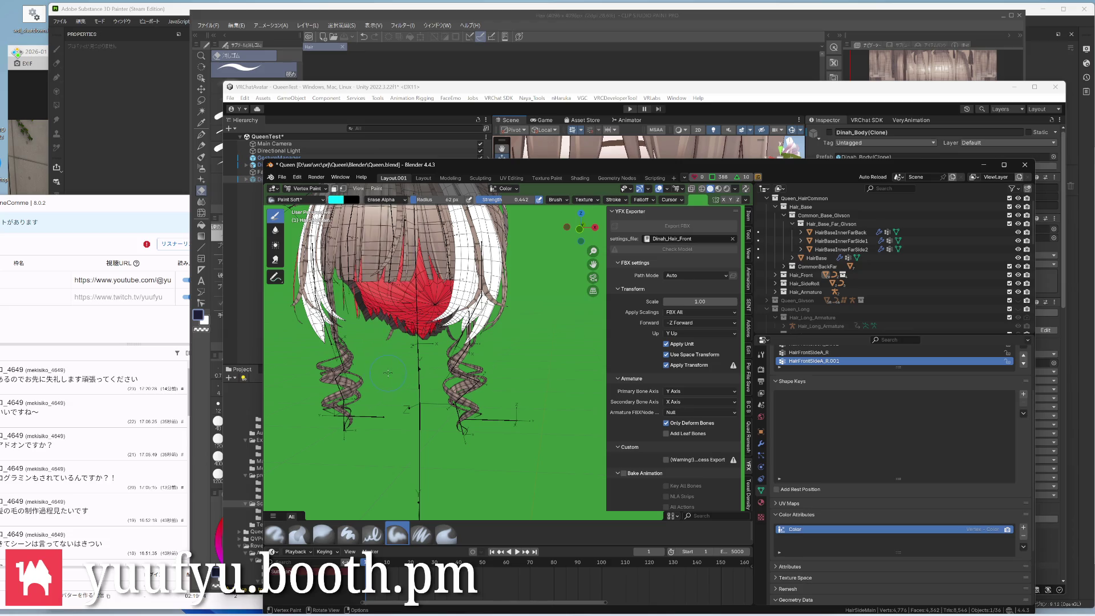
scroll(430, 336, up, 4)
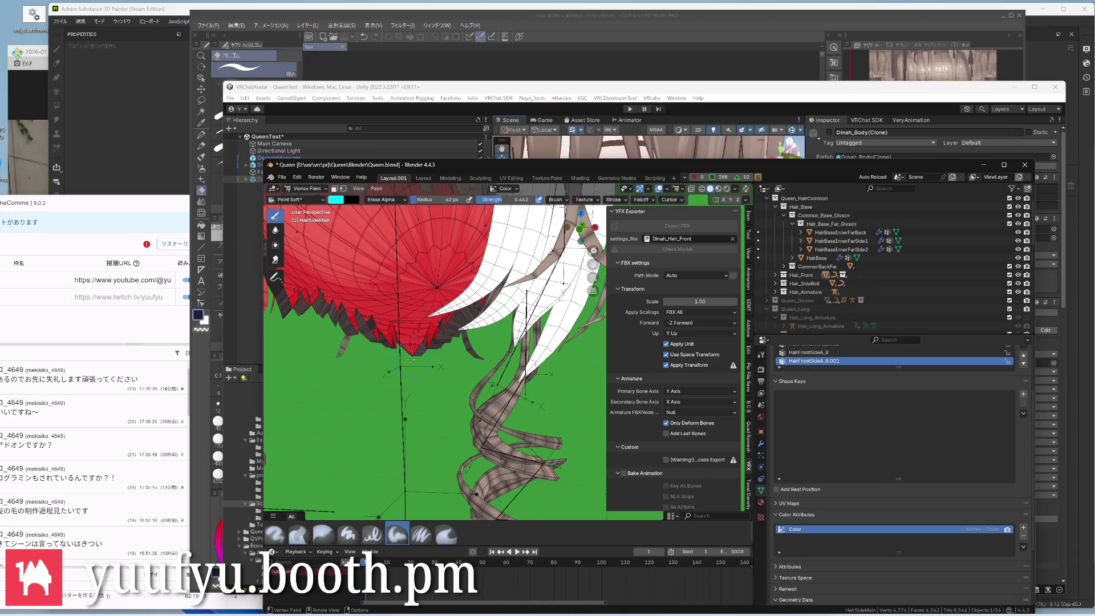
click(337, 201)
drag(408, 231, 409, 229)
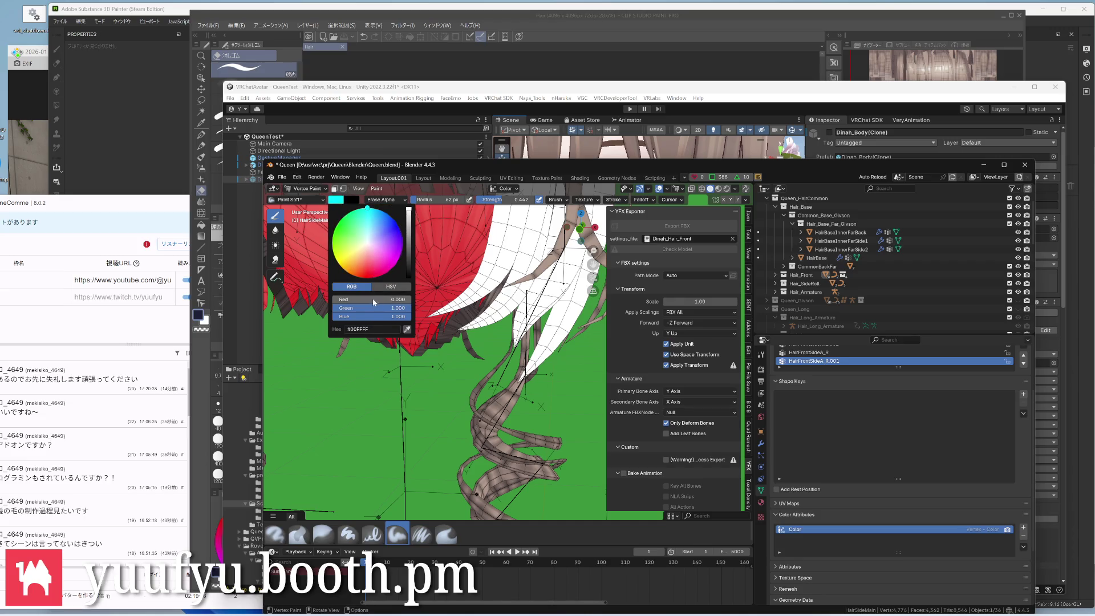
mouse_move(395, 308)
mouse_down()
mouse_move(335, 307)
mouse_move(343, 299)
mouse_up()
click(391, 287)
scroll(384, 381, down, 3)
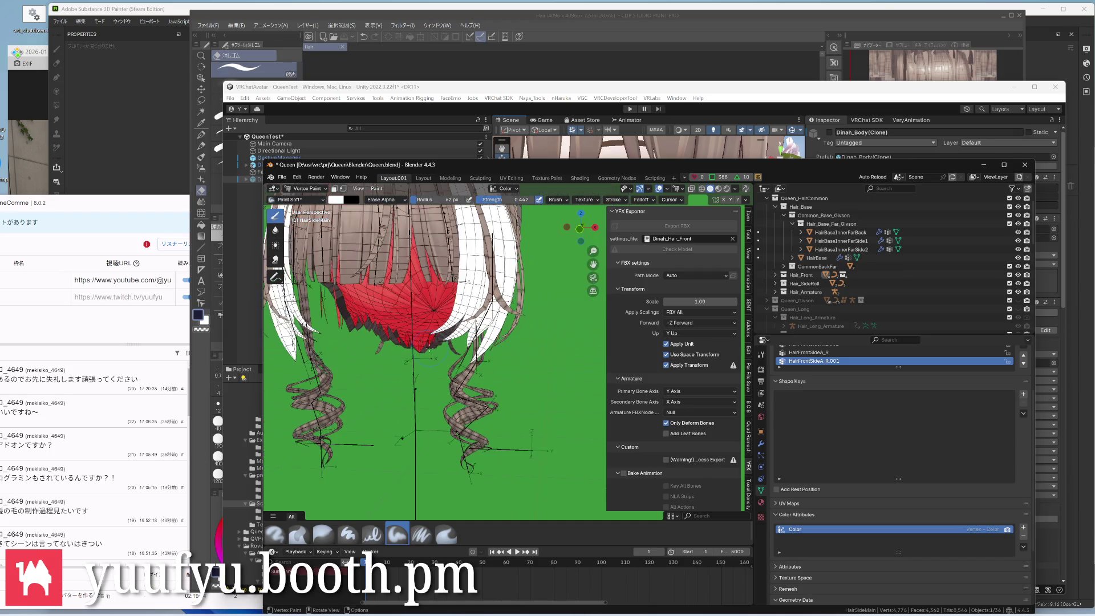
click(505, 189)
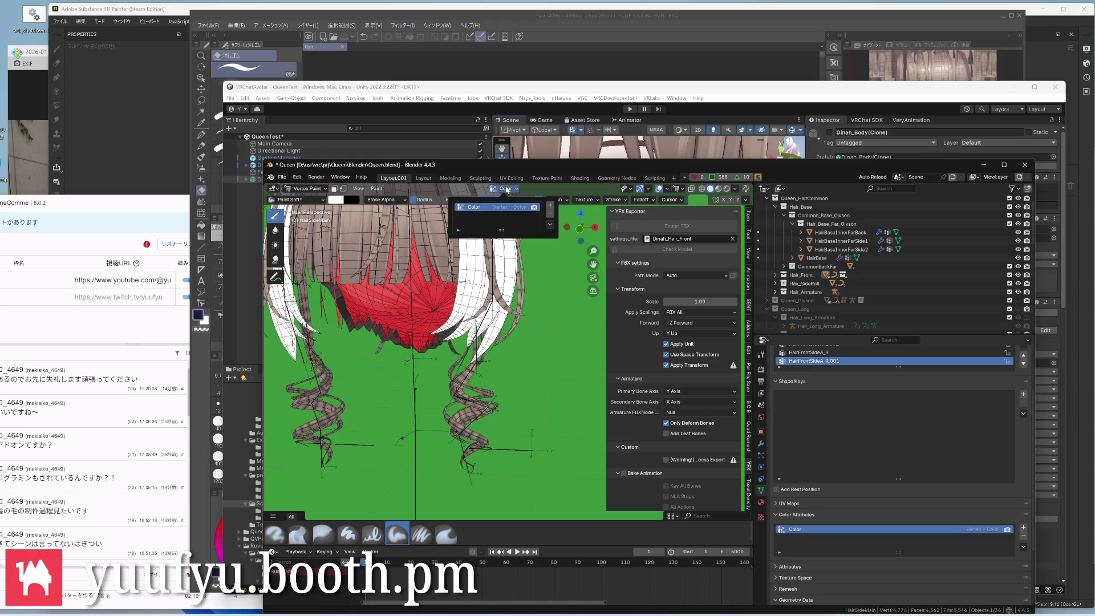
click(491, 187)
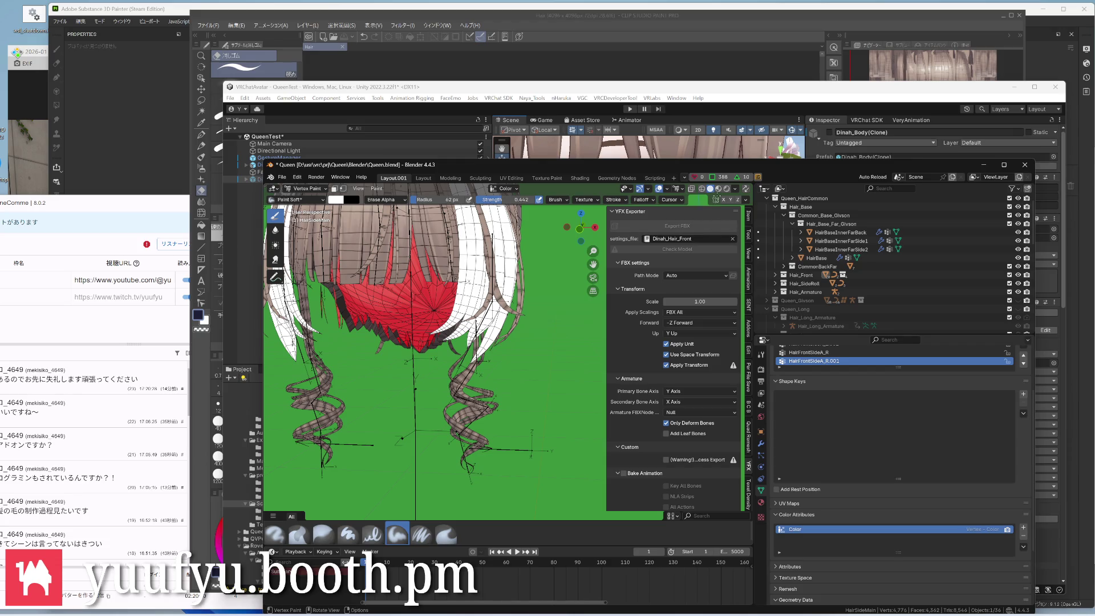
mouse_move(410, 342)
middle_down()
mouse_move(445, 308)
mouse_move(462, 325)
mouse_move(393, 368)
middle_up()
scroll(428, 342, up, 3)
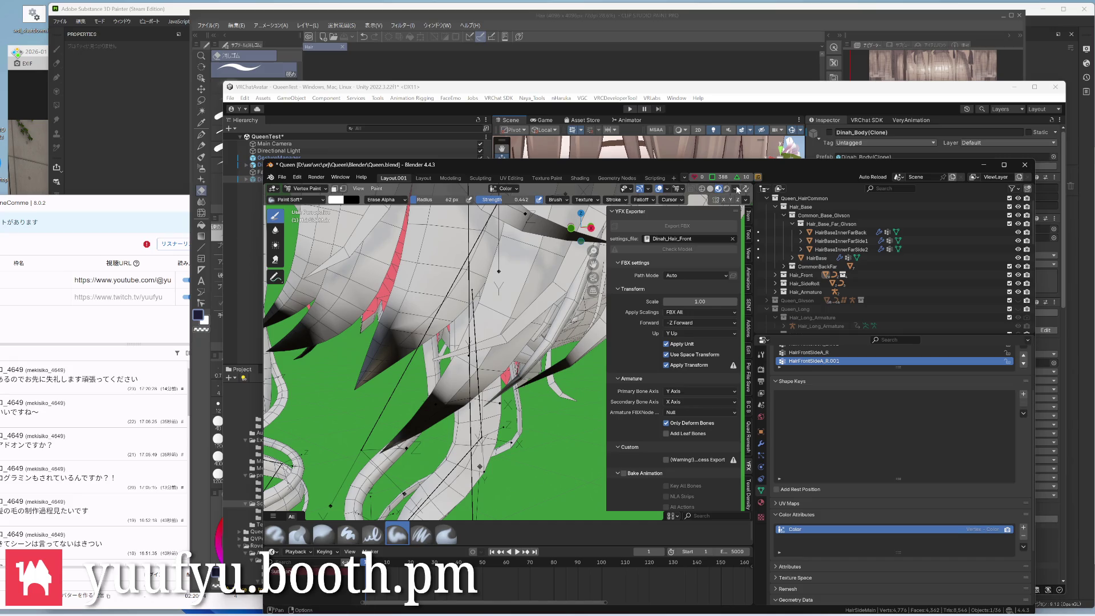
In Viewport Shading turn off Scene Lights, lower world strength and blur, and set Render Pass to Ambient Occlusion
click(744, 188)
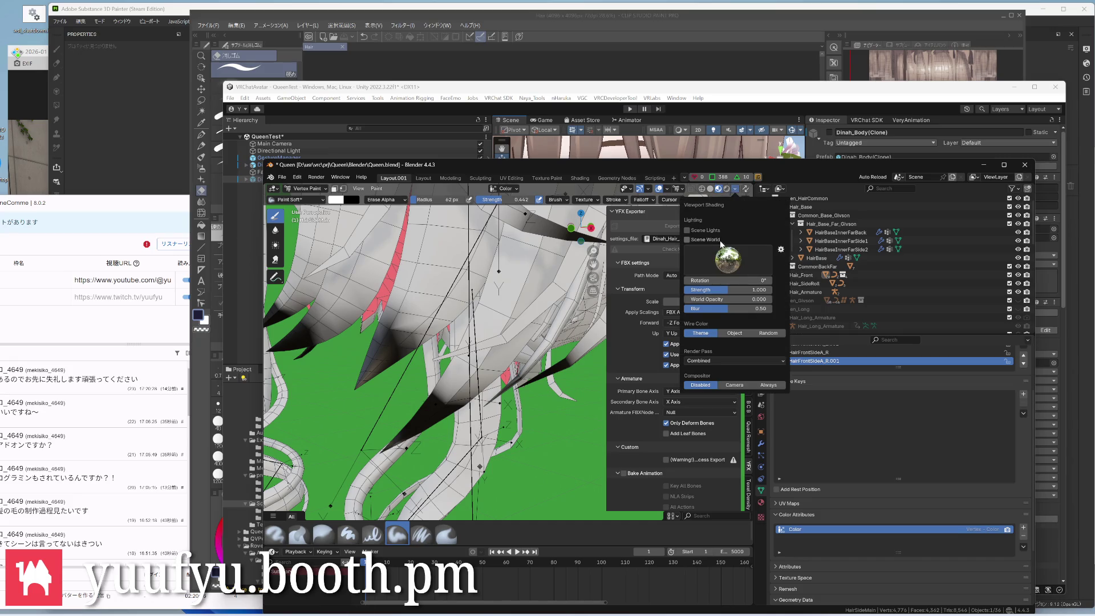
click(688, 230)
mouse_move(727, 289)
mouse_down()
mouse_move(684, 289)
mouse_move(761, 289)
mouse_up()
mouse_move(717, 309)
mouse_down()
mouse_move(717, 281)
mouse_move(701, 280)
mouse_move(715, 281)
mouse_up()
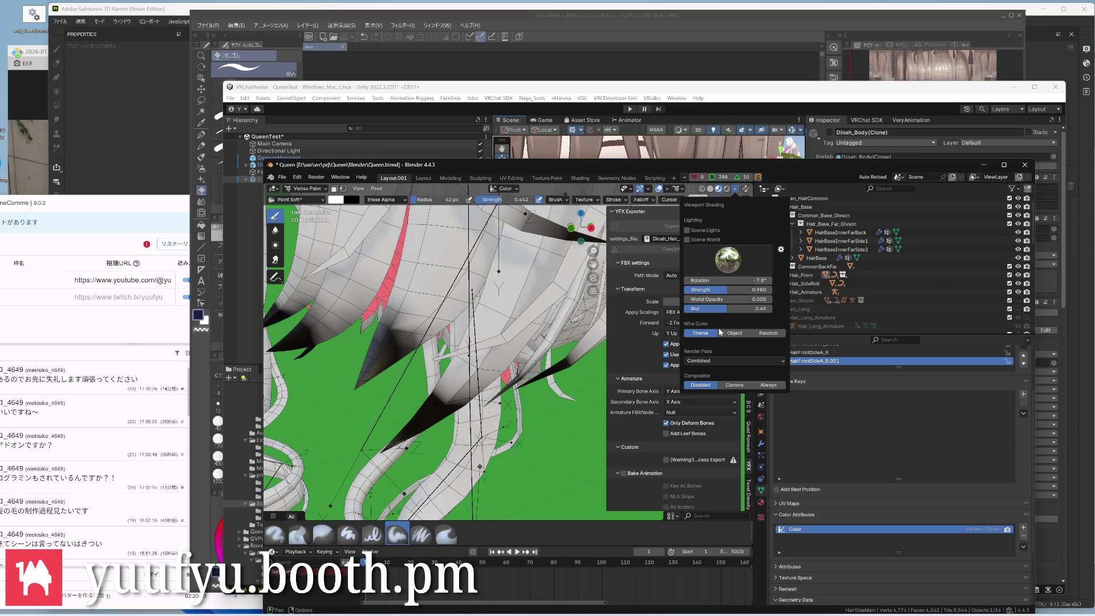
click(719, 359)
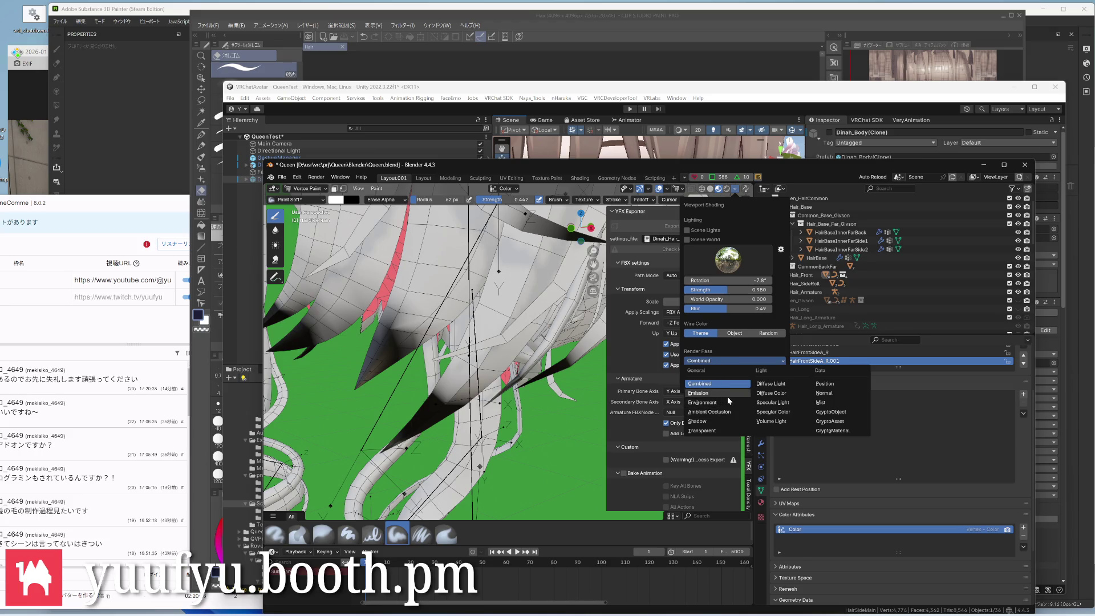
click(729, 413)
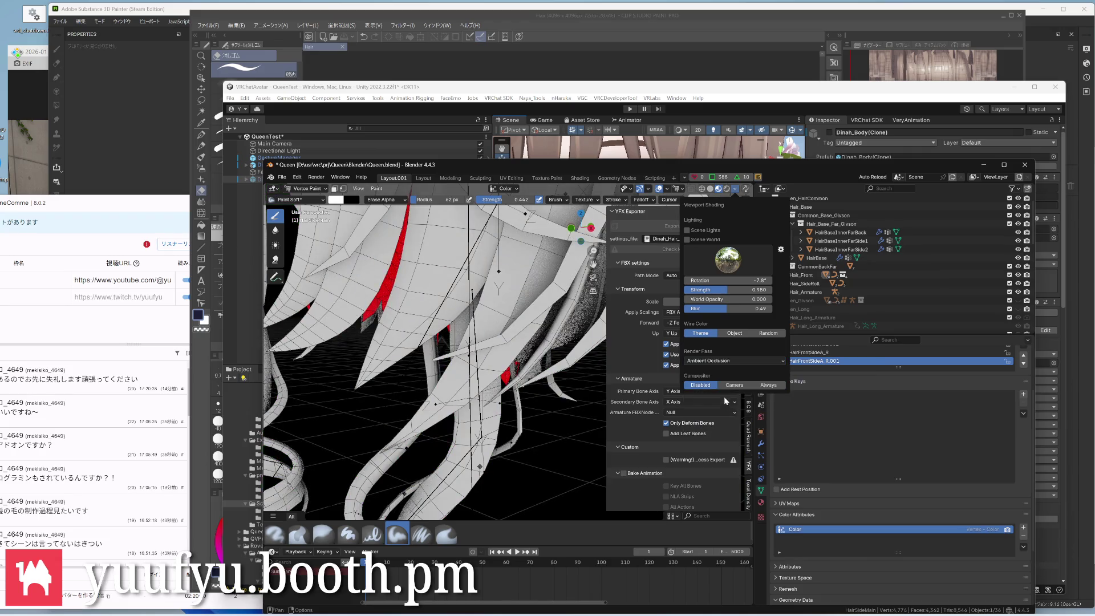
Switch to Unity, look around the avatar's face and hair, and open the Queen Texture folder
key(alt+Tab)
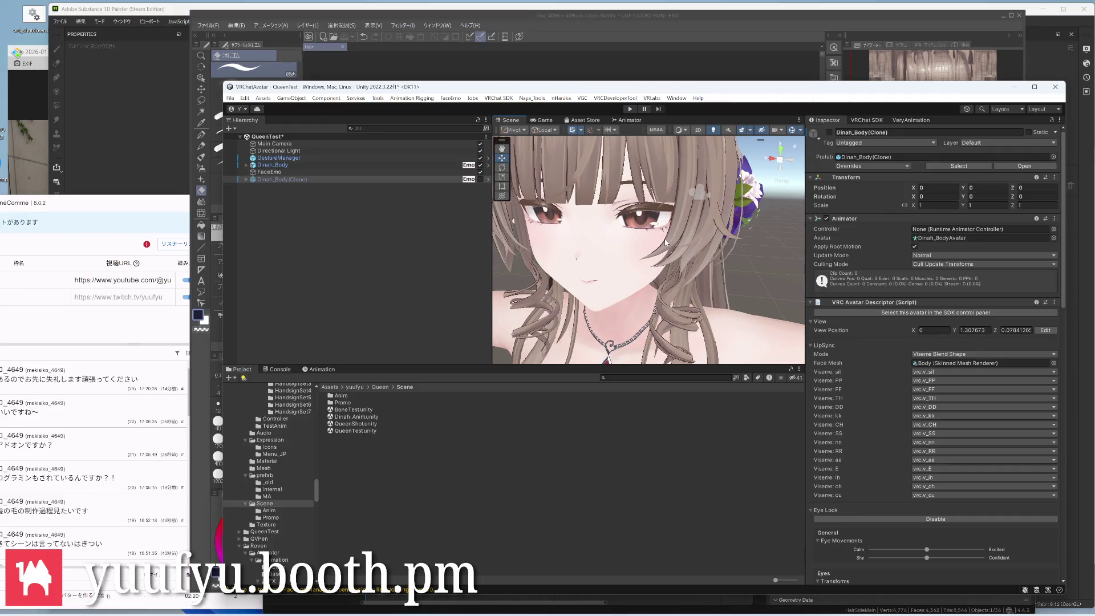
scroll(671, 243, down, 1)
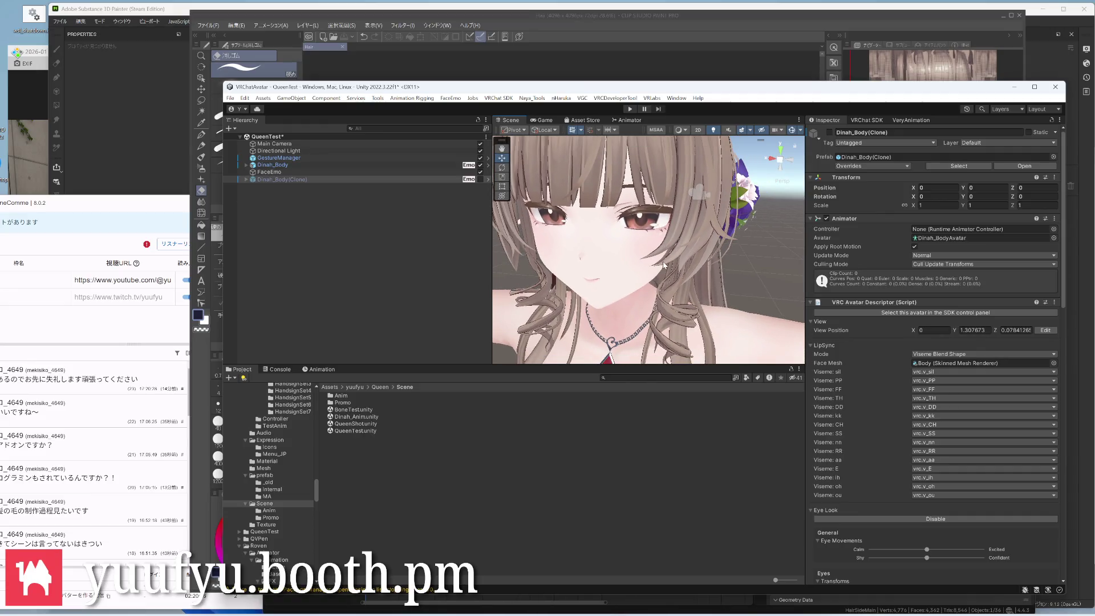
scroll(664, 265, down, 2)
right_drag(664, 265, 633, 265)
mouse_move(694, 224)
right_down()
mouse_move(689, 268)
mouse_move(590, 267)
right_up()
middle_drag(590, 266, 607, 245)
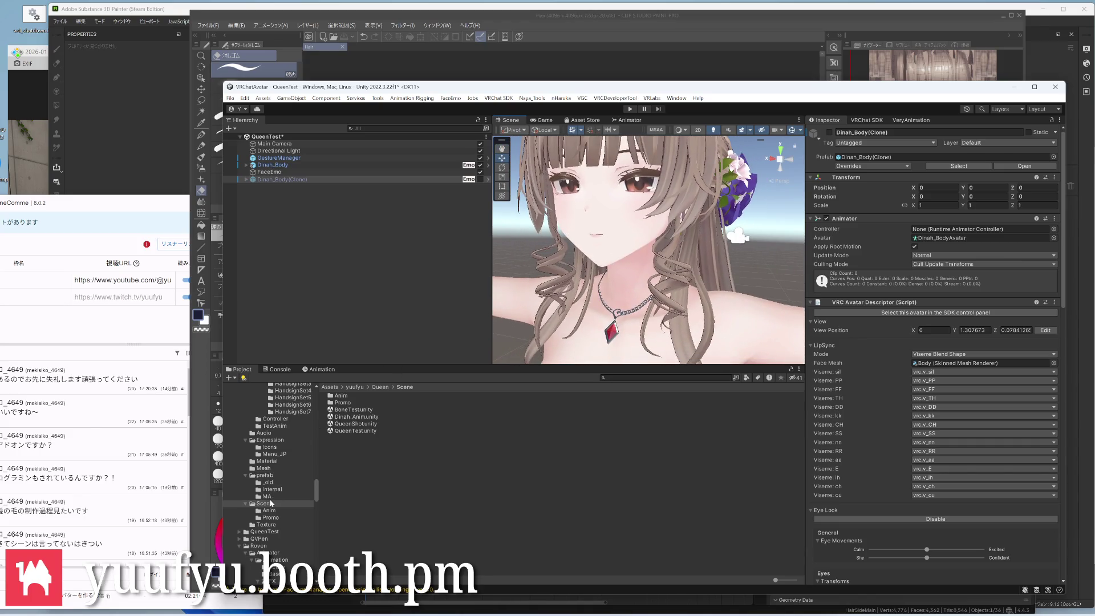
click(268, 524)
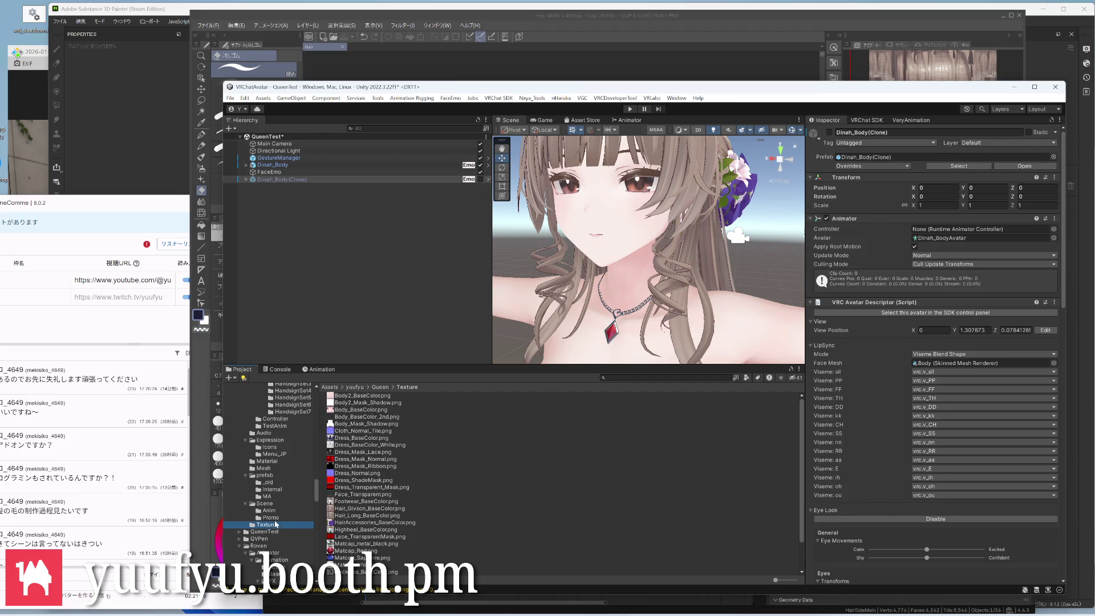
scroll(367, 471, down, 2)
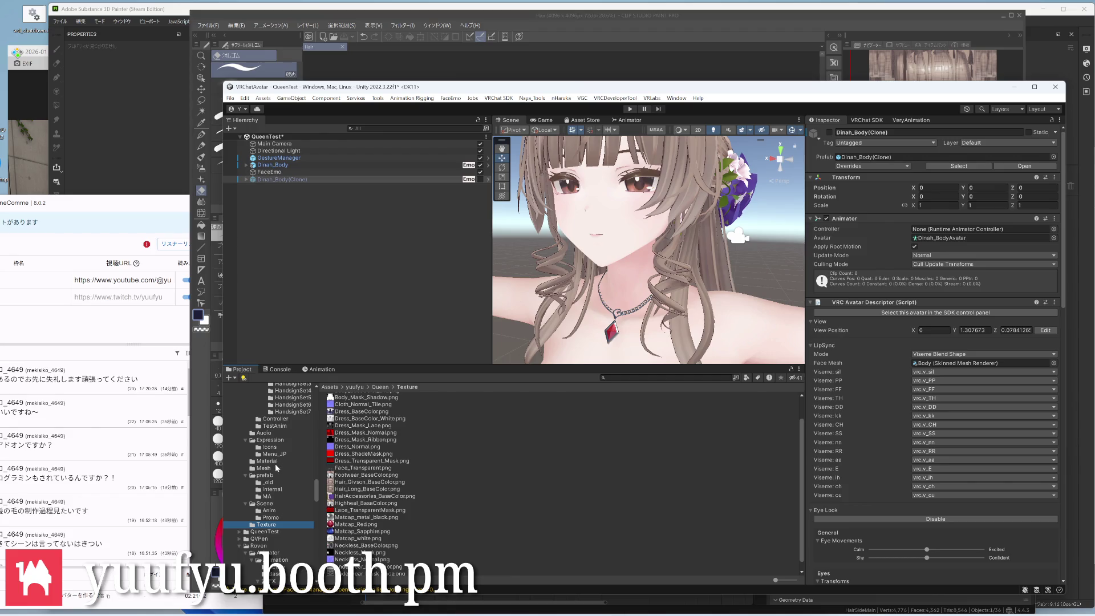
scroll(650, 247, up, 3)
Fly in on the hair tips and circle the head to check the outlines, then open the Queen Material folder
mouse_move(672, 274)
right_down()
mouse_move(709, 284)
mouse_move(599, 257)
mouse_move(504, 255)
mouse_move(623, 241)
mouse_move(644, 318)
right_up()
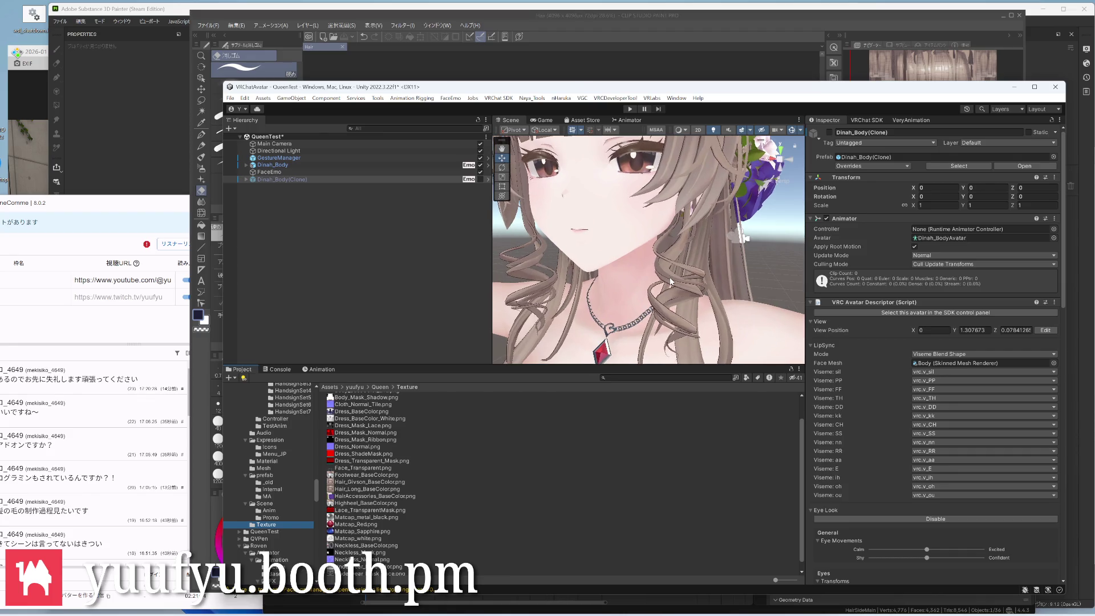
scroll(623, 241, down, 3)
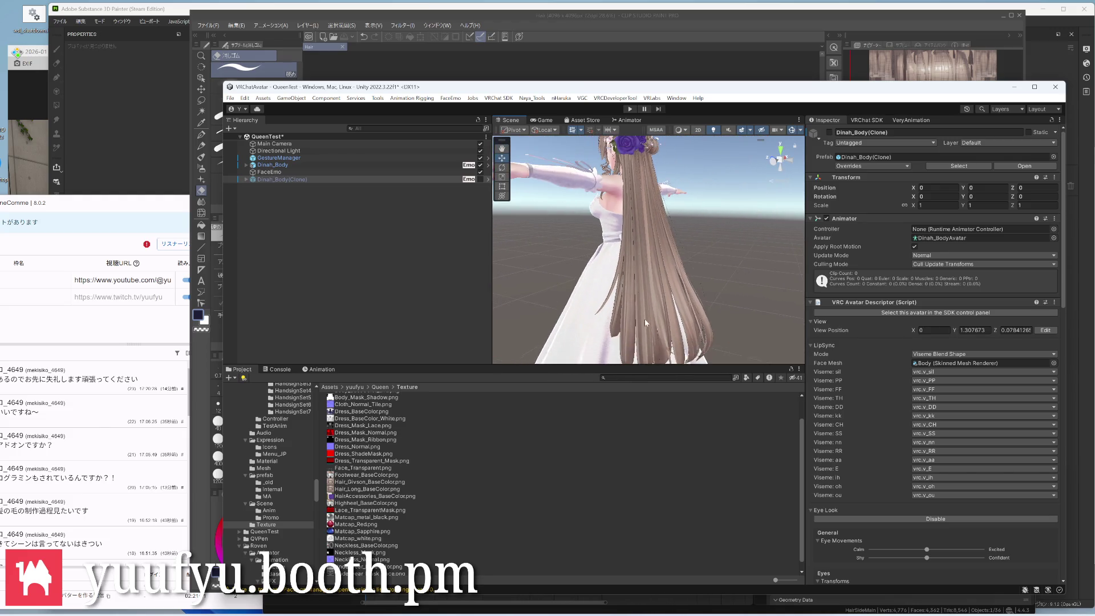
scroll(645, 319, up, 5)
scroll(643, 258, up, 4)
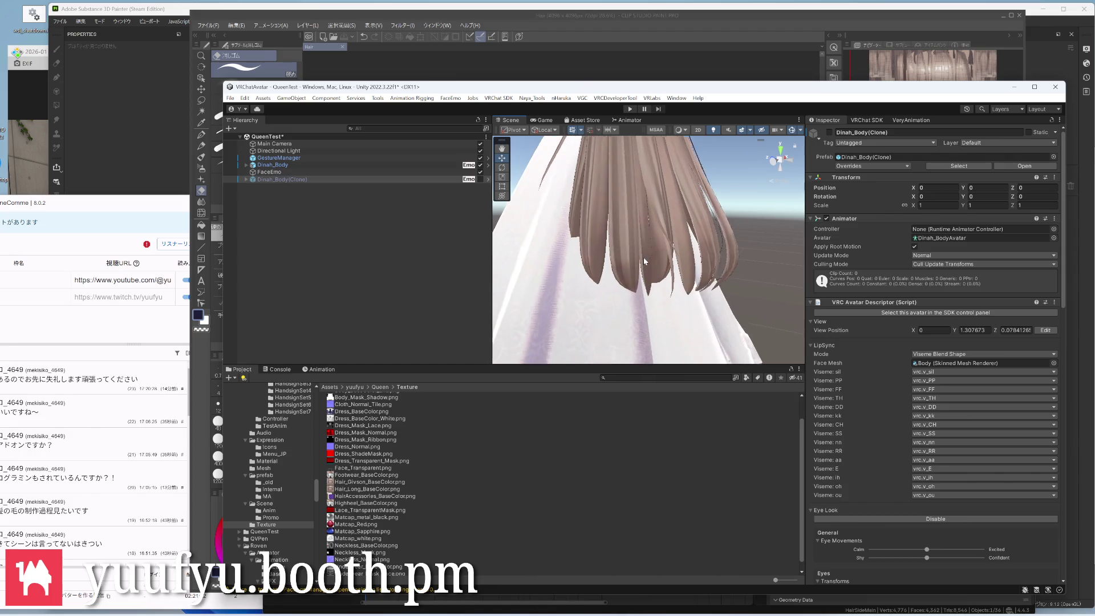
mouse_move(643, 258)
right_down()
mouse_move(637, 243)
mouse_move(557, 242)
mouse_move(598, 257)
right_up()
scroll(616, 275, down, 4)
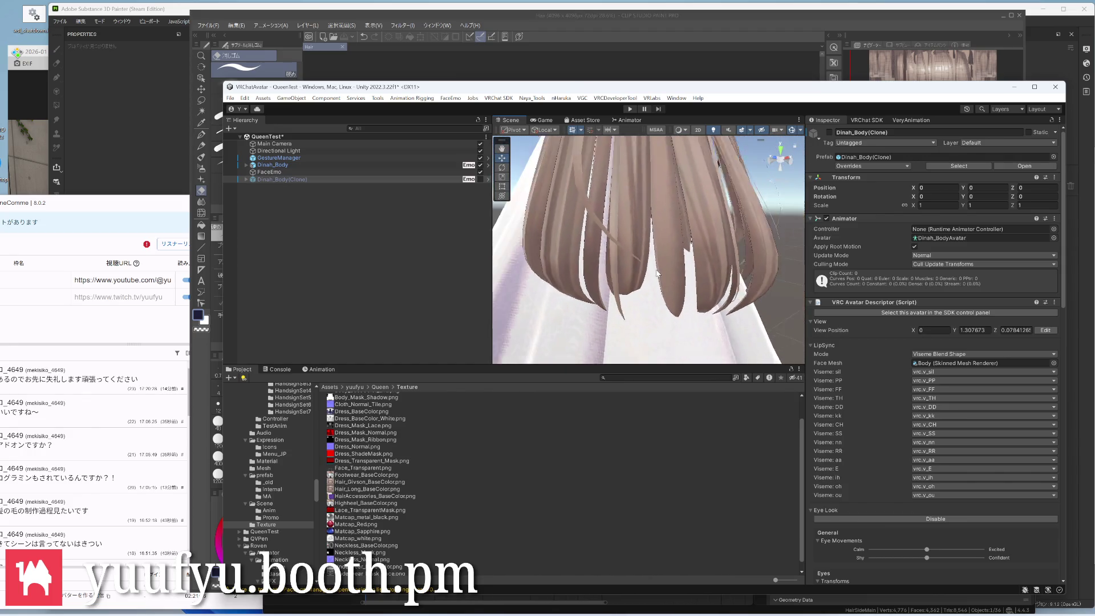
scroll(651, 299, down, 3)
right_drag(650, 300, 670, 311)
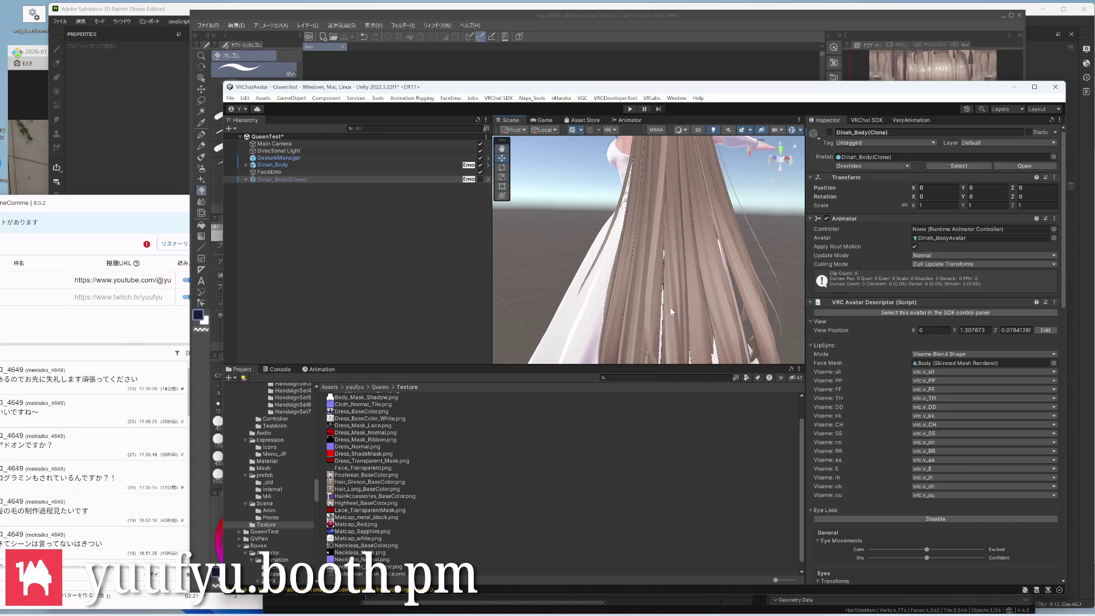
mouse_move(671, 312)
middle_down()
mouse_move(672, 207)
mouse_move(686, 272)
middle_up()
mouse_move(687, 272)
right_down()
mouse_move(728, 216)
mouse_move(639, 221)
right_up()
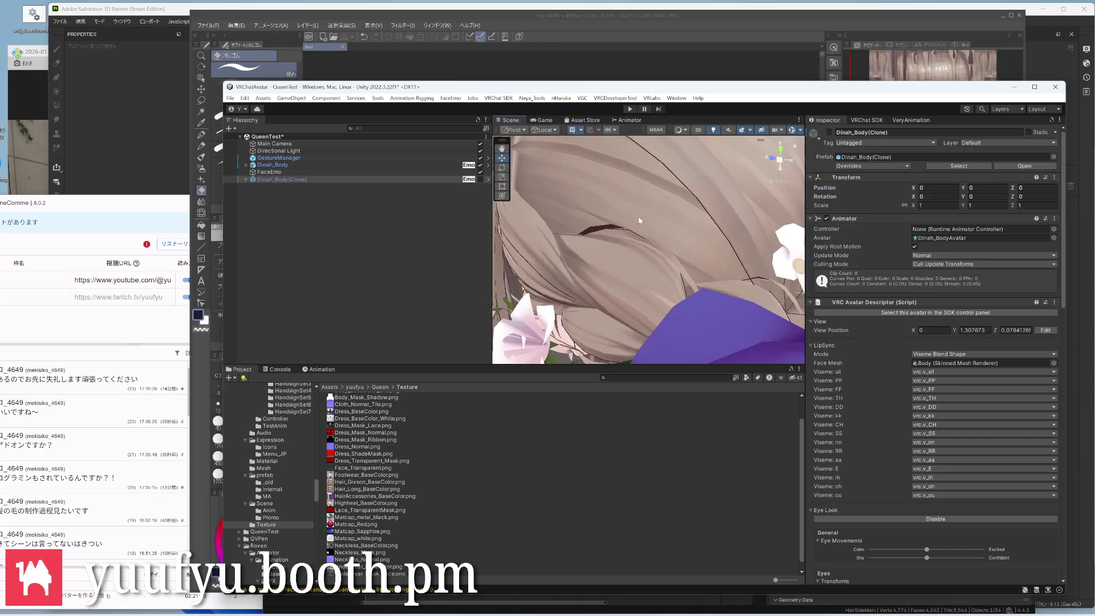
scroll(638, 223, down, 3)
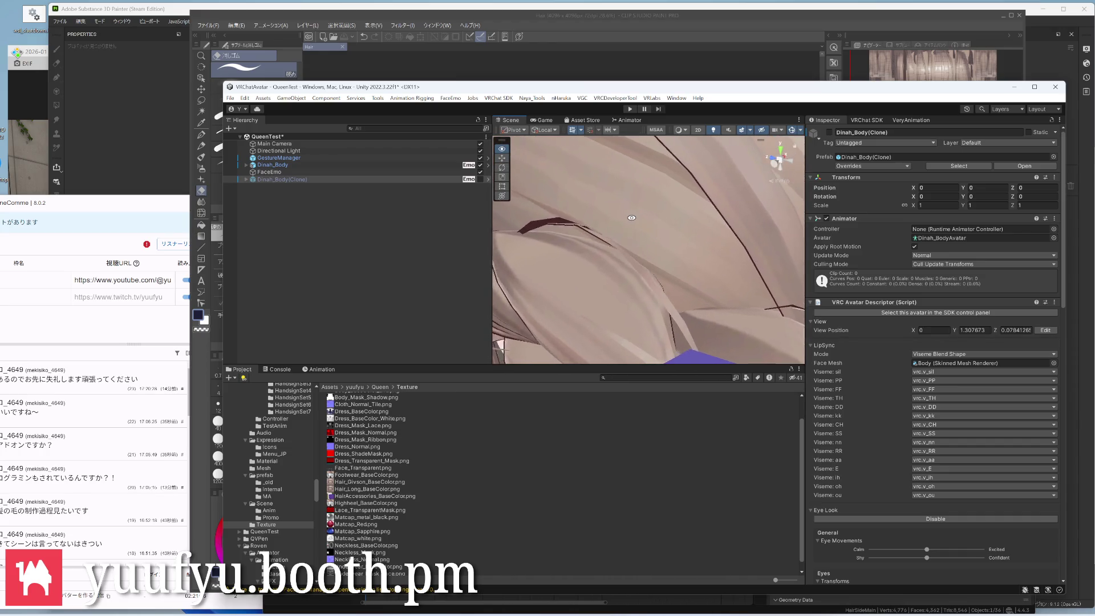
scroll(639, 222, down, 2)
scroll(636, 225, down, 3)
scroll(636, 230, up, 3)
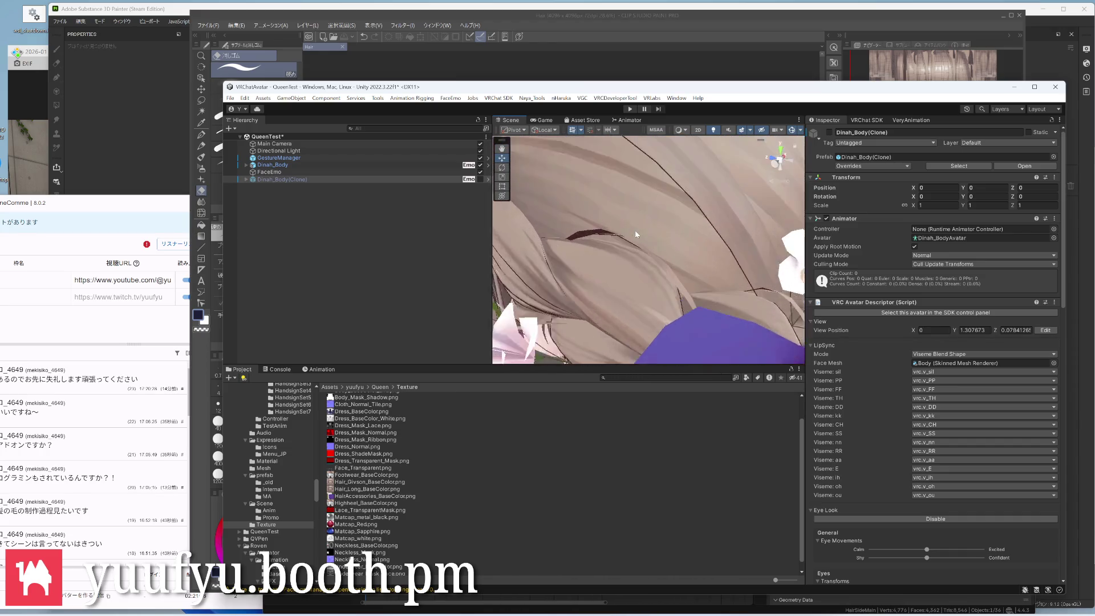
scroll(634, 230, up, 2)
mouse_move(633, 234)
right_down()
mouse_move(747, 197)
mouse_move(796, 223)
mouse_move(513, 343)
right_up()
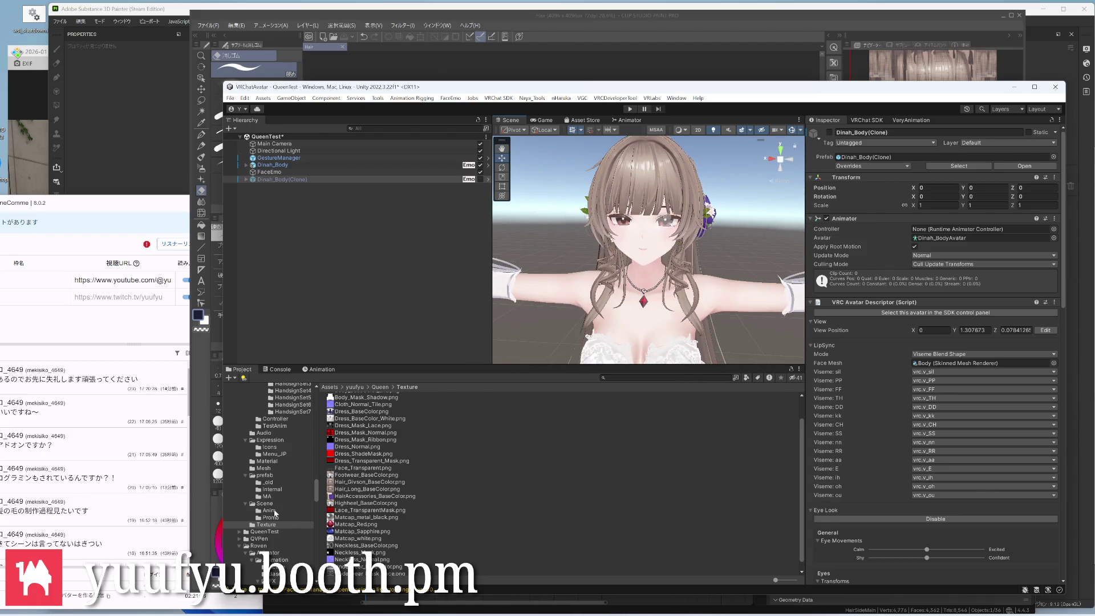
click(266, 461)
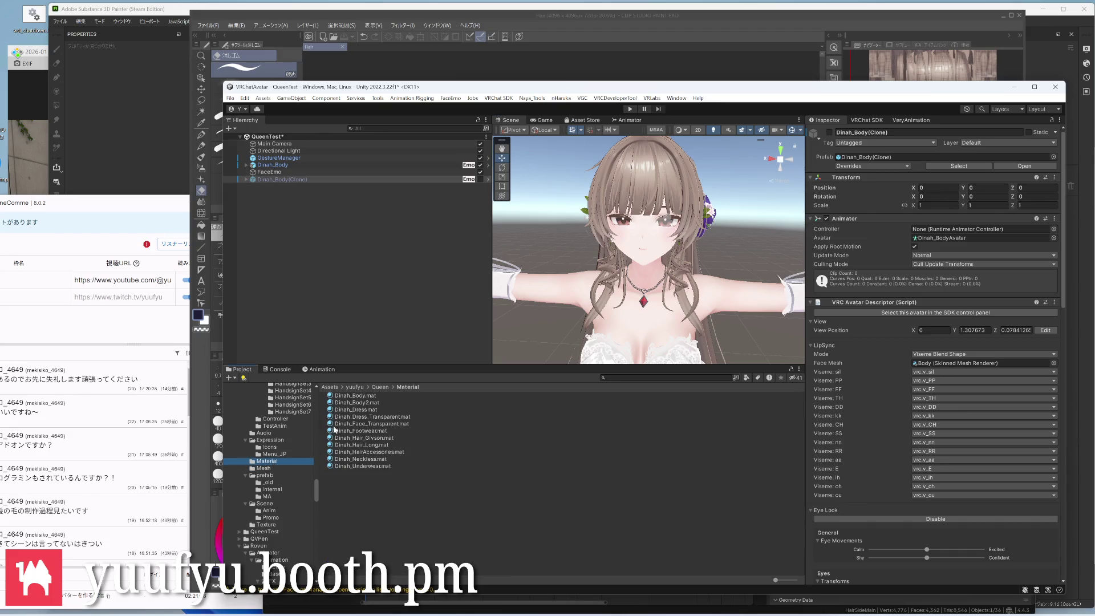
Select Dinah_Hair_Long and assign a texture from the Texture folder to its outline colour slot
click(357, 445)
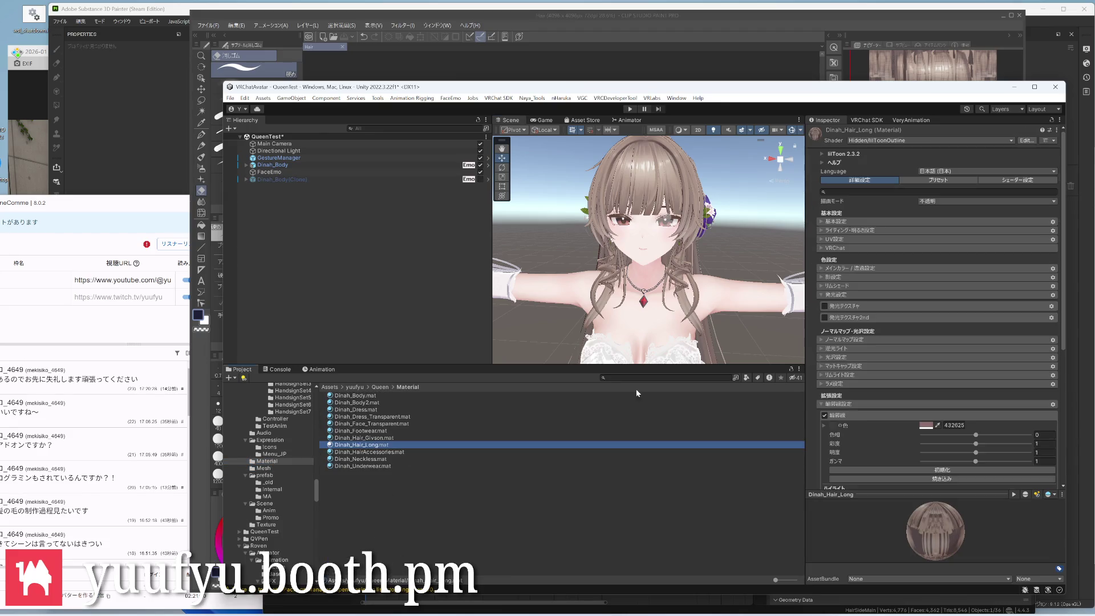
scroll(862, 372, down, 3)
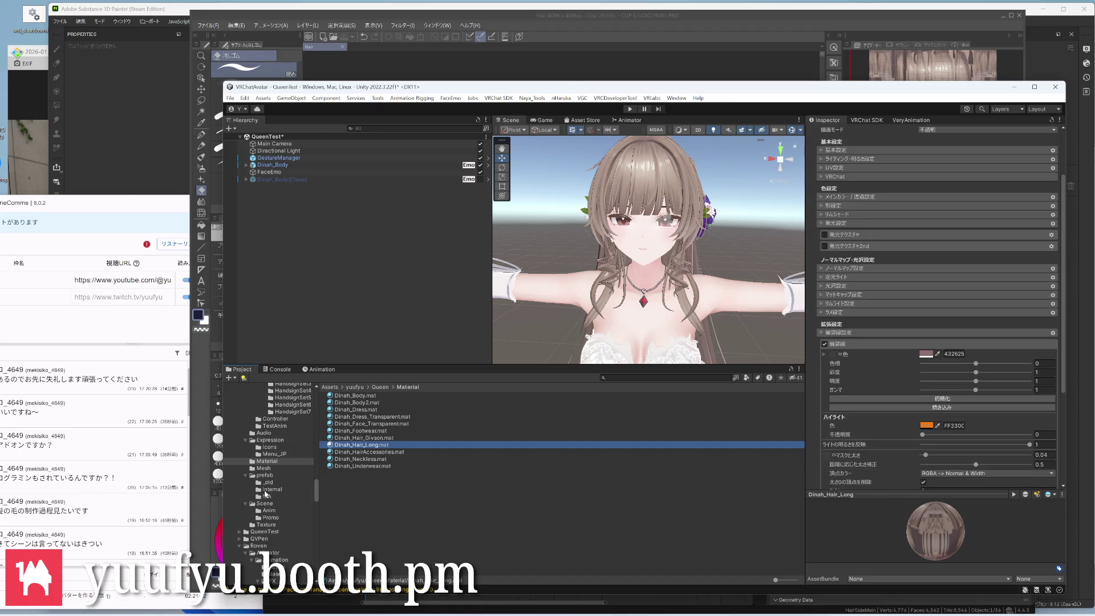
click(267, 524)
scroll(357, 472, down, 3)
scroll(357, 472, down, 3)
scroll(358, 473, down, 3)
click(351, 489)
scroll(382, 483, up, 2)
drag(821, 361, 833, 353)
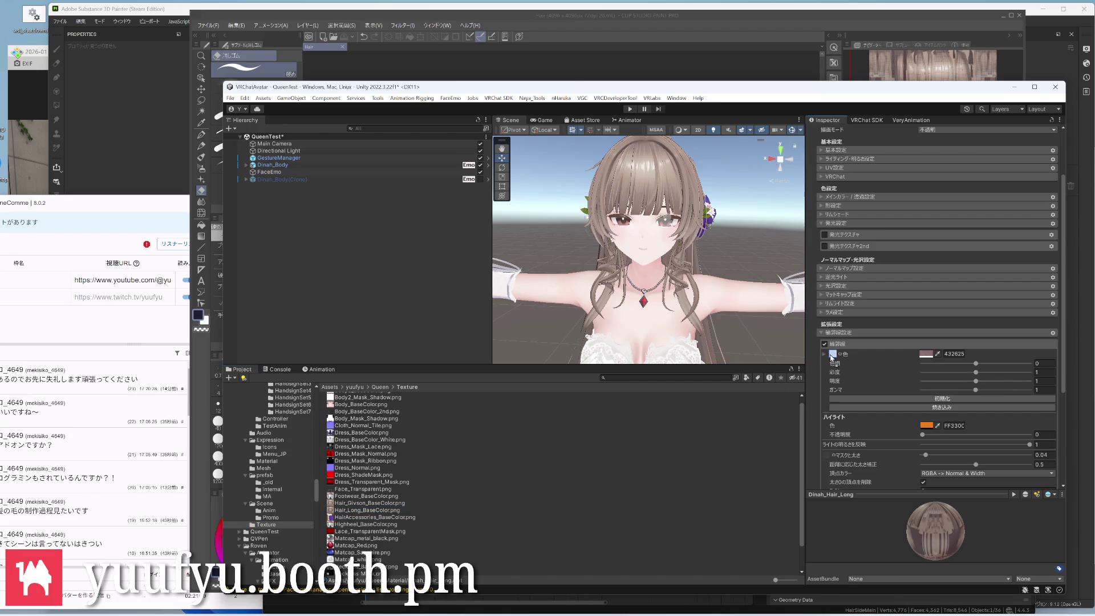
Desaturate and darken the outline colour in the HDR picker and keep it
click(924, 354)
drag(970, 435, 958, 436)
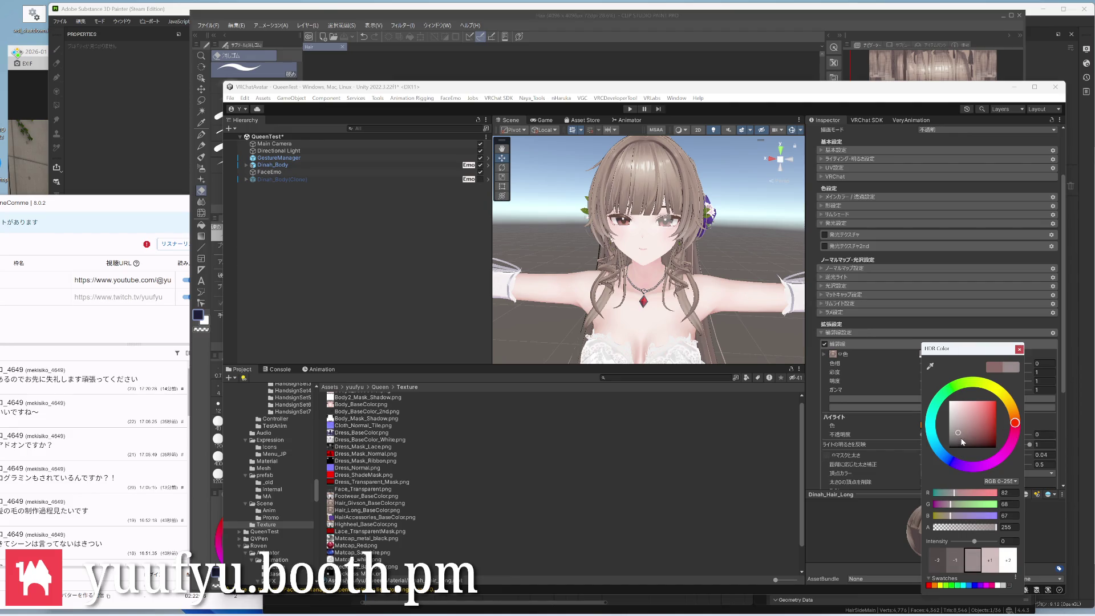
drag(959, 435, 960, 438)
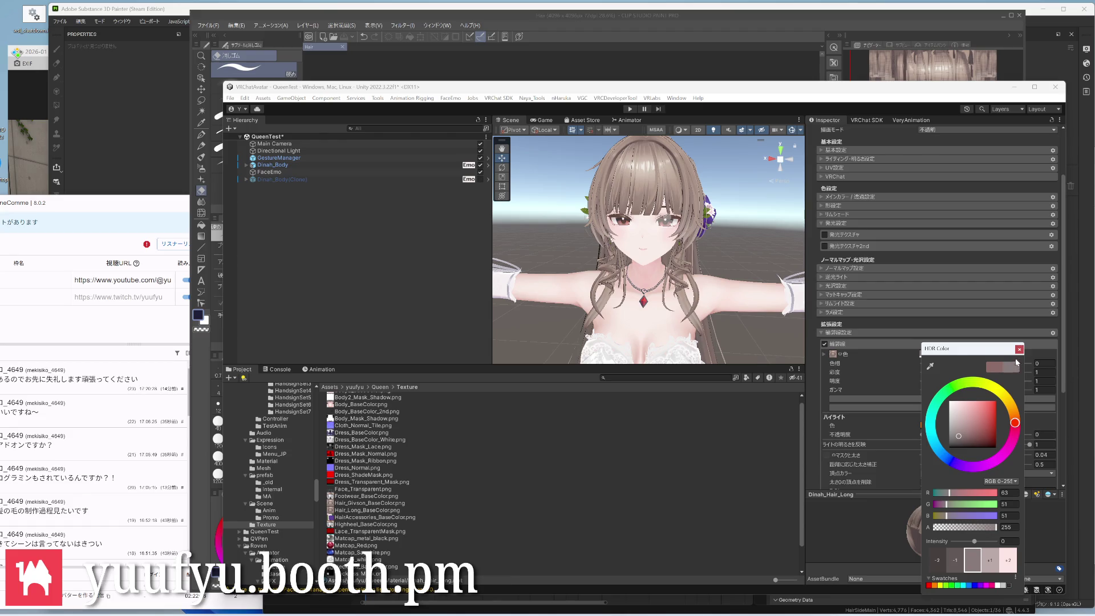
click(1019, 349)
scroll(687, 203, up, 5)
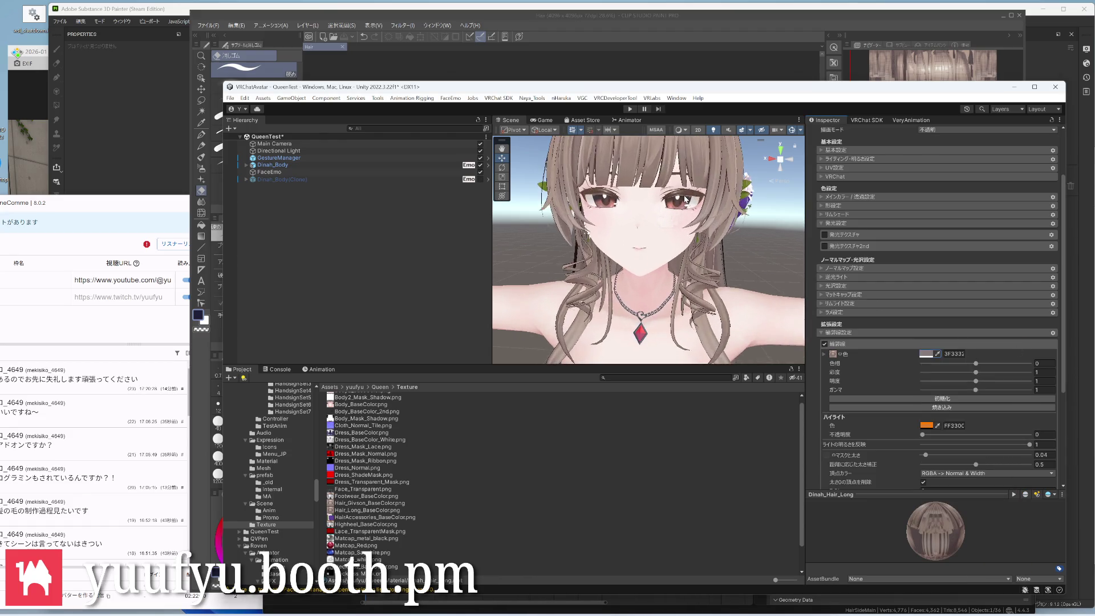
After a close look at the face, lighten the outline colour to the muted pinkish brown 976E6B
mouse_move(686, 202)
right_down()
mouse_move(656, 244)
mouse_move(785, 301)
right_up()
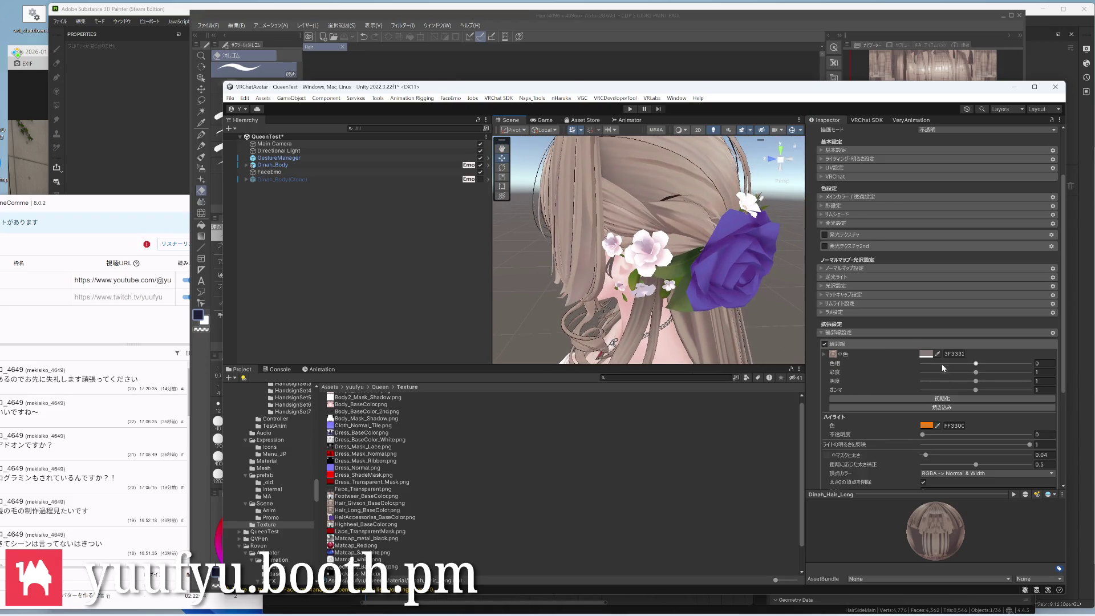
click(926, 353)
mouse_move(962, 400)
mouse_down()
mouse_move(967, 420)
mouse_move(975, 415)
mouse_up()
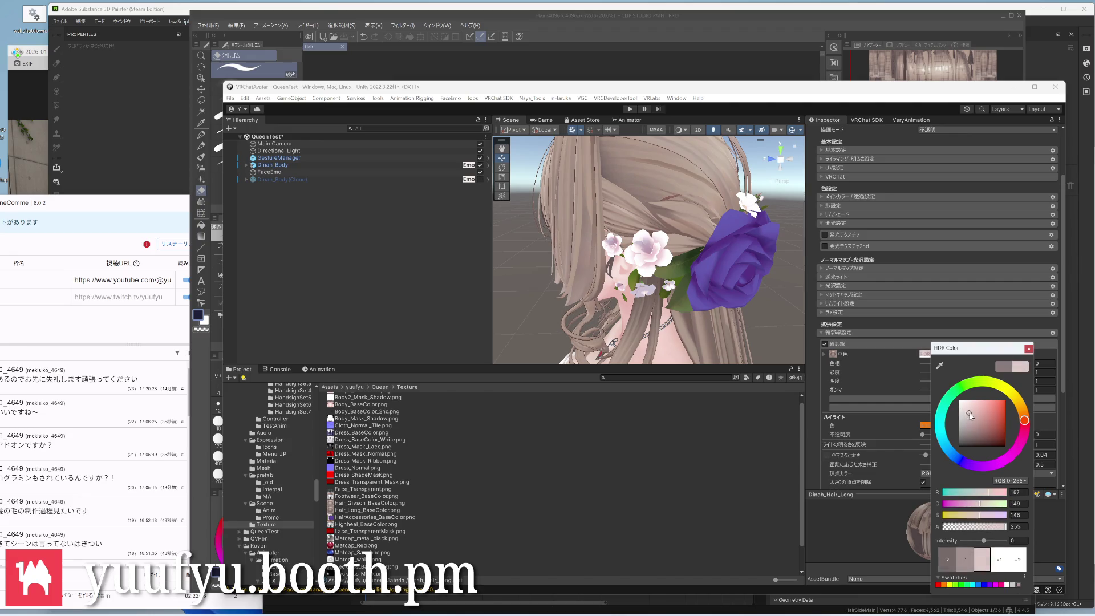
drag(977, 414, 972, 419)
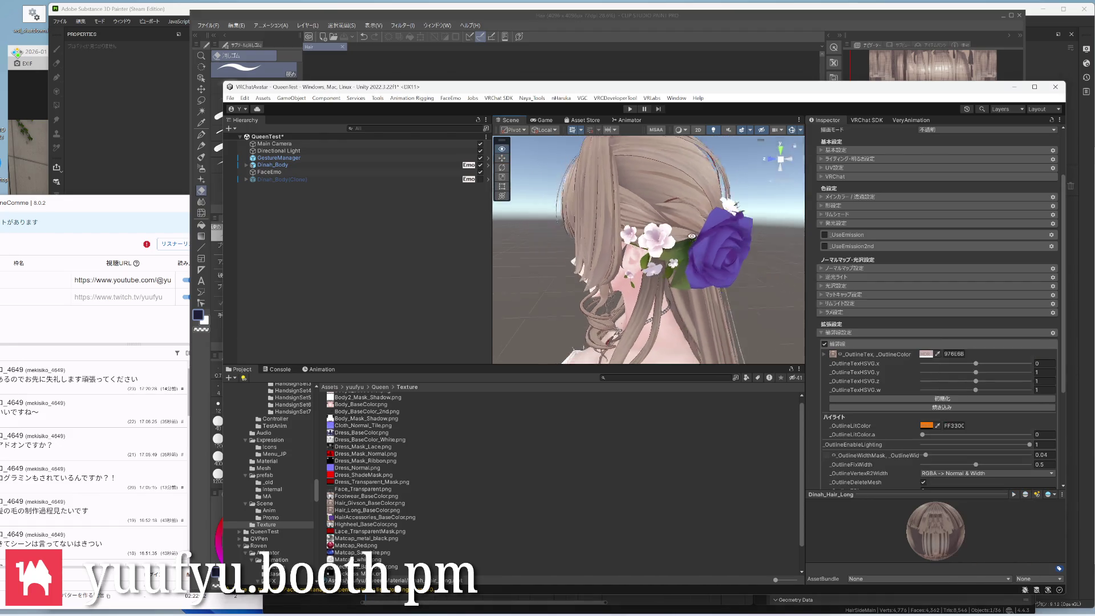
Check the recoloured hair outlines from the front, upper body and side profile
right_drag(732, 274, 681, 268)
scroll(681, 268, up, 4)
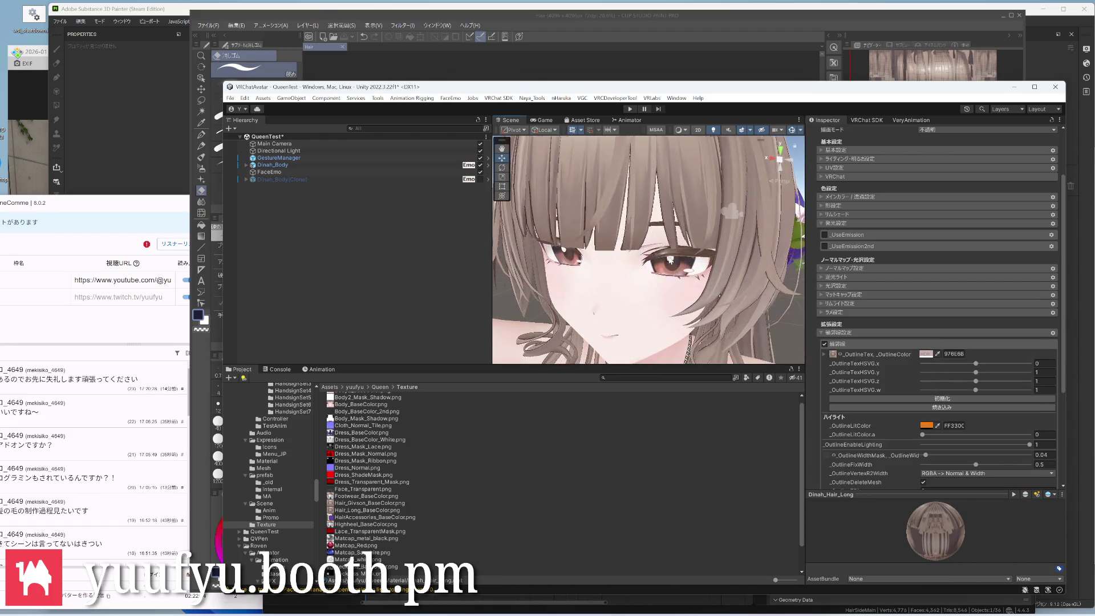
scroll(676, 268, down, 3)
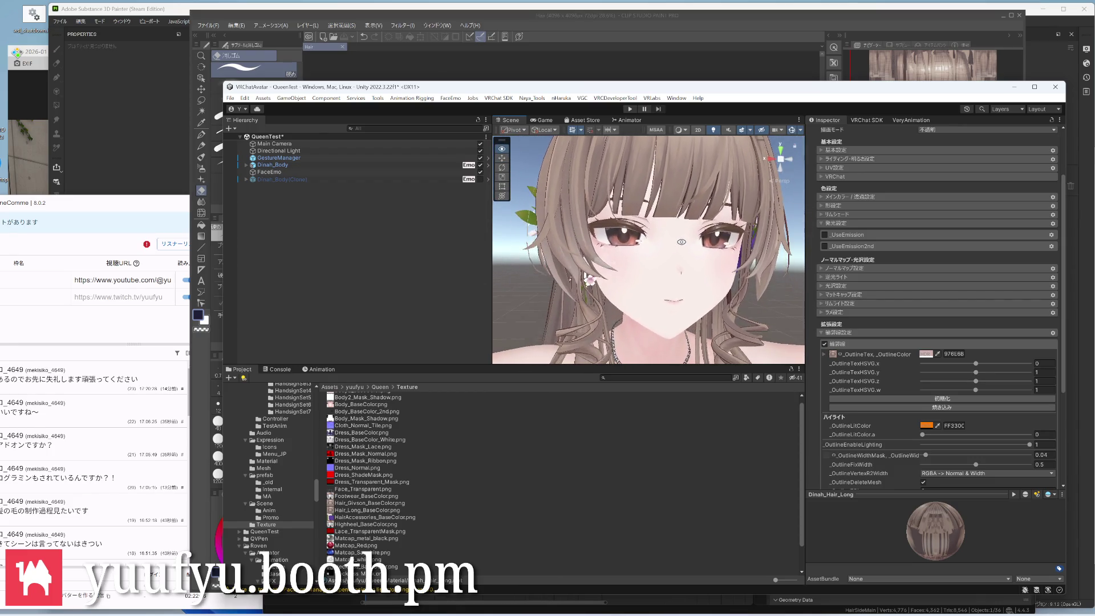
middle_drag(679, 257, 682, 230)
mouse_move(680, 230)
right_down()
mouse_move(702, 291)
mouse_move(748, 246)
mouse_move(770, 257)
right_up()
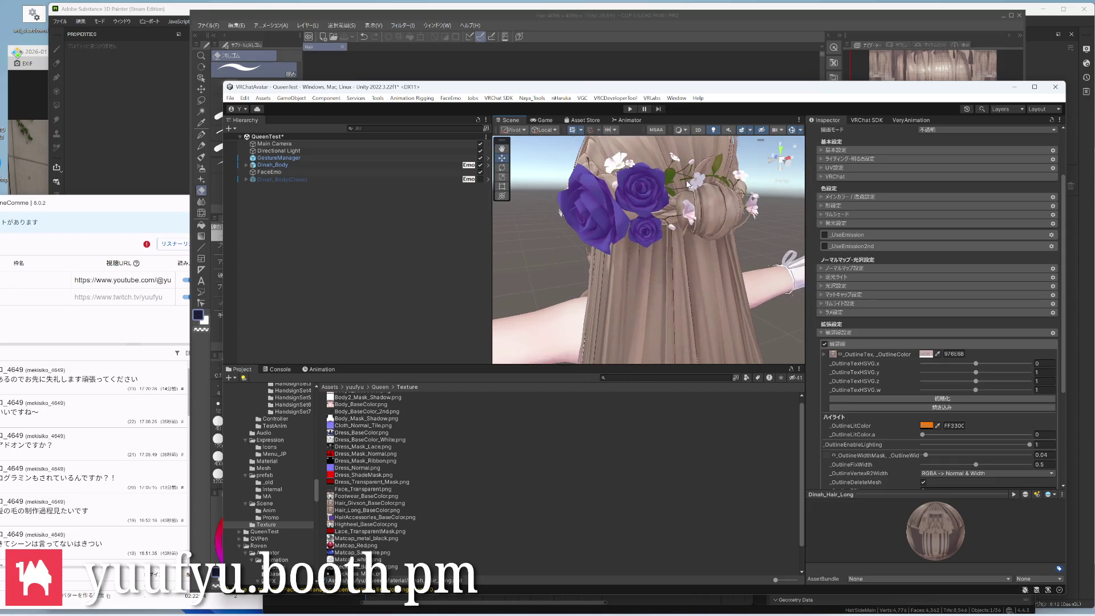
scroll(696, 230, up, 6)
scroll(697, 229, down, 5)
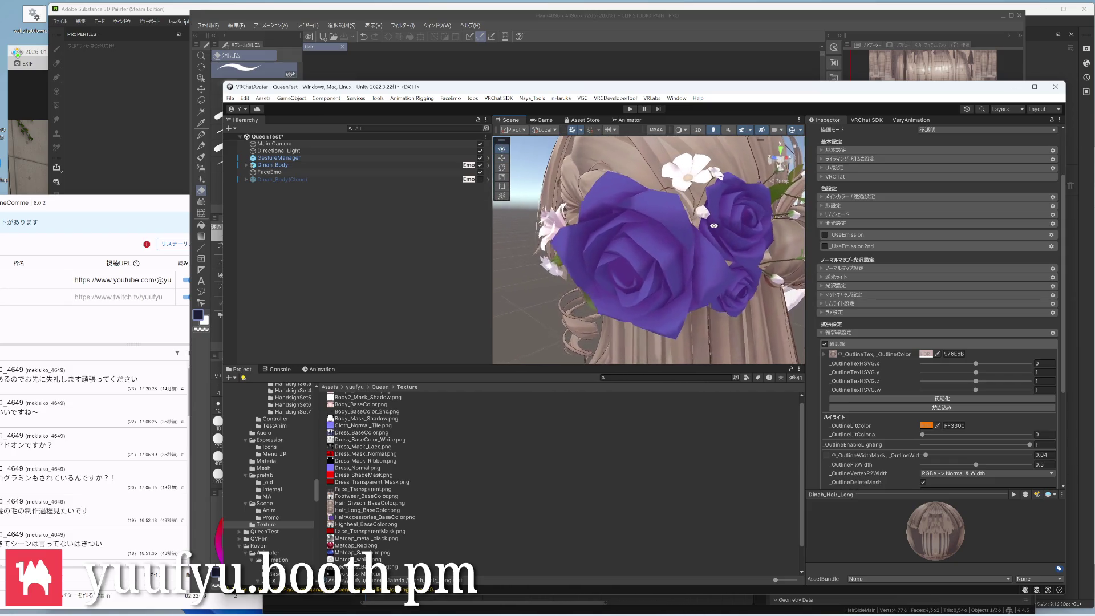
mouse_move(696, 229)
right_down()
mouse_move(706, 241)
mouse_move(679, 269)
right_up()
scroll(693, 256, down, 3)
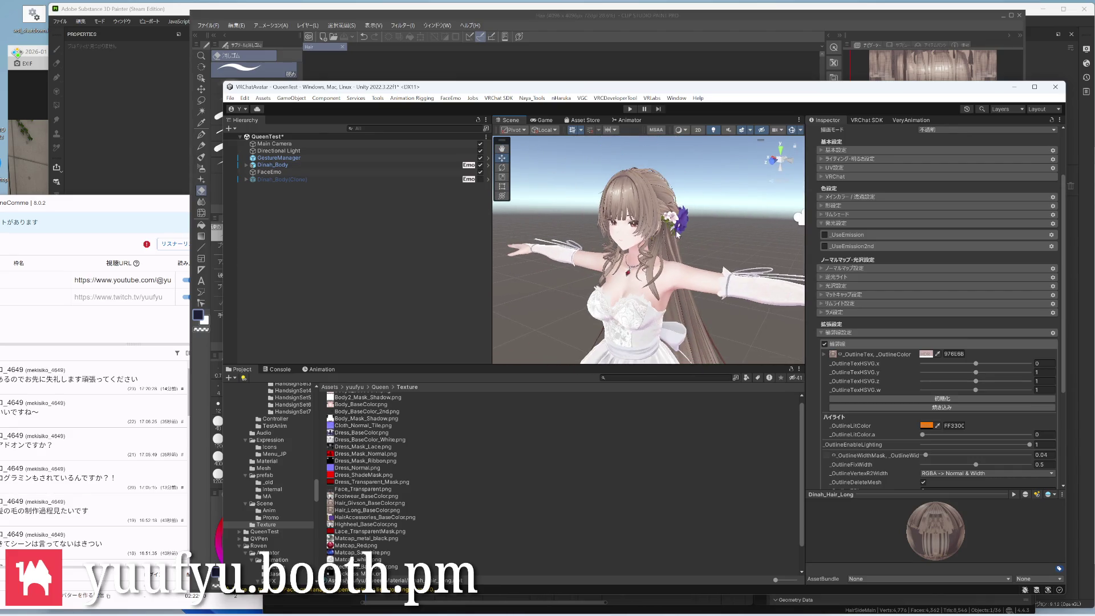
scroll(686, 250, up, 1)
Restore the lilToon inspector, confirm the 976E6B hex value and deselect the hair material
key(ctrl+s)
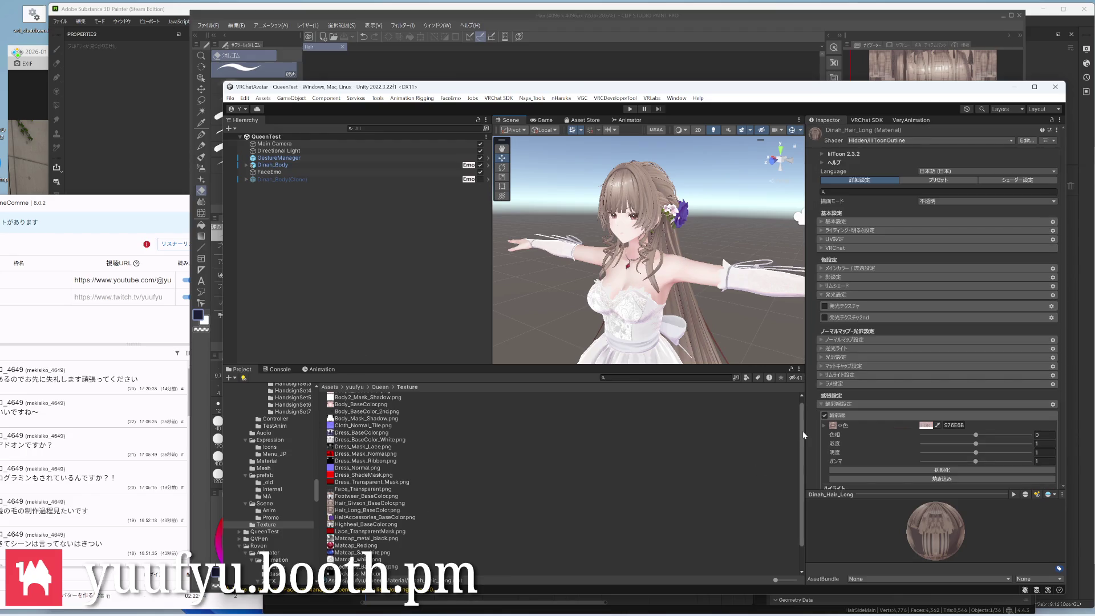
click(951, 427)
click(786, 487)
click(551, 297)
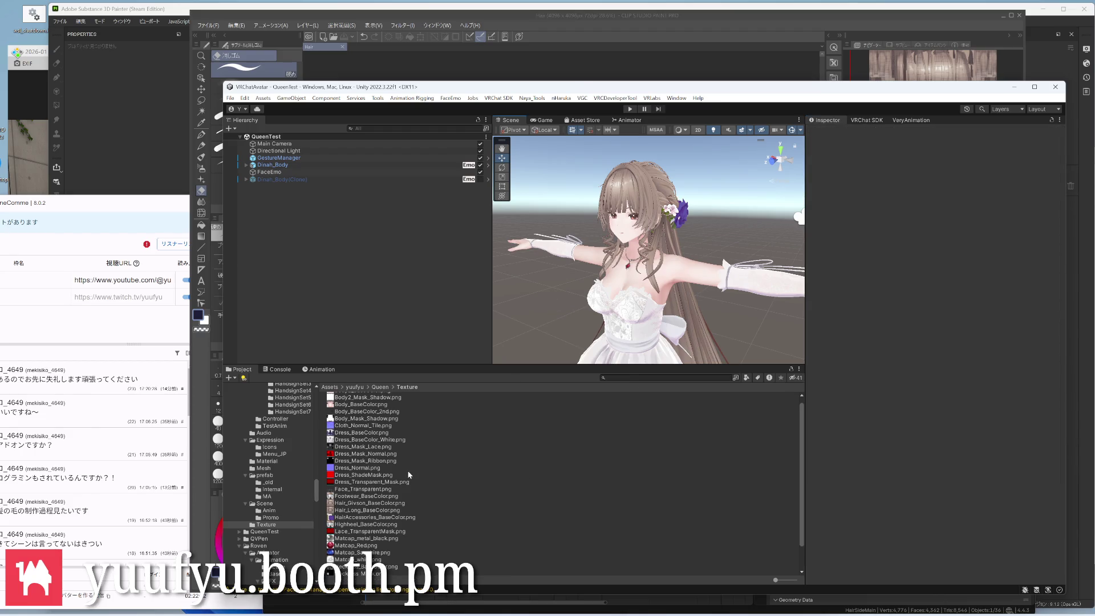
scroll(407, 469, down, 3)
Enable the 輪郭線 (Outline) option on the Dinah_Hair_Givson material in Assets/Material
click(267, 460)
click(361, 438)
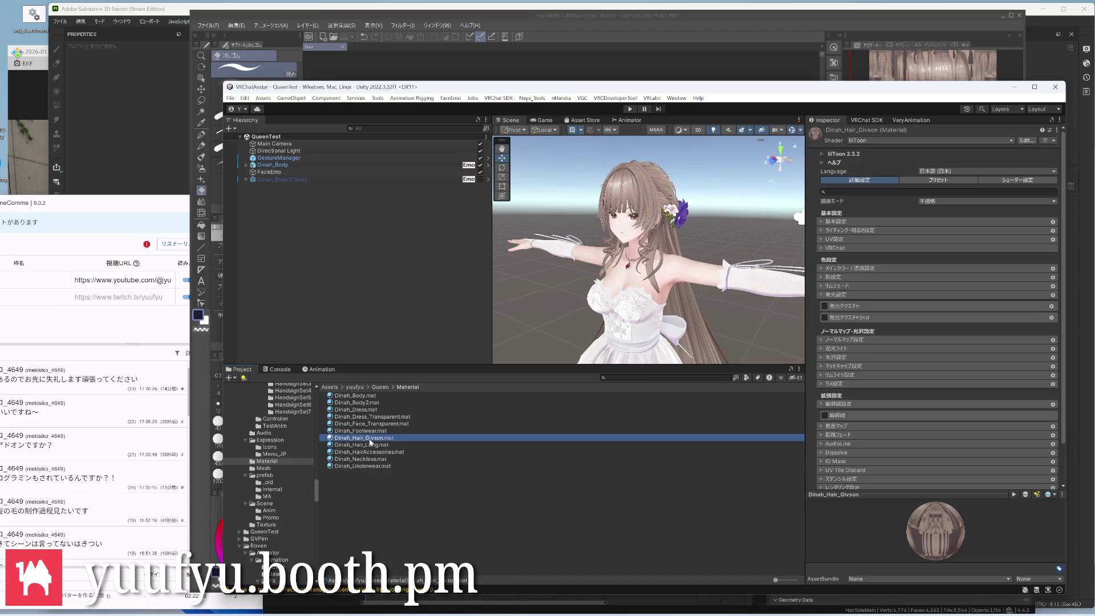
click(826, 415)
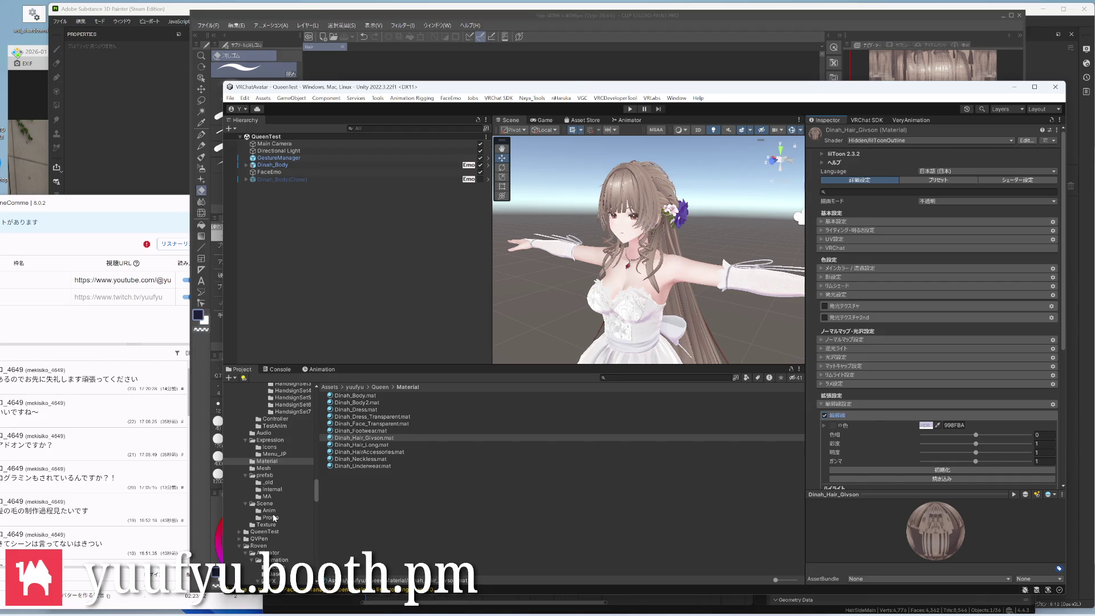
scroll(270, 536, up, 3)
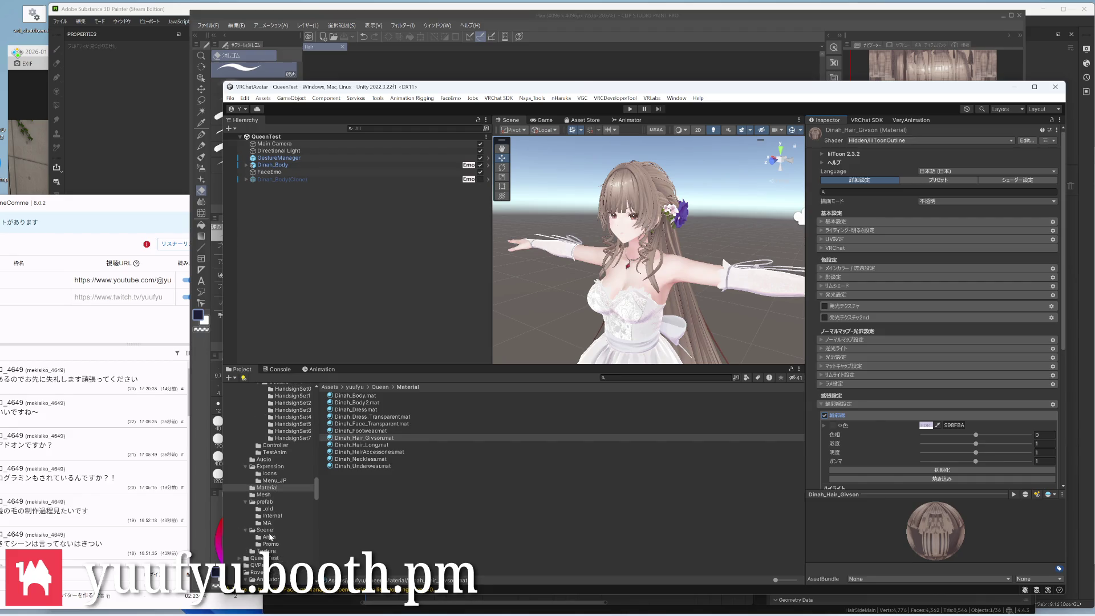
scroll(273, 527, up, 2)
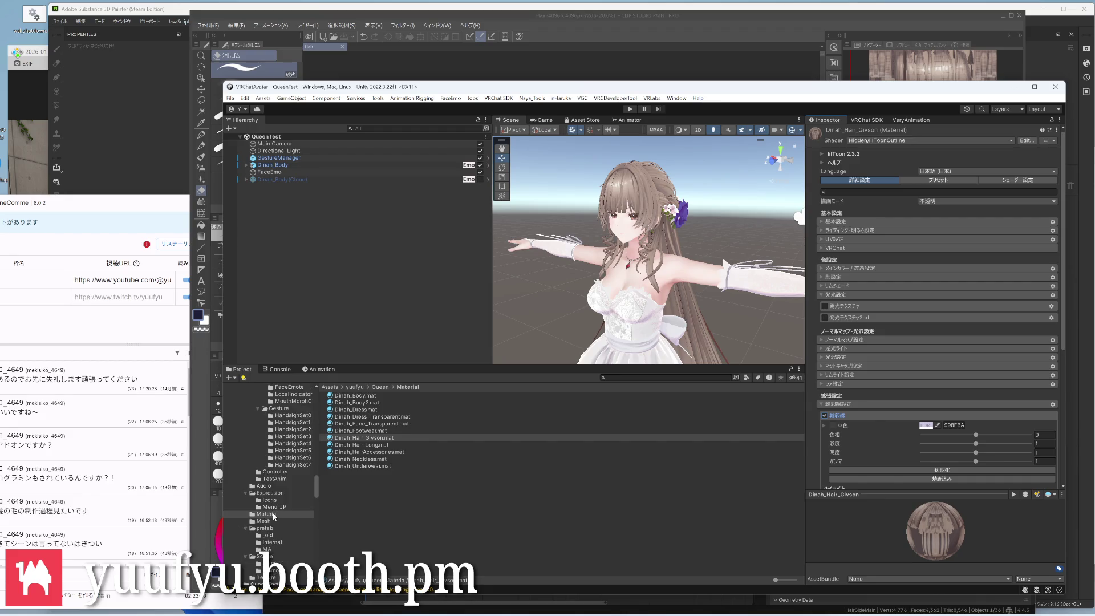
scroll(275, 517, down, 3)
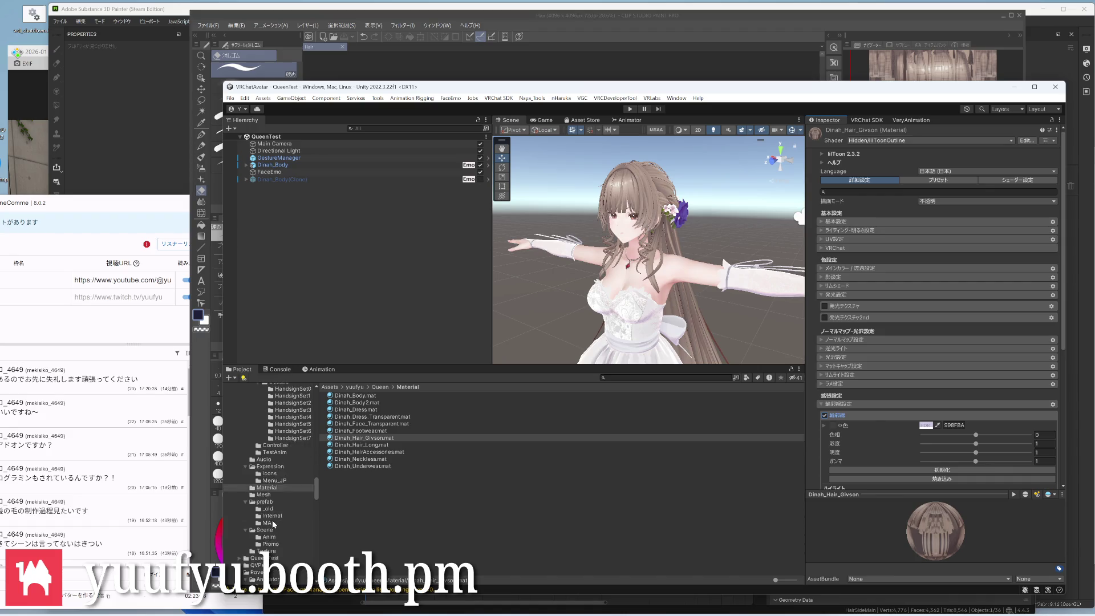
scroll(274, 522, down, 2)
Open the Texture folder, view the avatar from the side, and switch to the hair file in Blender
click(274, 525)
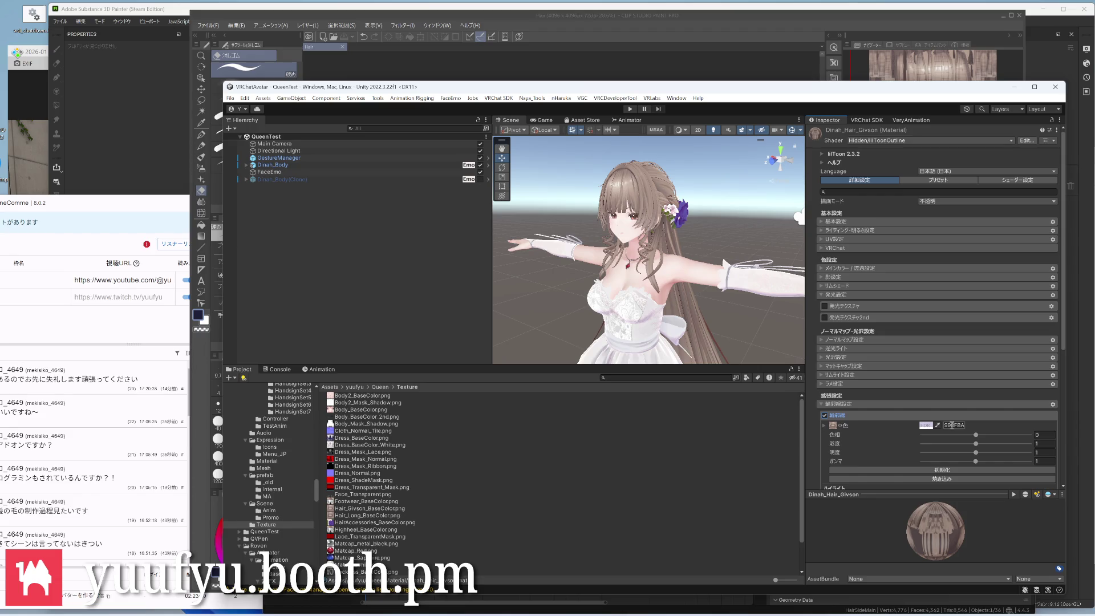
mouse_move(714, 246)
right_down()
mouse_move(513, 237)
mouse_move(718, 253)
mouse_move(599, 244)
right_up()
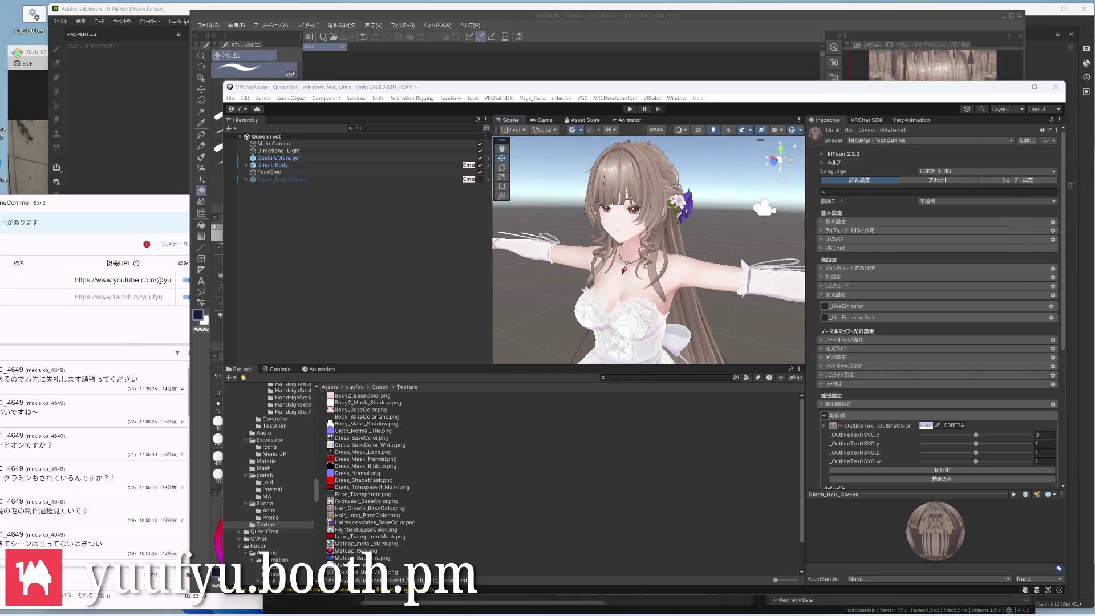
key(alt+Tab)
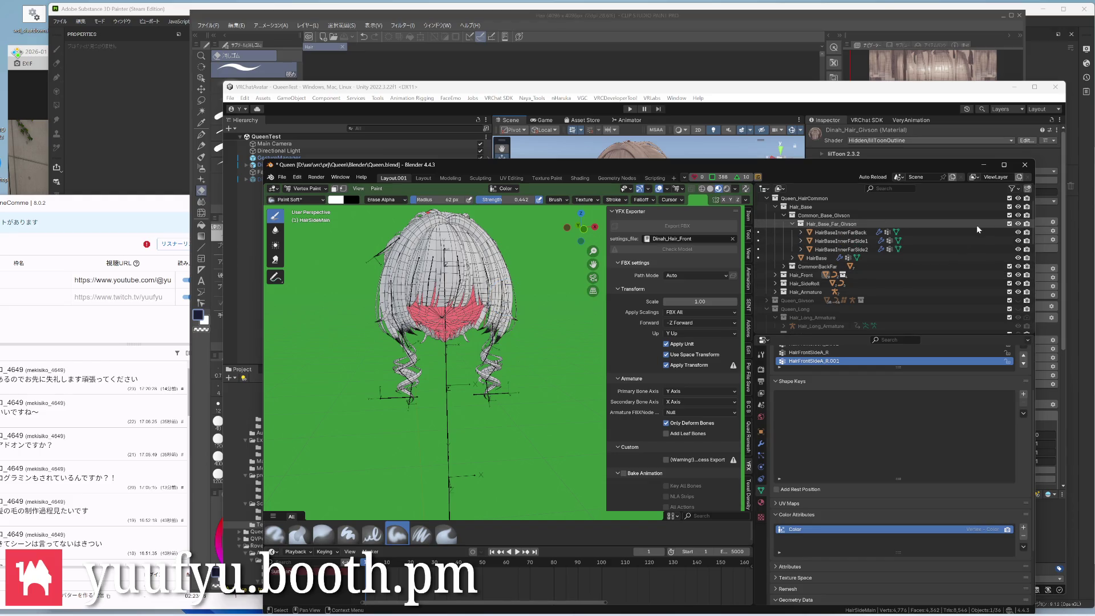
Blur the edges of the pink vertex colour on the front bangs with the Blur brush
click(977, 226)
scroll(445, 326, up, 5)
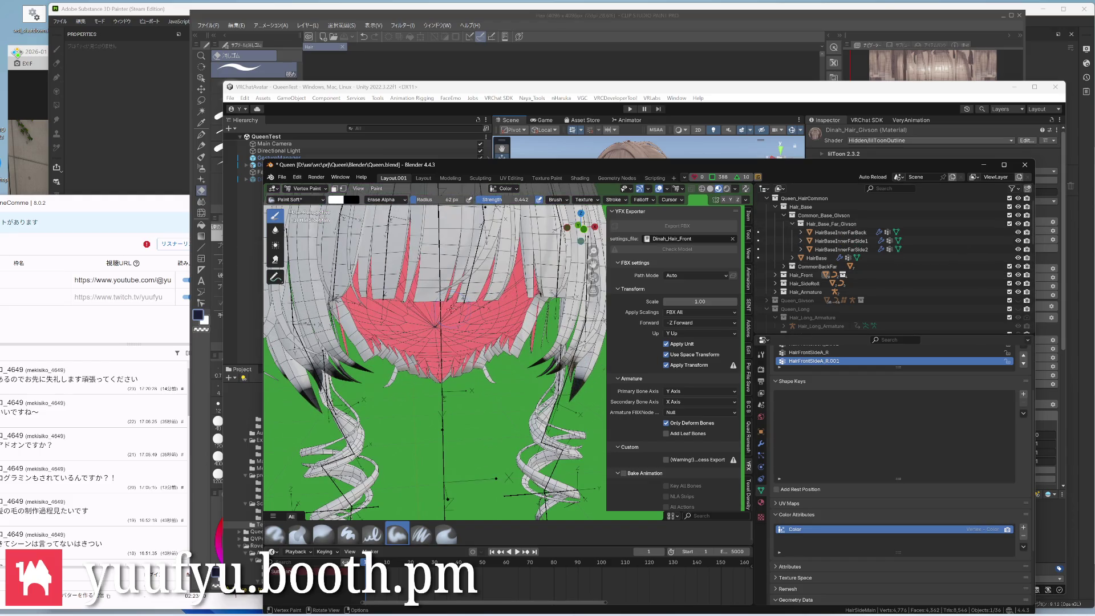
mouse_move(445, 325)
middle_down()
mouse_move(429, 342)
mouse_move(513, 342)
mouse_move(475, 335)
middle_up()
scroll(445, 325, down, 3)
scroll(445, 326, up, 5)
scroll(483, 332, down, 4)
scroll(474, 336, up, 5)
scroll(475, 336, down, 5)
scroll(461, 334, up, 3)
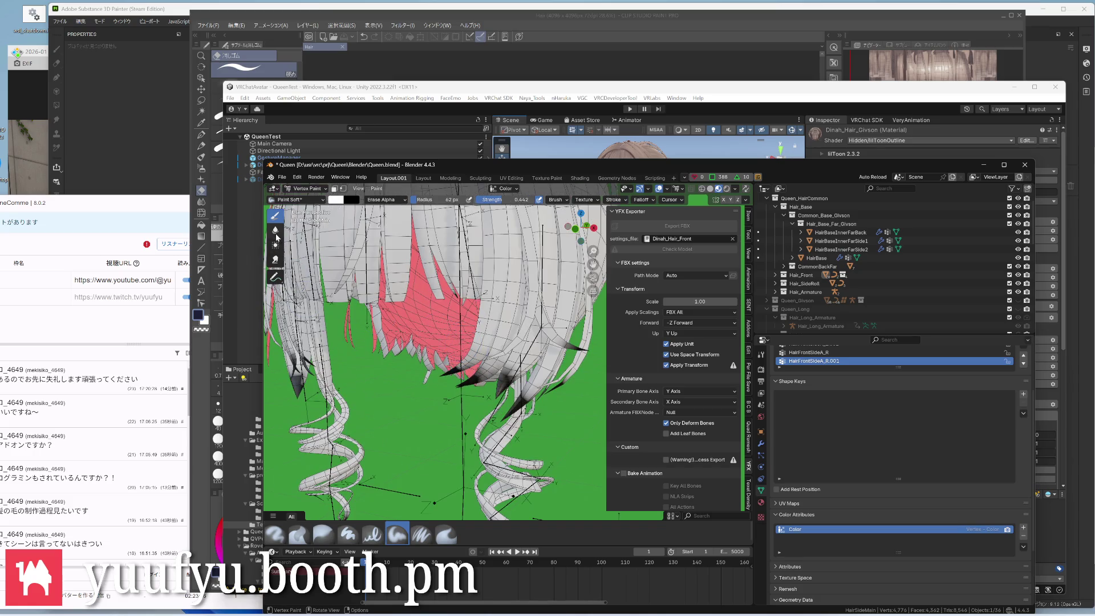
click(323, 533)
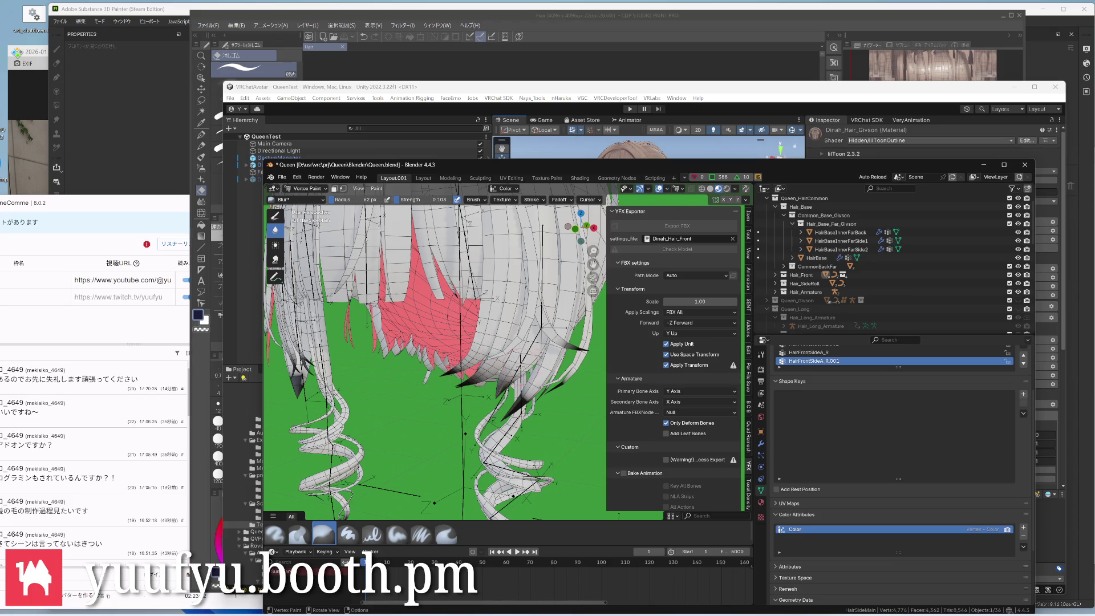
middle_drag(522, 400, 527, 397)
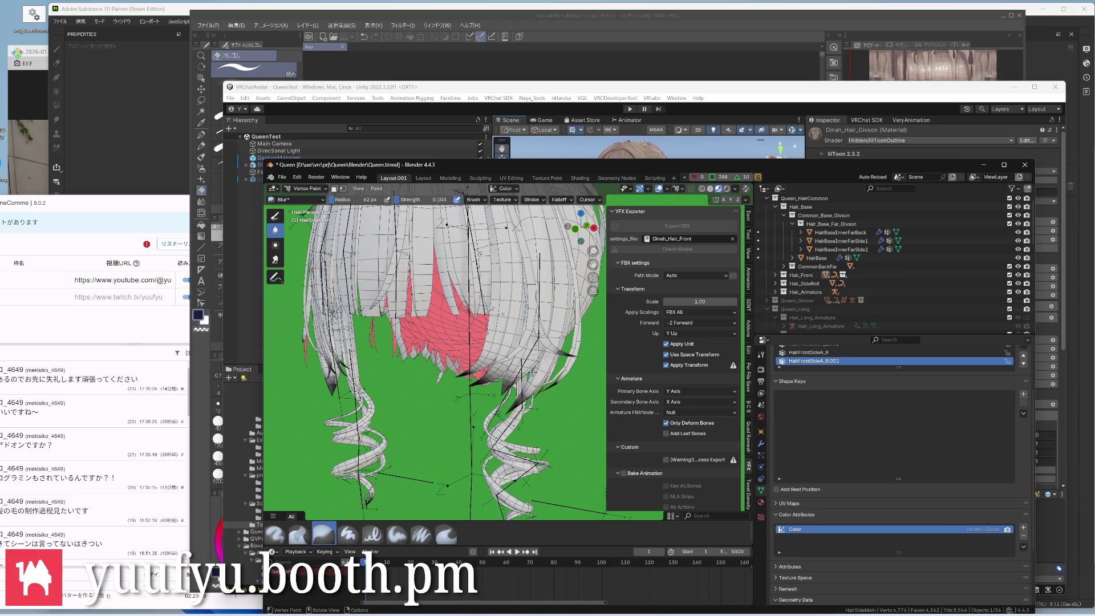
middle_drag(460, 257, 496, 273)
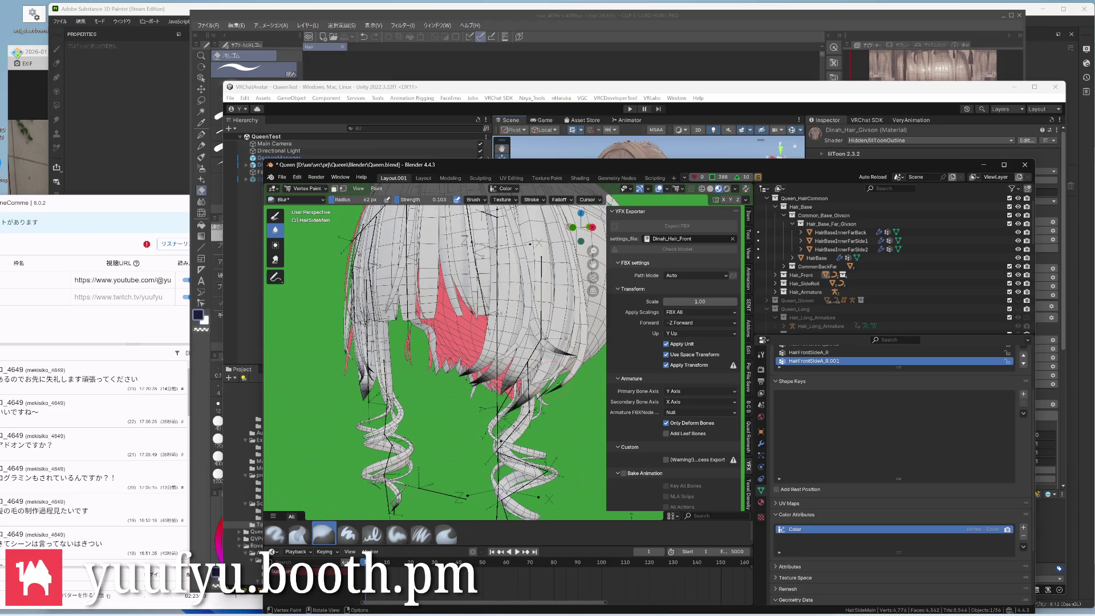
mouse_move(514, 342)
middle_down()
mouse_move(462, 299)
mouse_move(500, 308)
middle_up()
scroll(462, 342, down, 2)
Save Queen.blend, return to object mode, and export the front hair as FBX with Dinah_Hair_Front settings
key(ctrl+s)
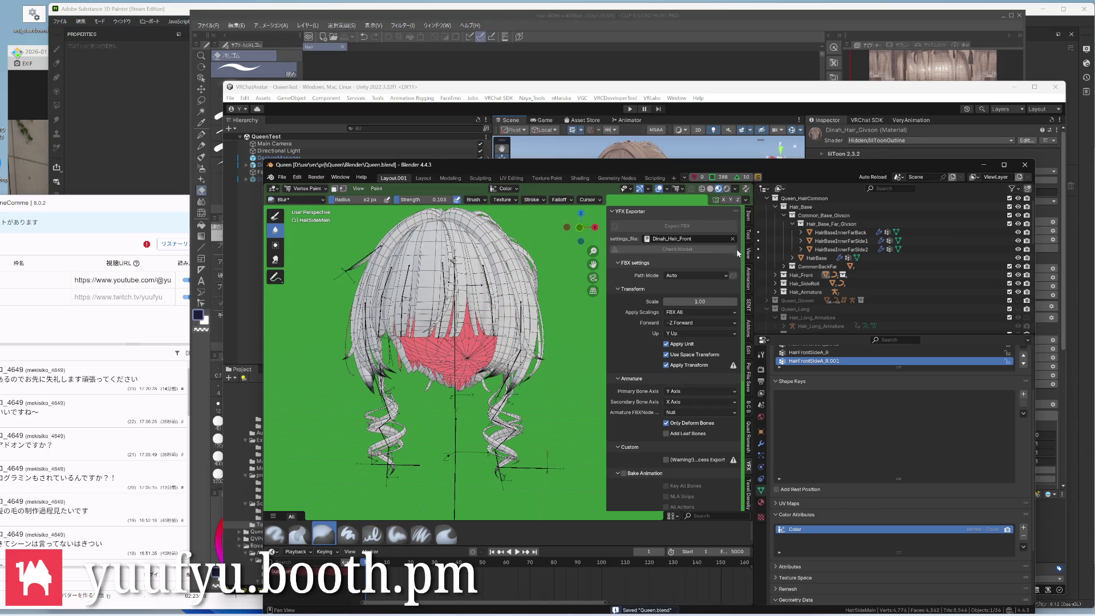
key(ctrl+Tab)
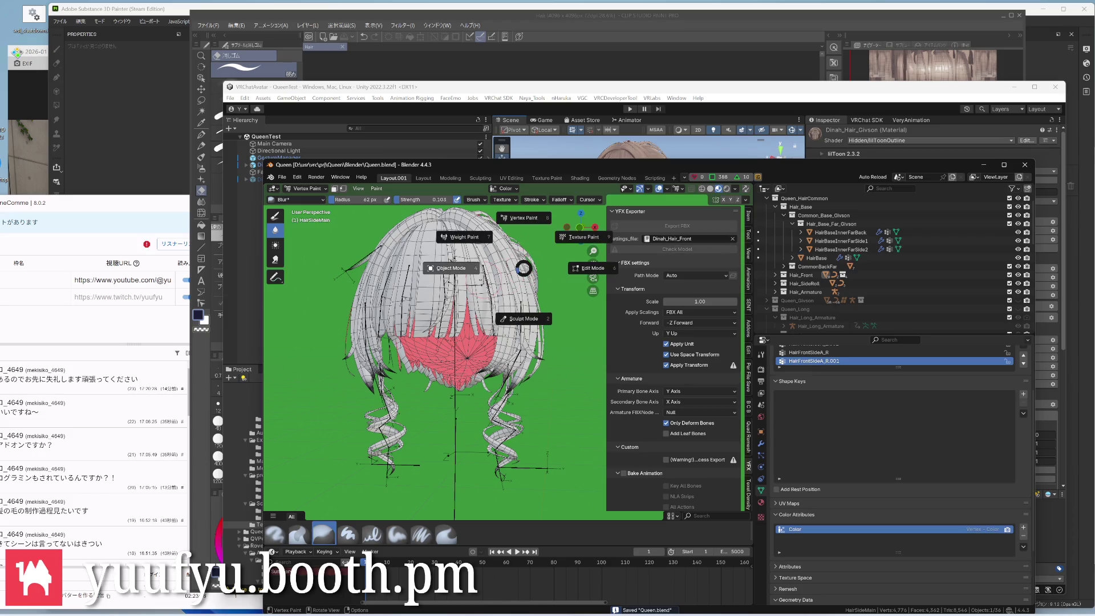
click(453, 270)
middle_drag(534, 321, 557, 372)
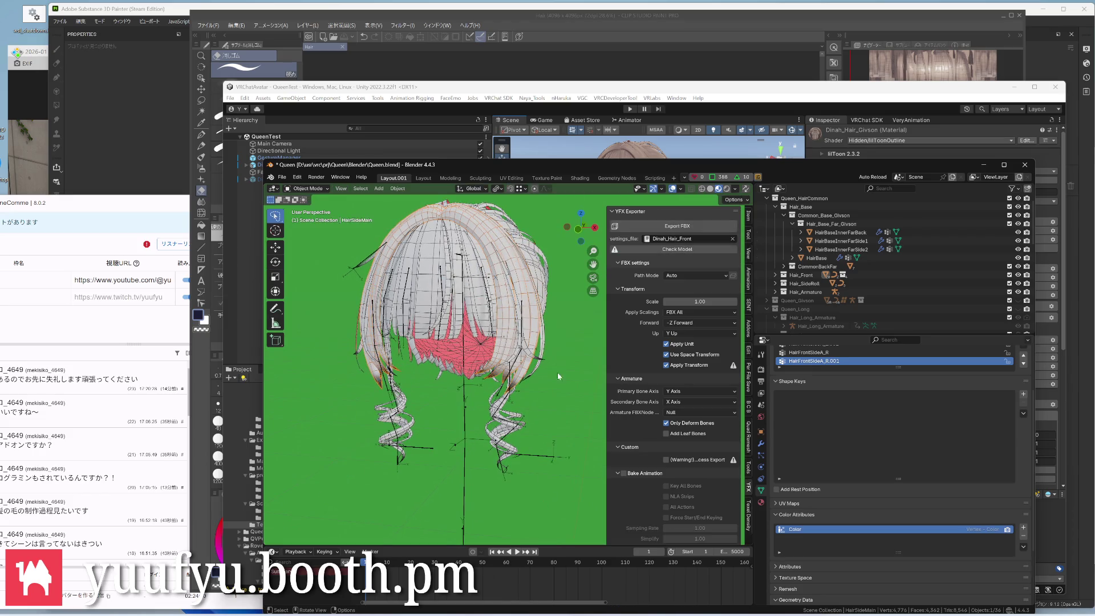
key(ctrl+s)
click(650, 227)
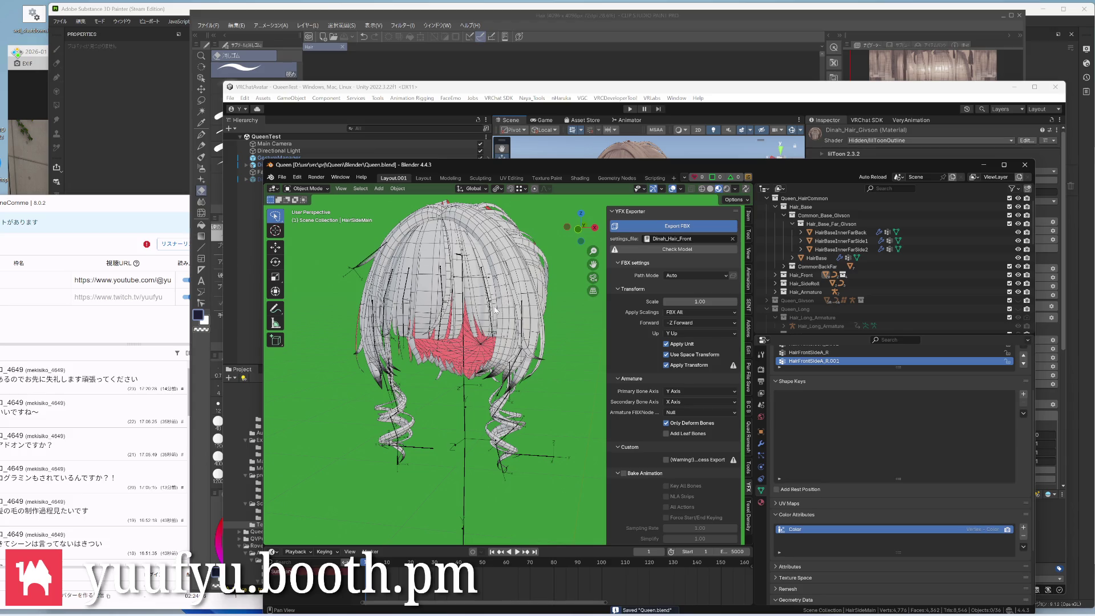
Switch the YFX Exporter settings file to Dinah_Hair_Long and toggle the top collection's visibility
click(648, 239)
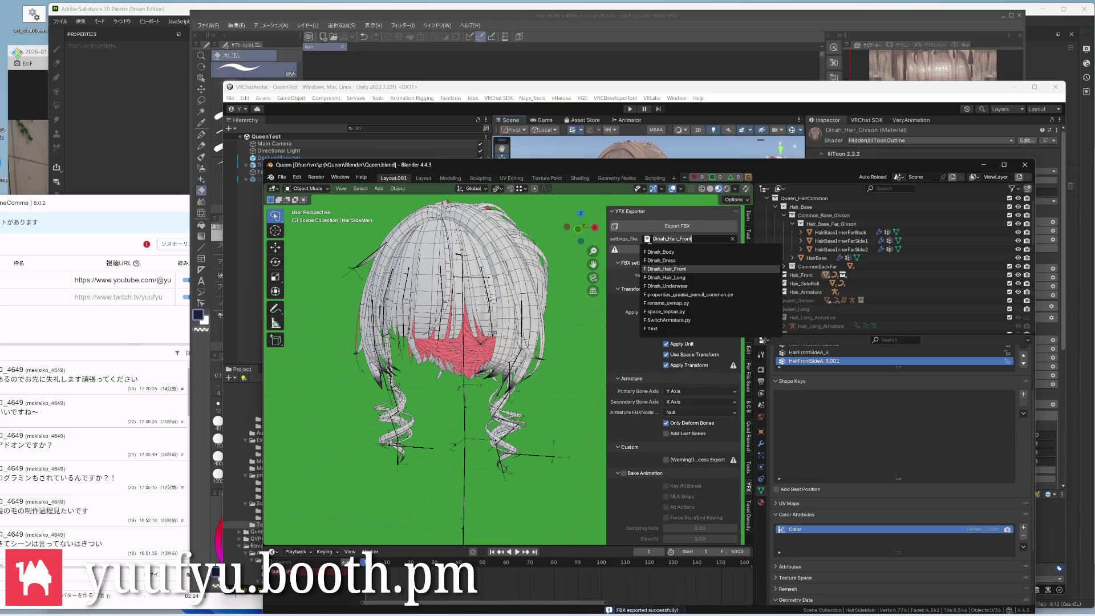
click(665, 277)
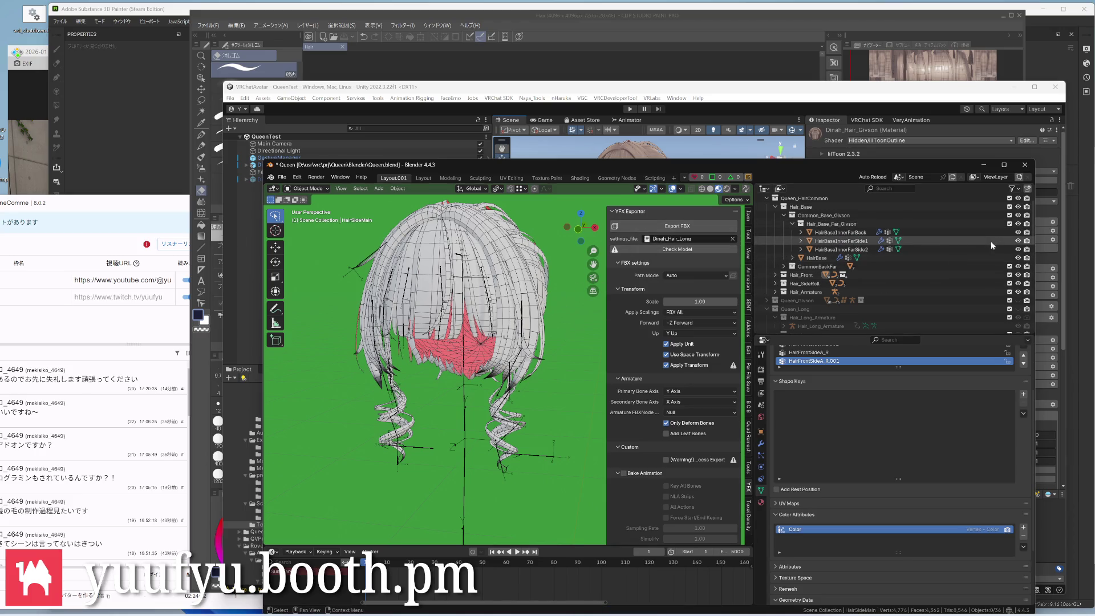
scroll(990, 241, up, 2)
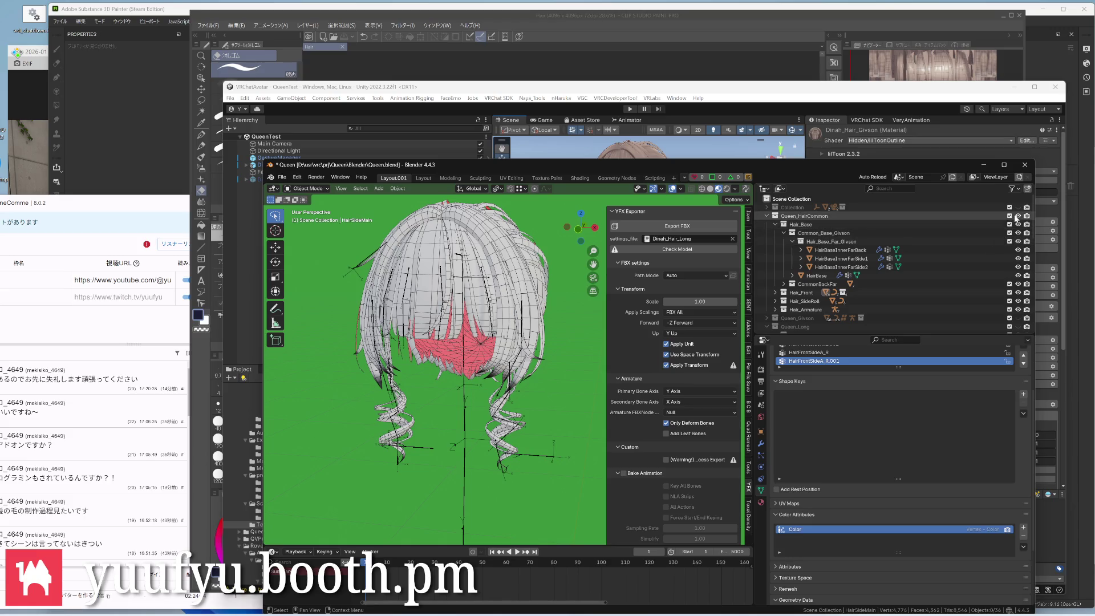
click(1009, 218)
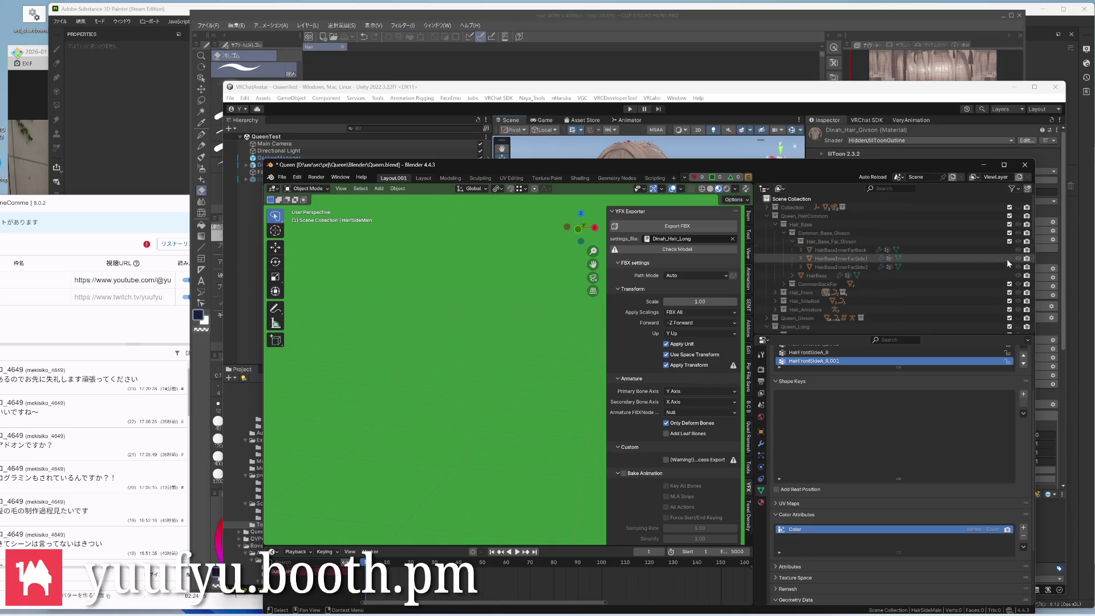
Unhide the hair meshes, select the LongHairFrntCrv.004 strand, and go to the Scripting workspace
click(1010, 327)
middle_drag(445, 385, 485, 392)
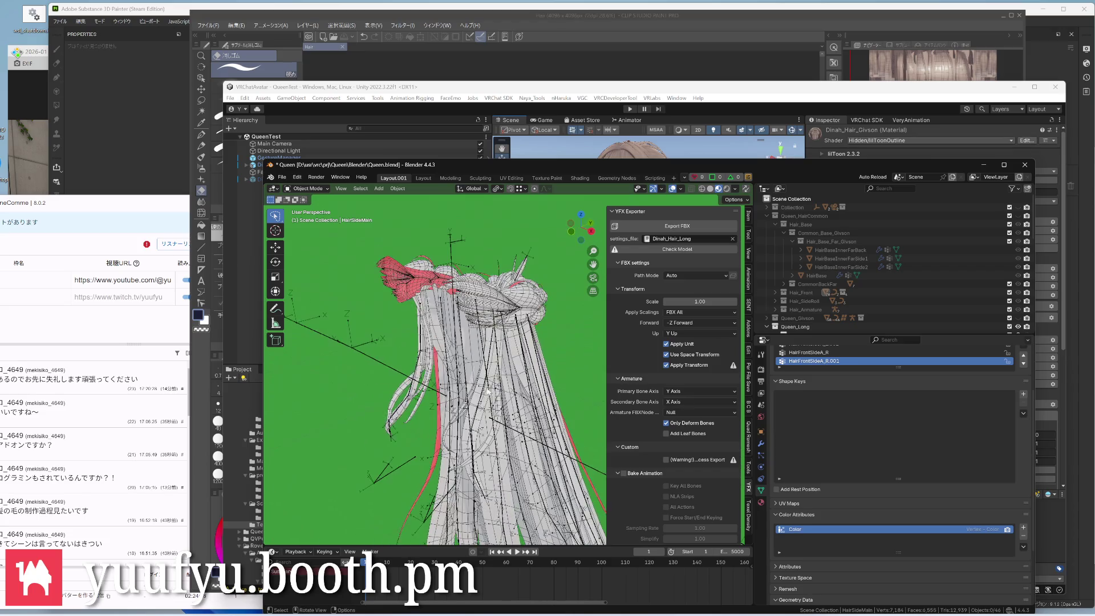
scroll(485, 393, up, 3)
scroll(496, 381, up, 3)
scroll(508, 373, up, 2)
middle_drag(508, 374, 516, 368)
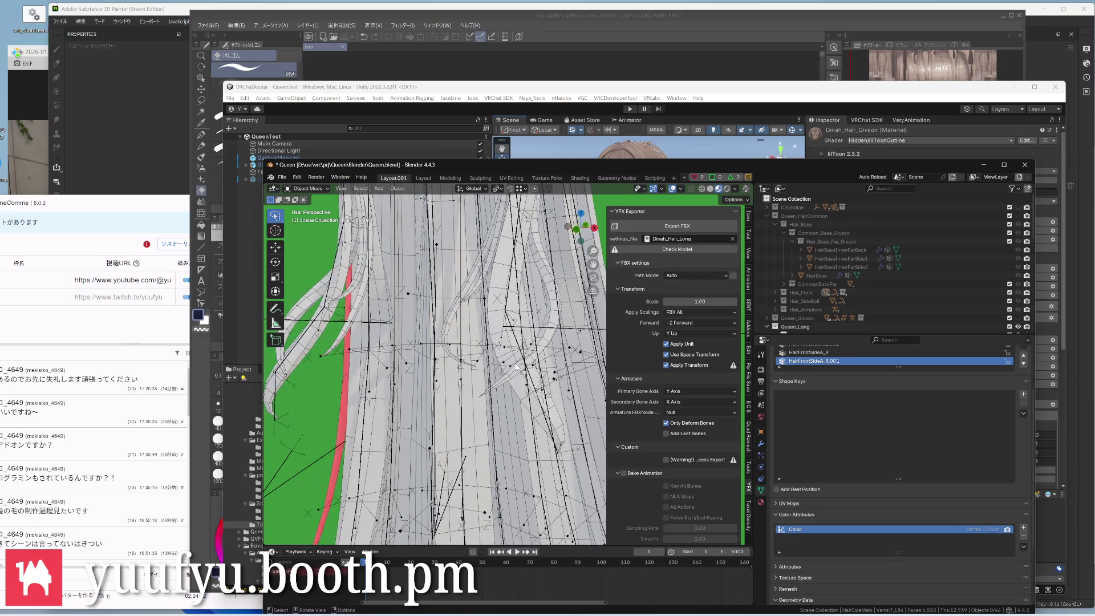
click(517, 367)
scroll(500, 352, down, 4)
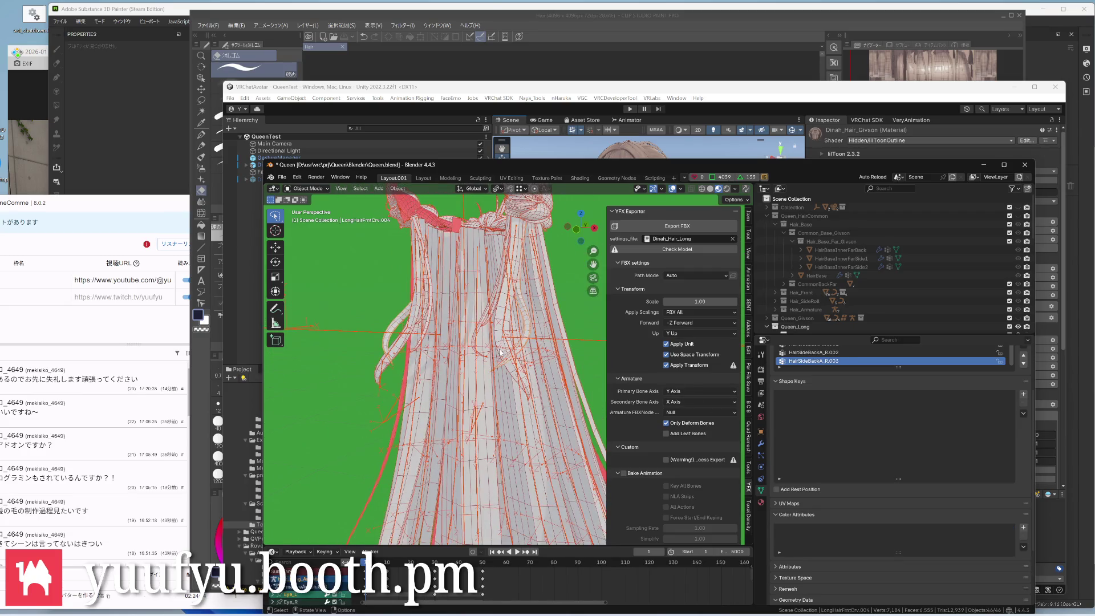
middle_drag(501, 352, 531, 377)
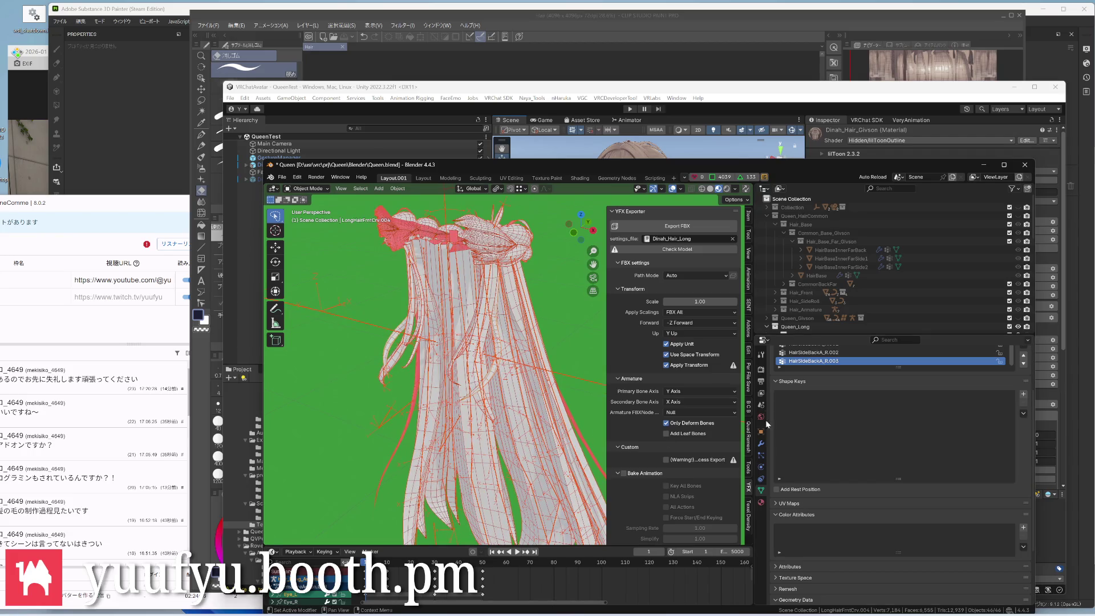
click(654, 176)
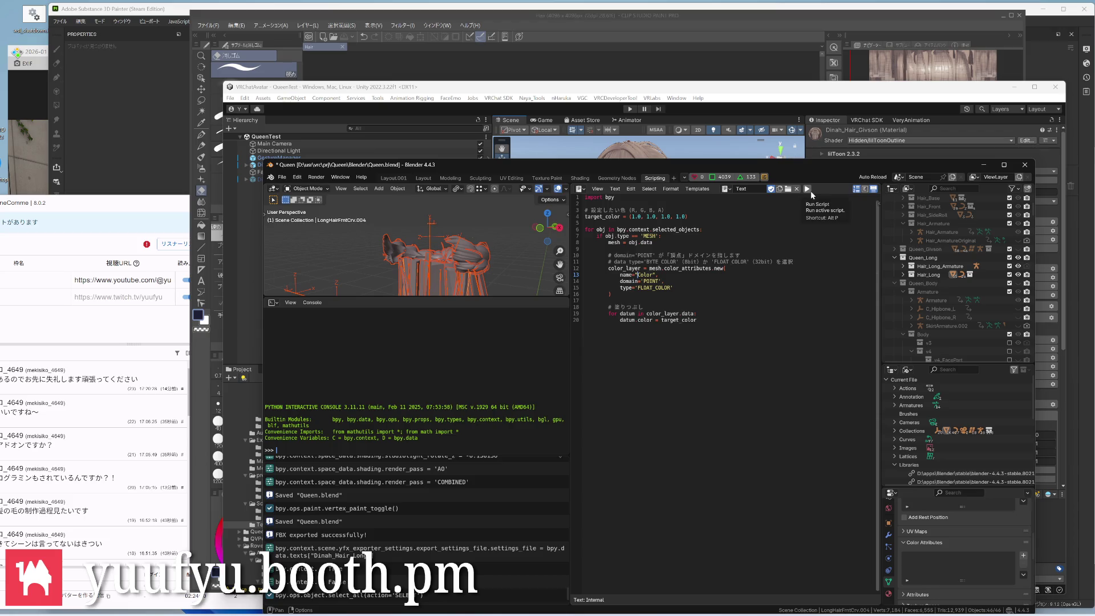
Run the white-fill vertex colour script on the strand and return to the Layout workspace
click(809, 190)
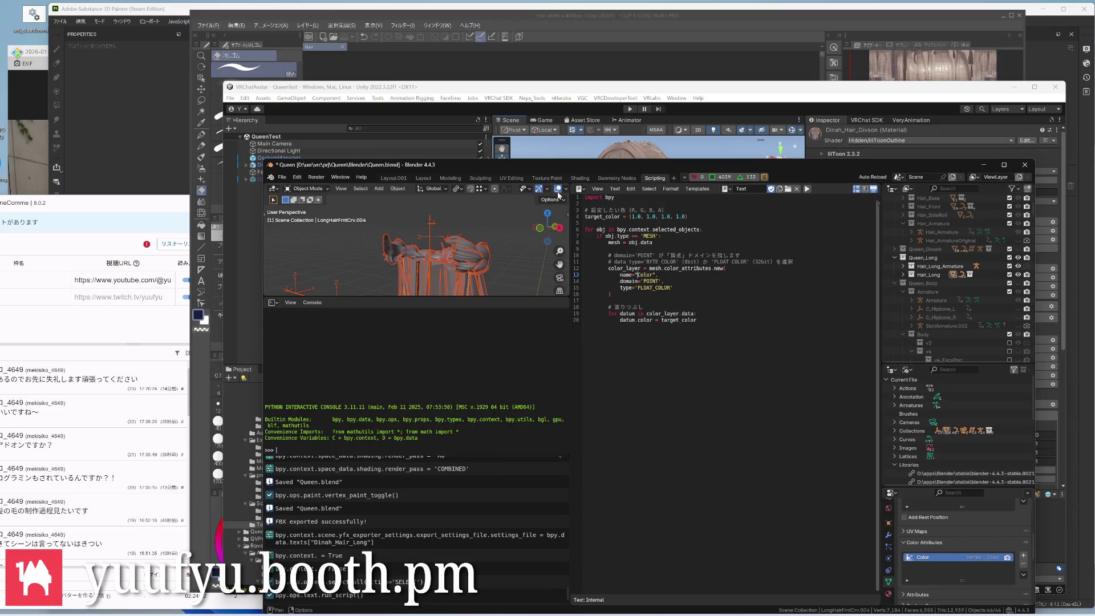
click(393, 177)
scroll(493, 309, up, 3)
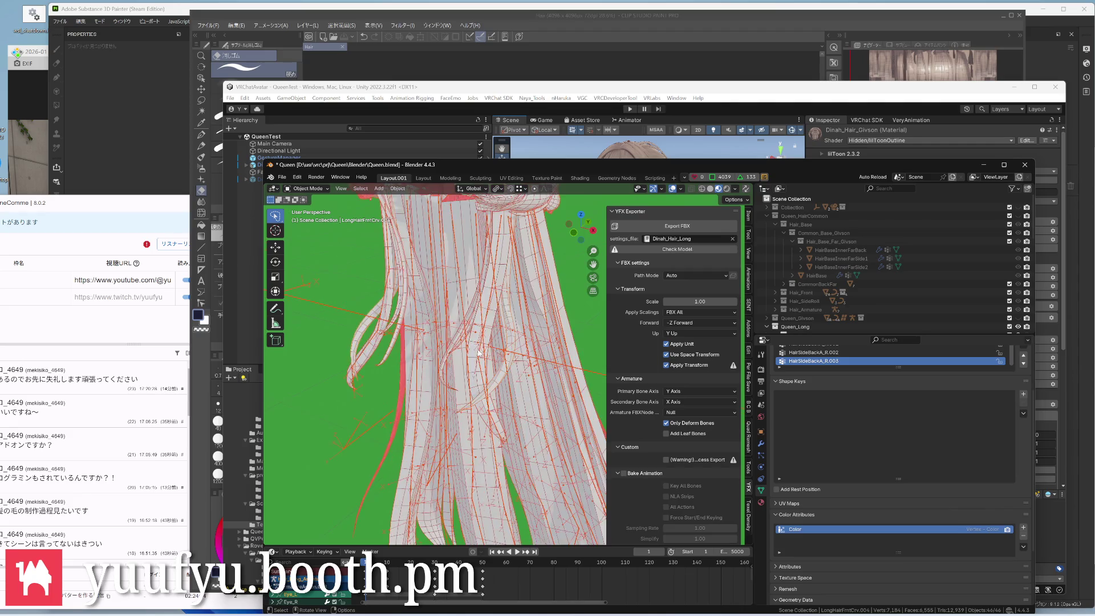
scroll(494, 312, down, 3)
scroll(501, 323, up, 3)
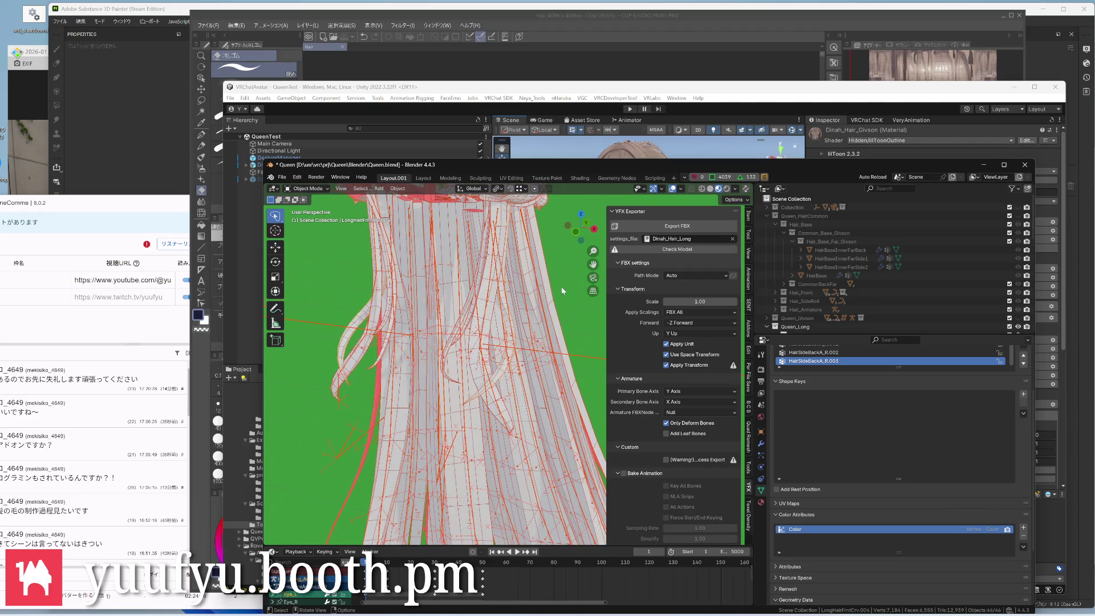
key(Tab)
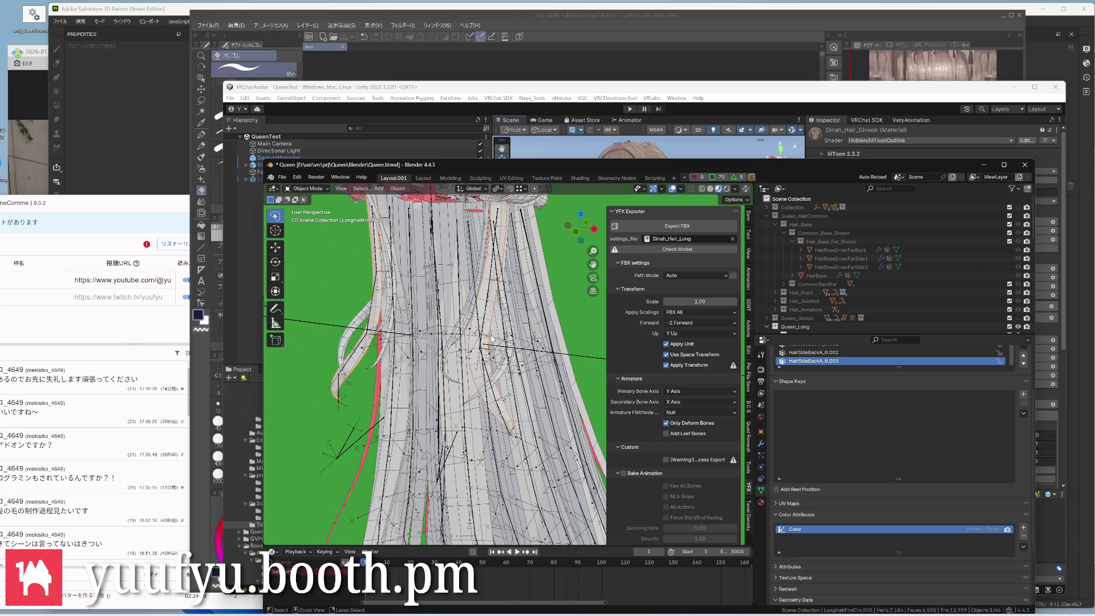
key(ctrl+Tab)
Enter Vertex Paint on the long hair with the Paint Soft brush at strength 0.915
click(490, 286)
scroll(491, 342, down, 3)
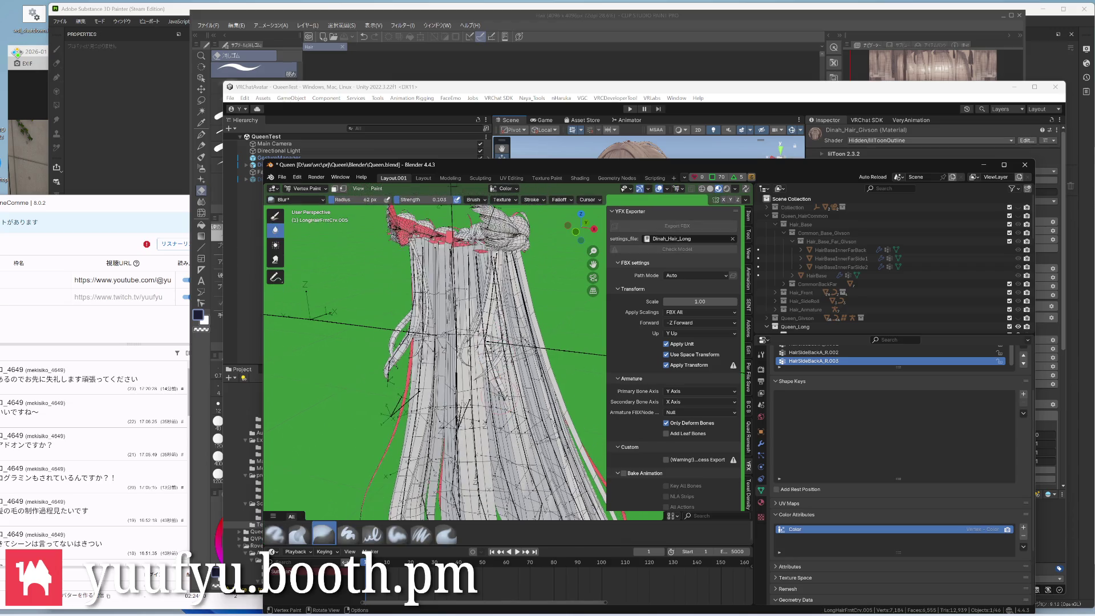
scroll(496, 372, up, 4)
scroll(428, 359, down, 2)
scroll(428, 360, up, 2)
key(ctrl+Tab)
click(354, 346)
key(ctrl+Tab)
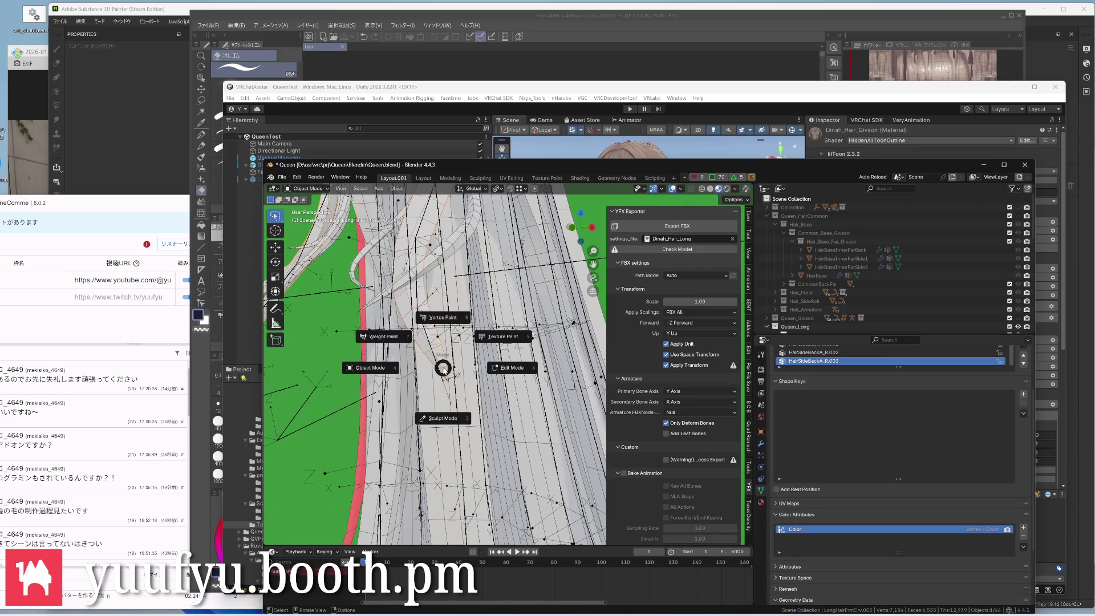
click(384, 338)
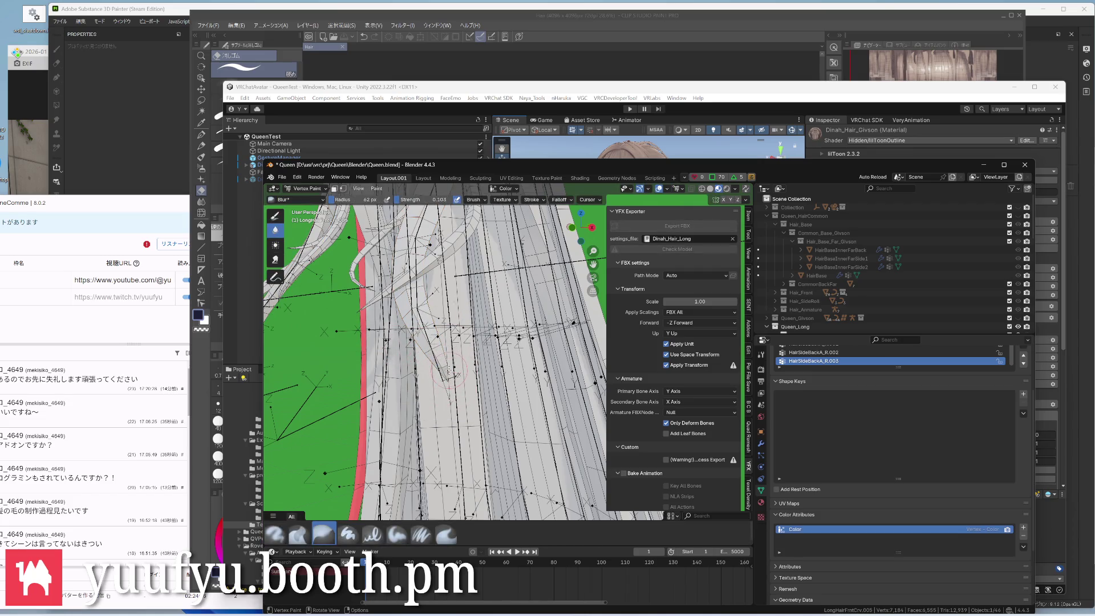
middle_drag(450, 374, 449, 380)
key(shift+f)
click(499, 393)
click(276, 229)
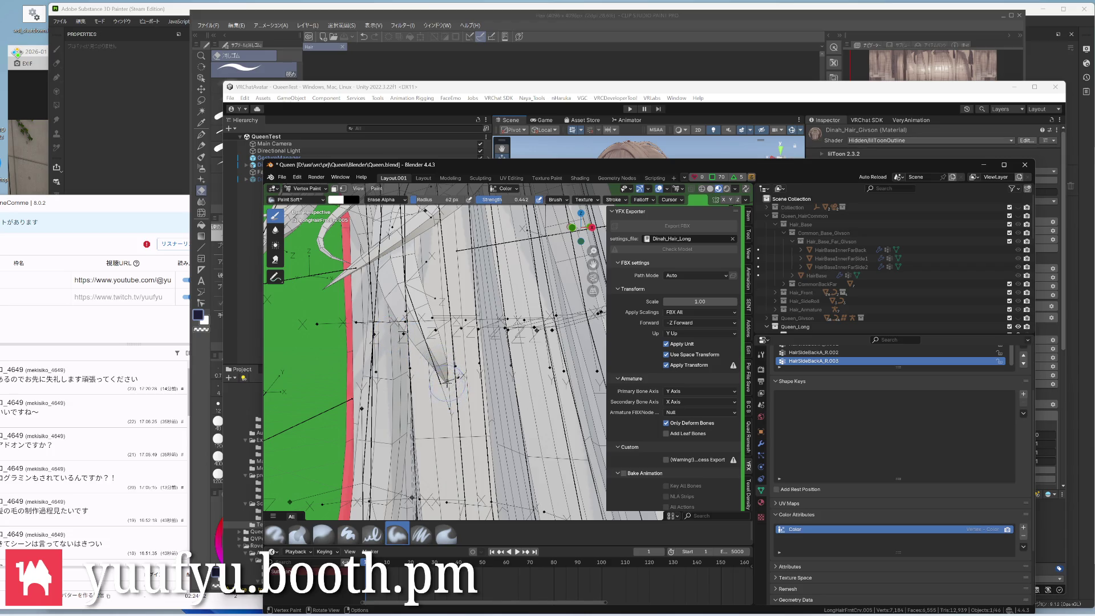
scroll(447, 369, down, 2)
Darken the hair strand tips, briefly dropping to object mode and back into vertex painting
mouse_move(446, 369)
middle_down()
mouse_move(402, 384)
mouse_move(370, 439)
middle_up()
scroll(385, 393, up, 2)
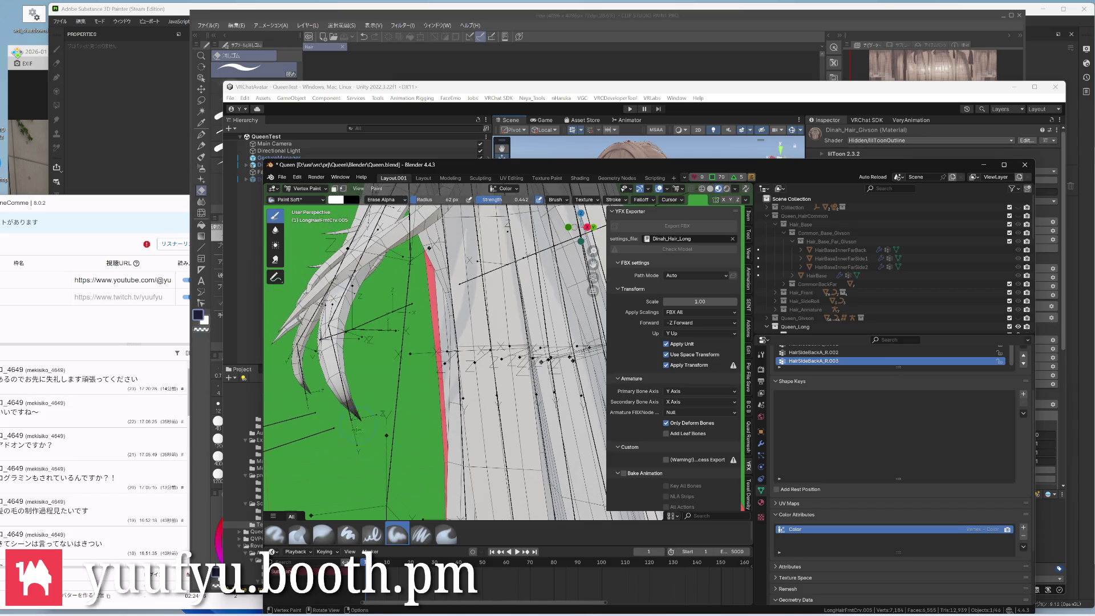
drag(366, 434, 346, 403)
middle_drag(376, 379, 458, 333)
key(ctrl+Tab)
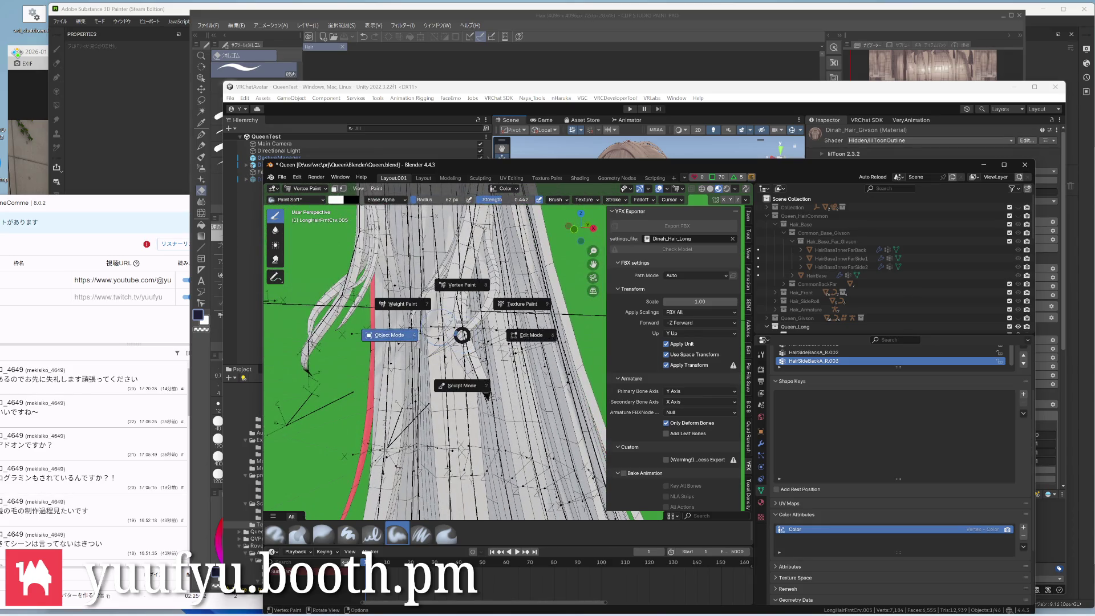
click(390, 336)
middle_drag(477, 341, 466, 338)
key(ctrl+Tab)
click(462, 316)
Set Paint Soft to full strength 1.000 and paint dark strokes up along a curled strand
middle_drag(487, 394, 494, 411)
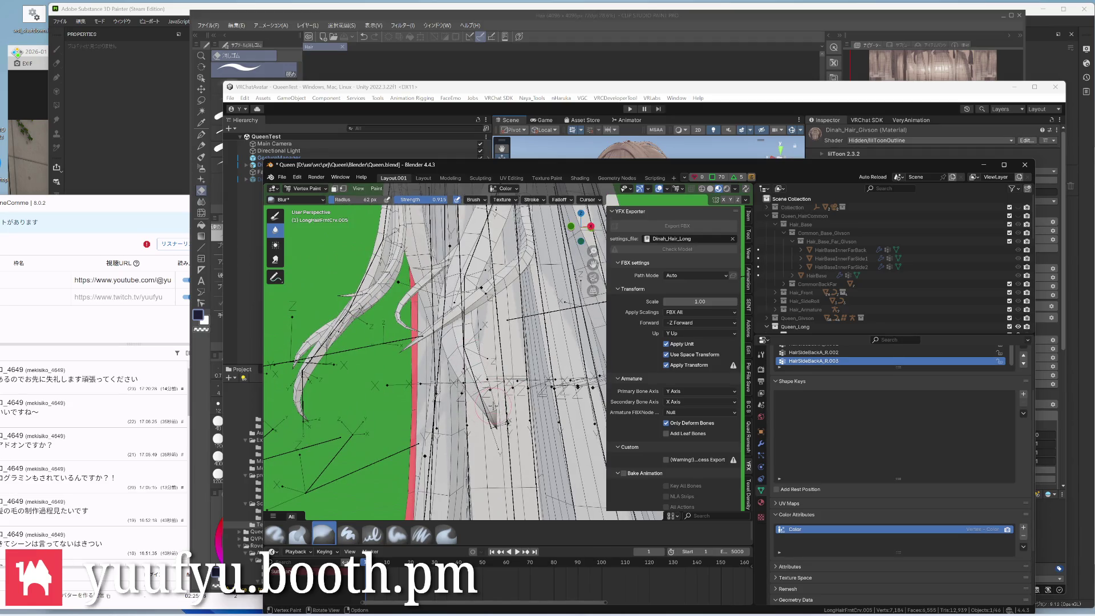
mouse_move(484, 400)
middle_down()
mouse_move(488, 411)
mouse_move(401, 407)
middle_up()
click(275, 215)
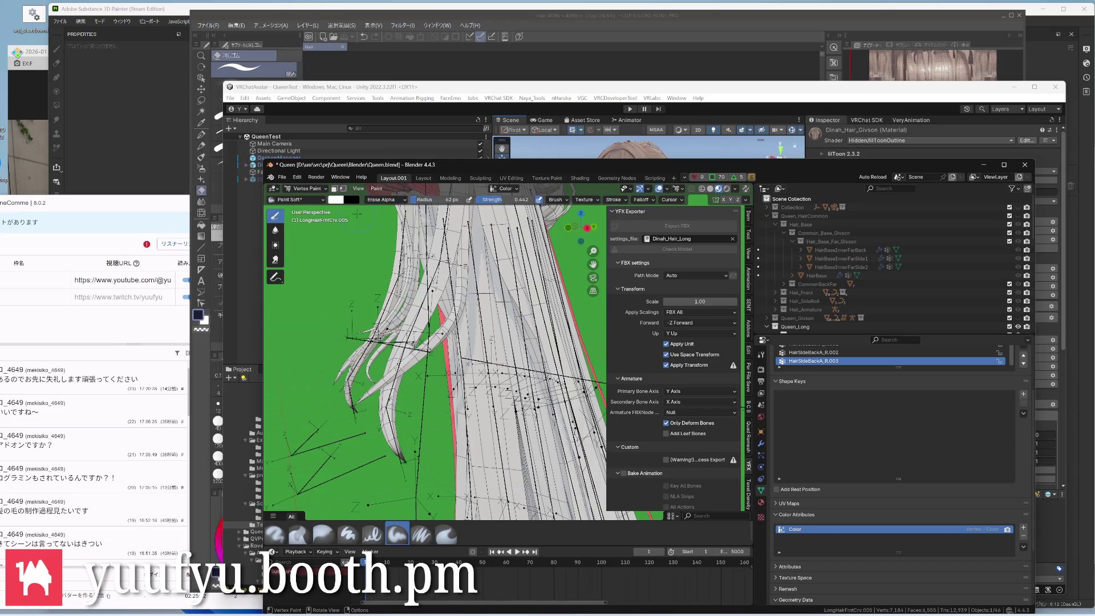
double_click(502, 200)
text(1)
key(Return)
middle_drag(402, 455, 450, 346)
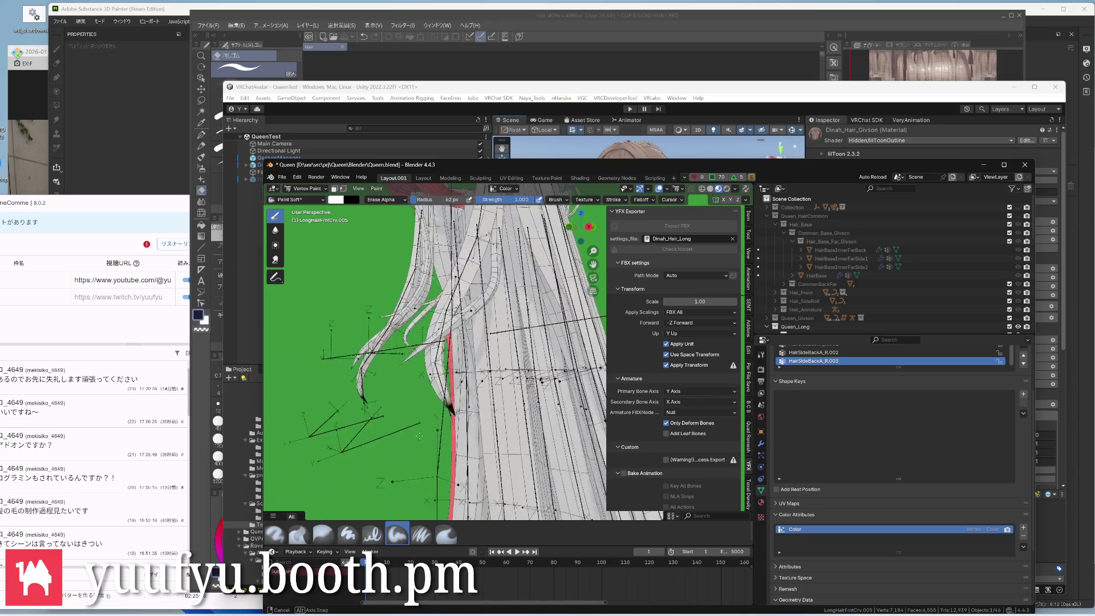
drag(453, 334, 445, 352)
mouse_move(453, 353)
middle_down()
mouse_move(411, 402)
mouse_move(479, 402)
middle_up()
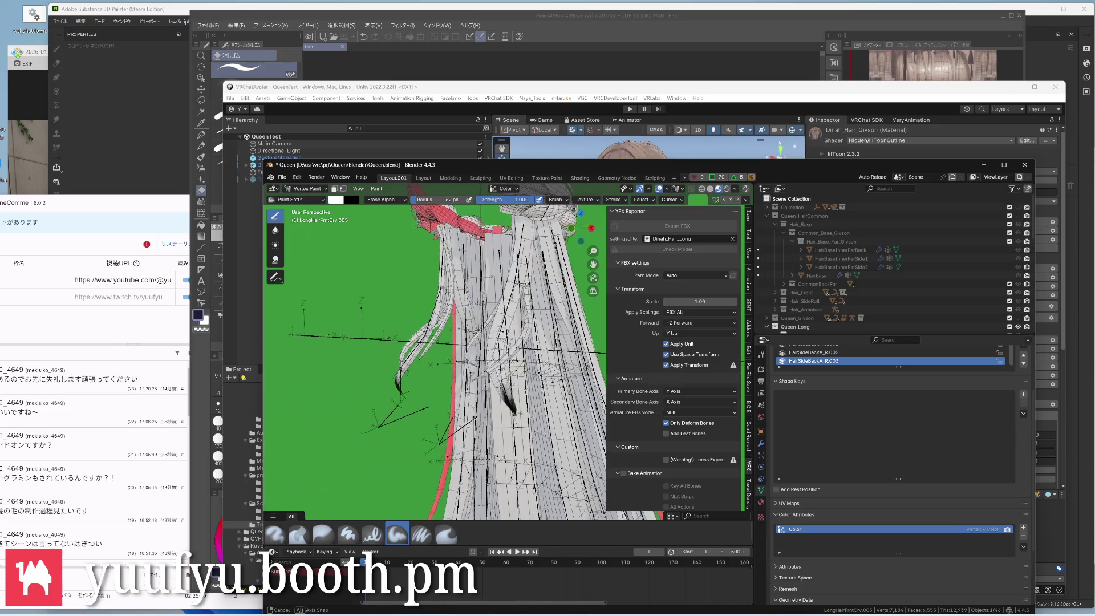
scroll(496, 402, up, 3)
mouse_move(500, 415)
mouse_down()
mouse_move(495, 372)
mouse_move(510, 389)
mouse_up()
middle_drag(510, 389, 495, 408)
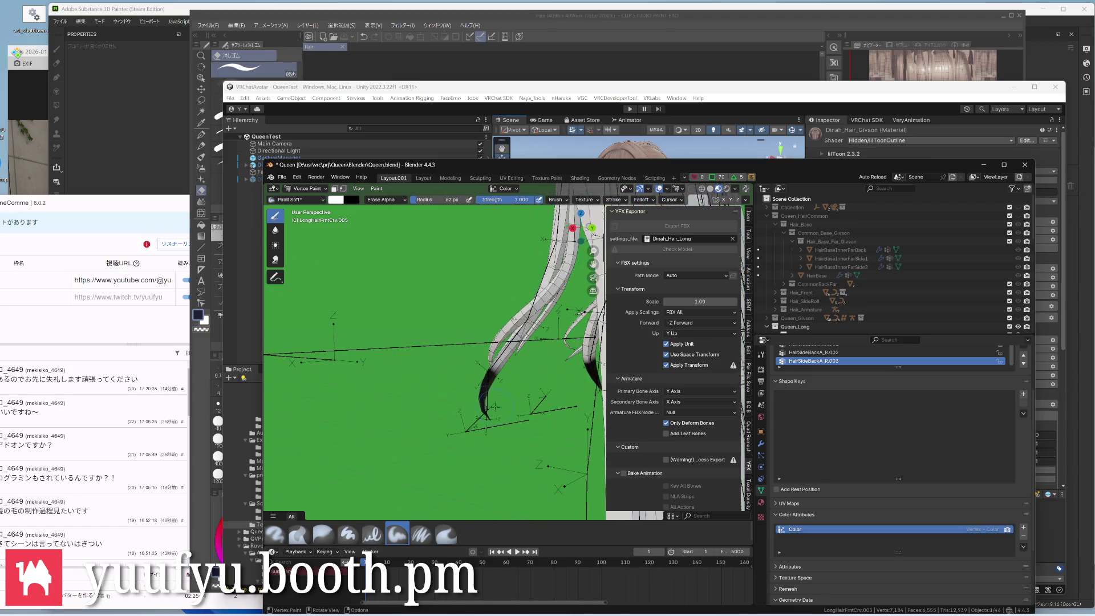
drag(487, 376, 498, 363)
Soften the dark paint on the strand tips with the Blur tool
click(275, 230)
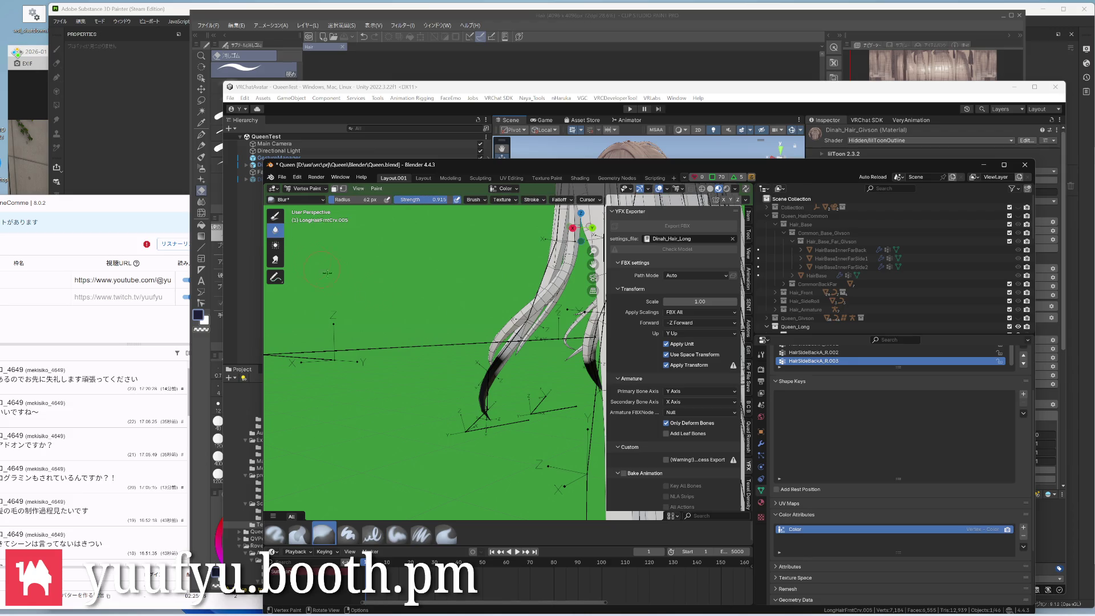
drag(513, 369, 489, 372)
middle_drag(479, 374, 445, 342)
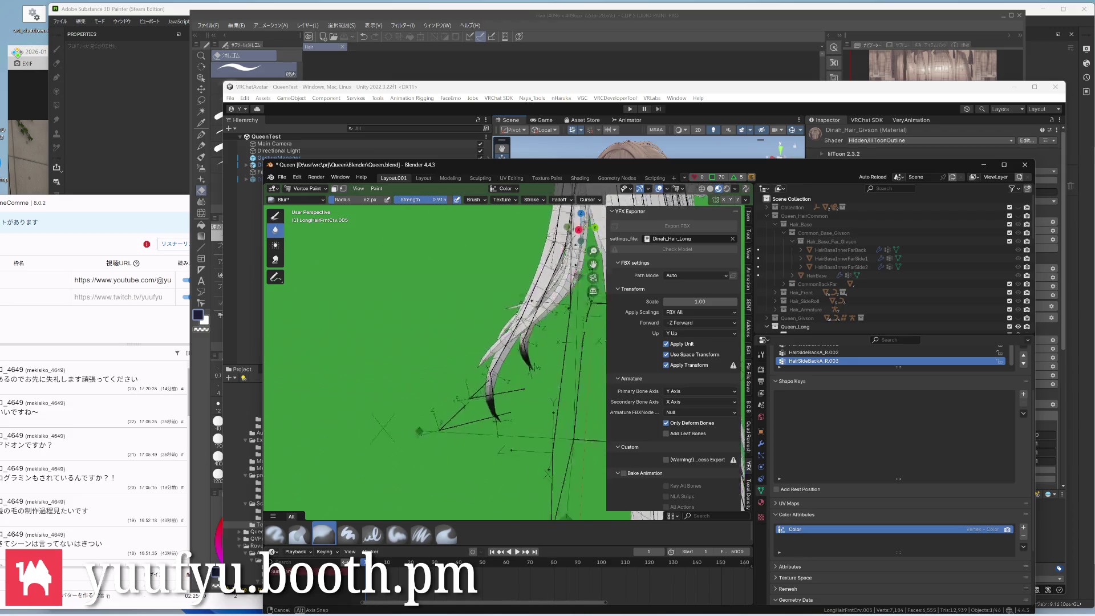
drag(508, 399, 501, 409)
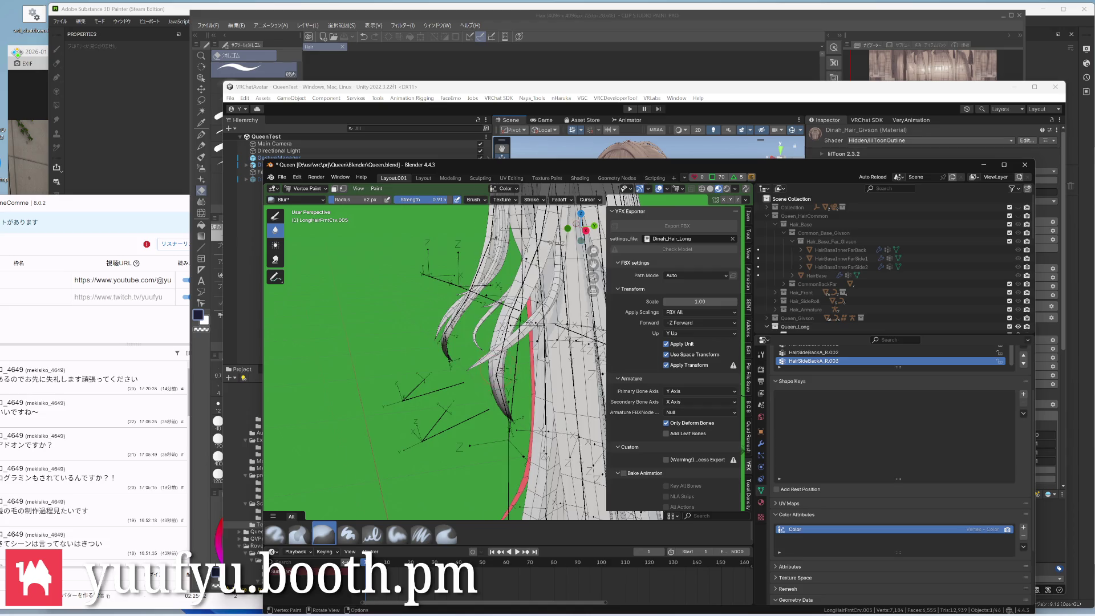
middle_drag(493, 369, 427, 359)
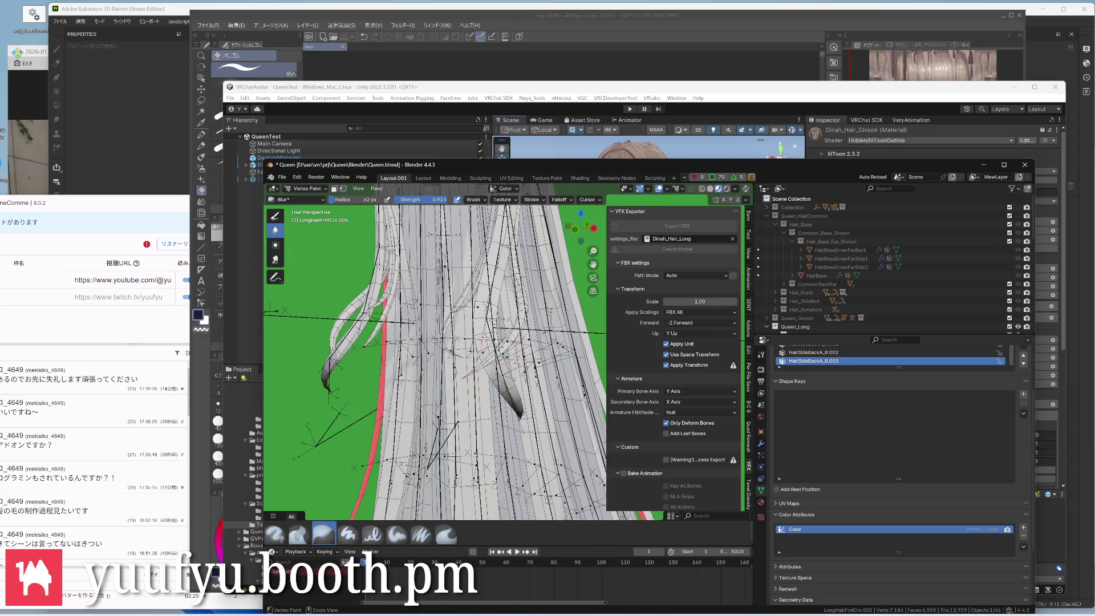
key(ctrl+Tab)
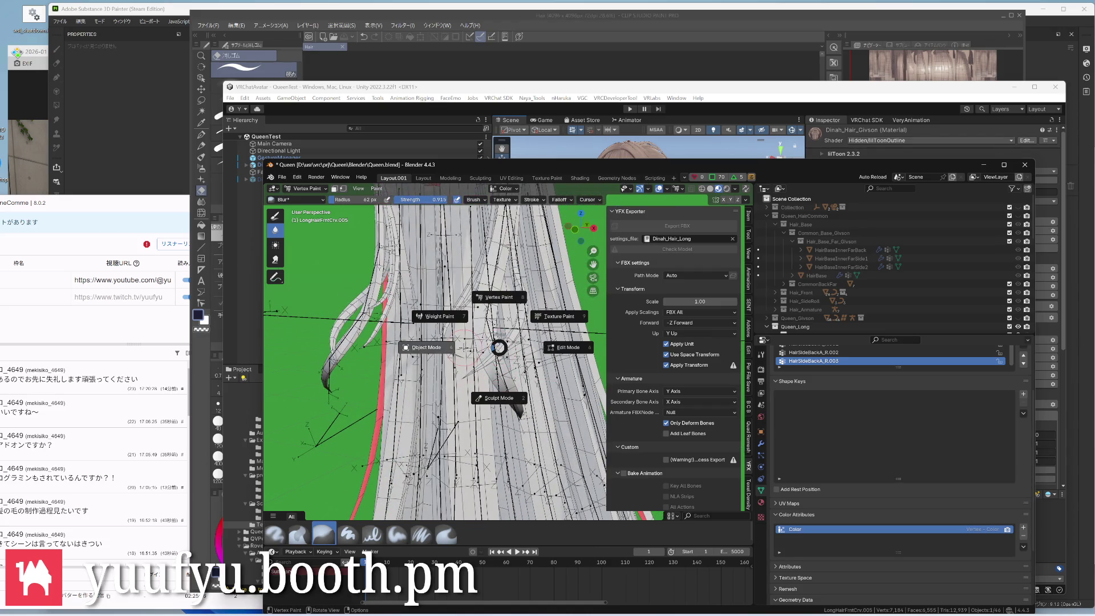
Re-enter Vertex Paint and darken a streak across the strands and the curl tips with Paint Soft
click(426, 346)
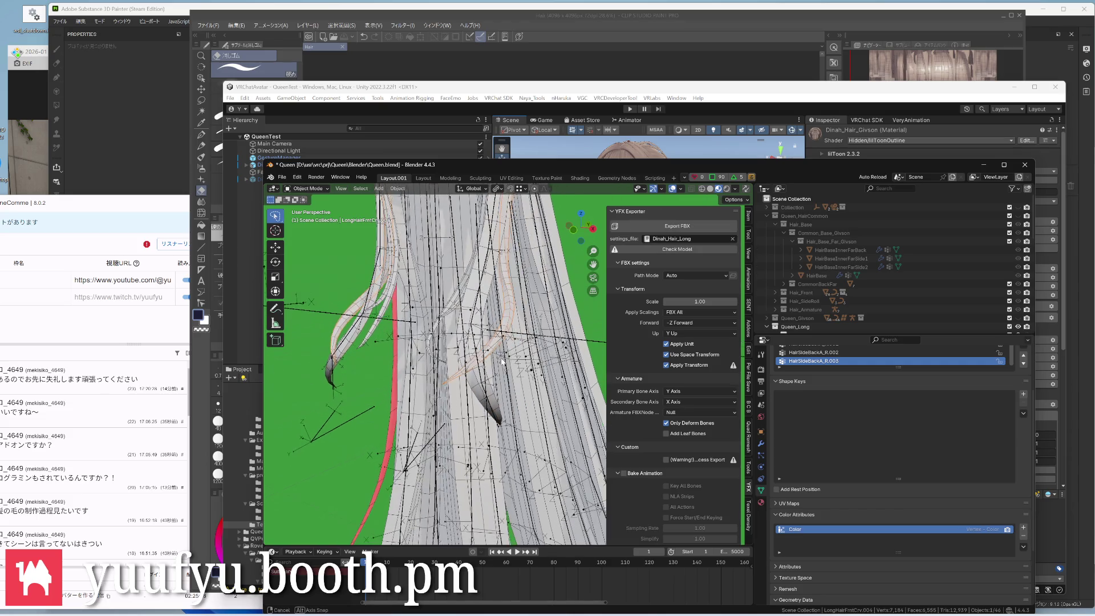
key(ctrl+Tab)
click(494, 348)
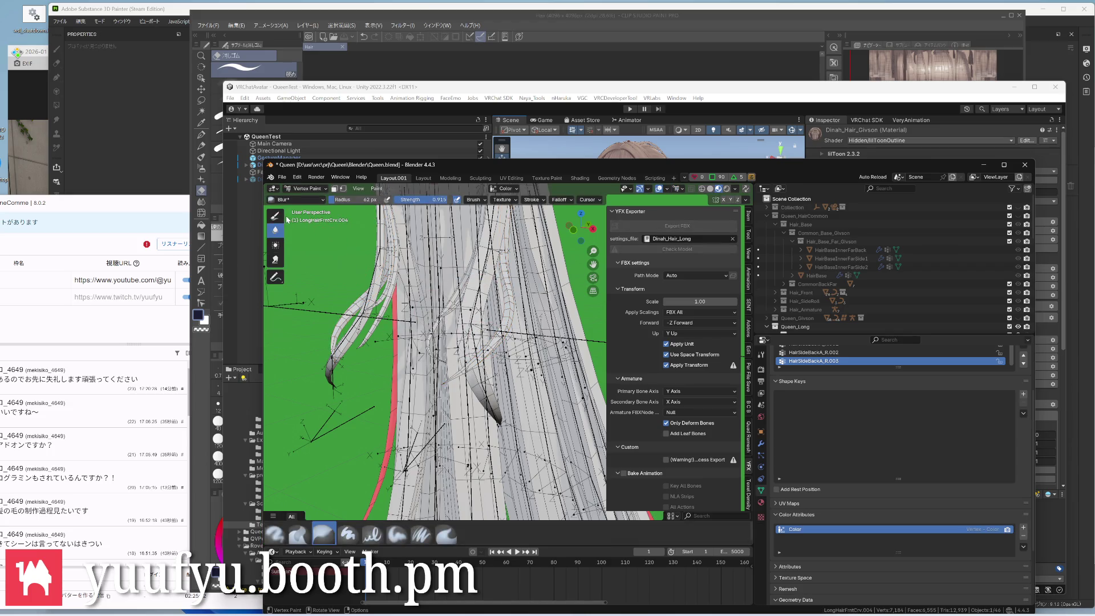
click(275, 216)
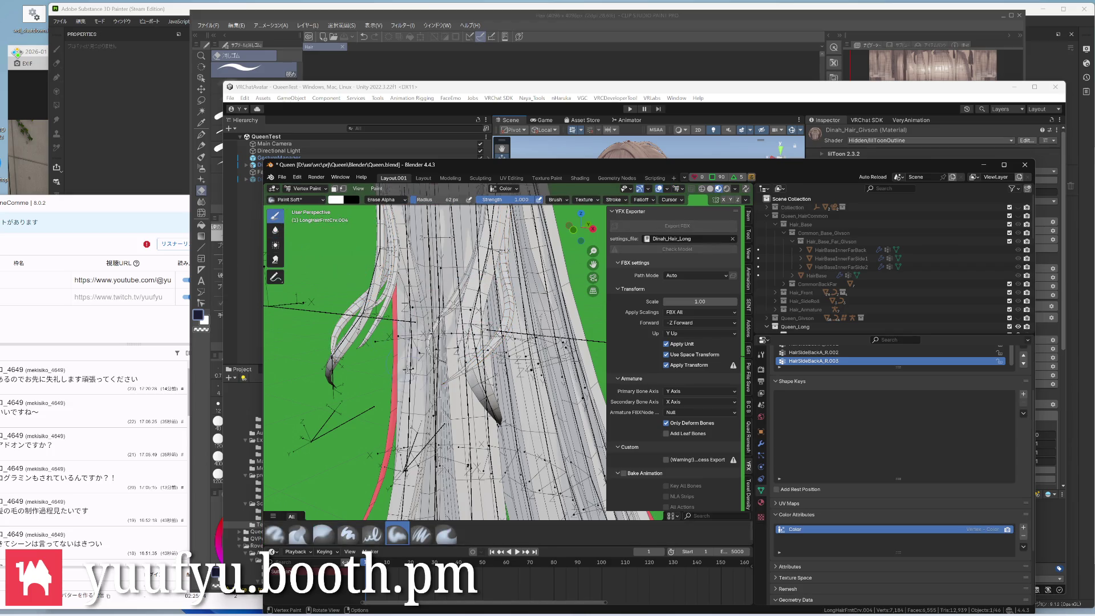
drag(452, 378, 483, 355)
mouse_move(436, 378)
middle_down()
mouse_move(486, 387)
mouse_move(479, 343)
middle_up()
drag(534, 351, 558, 317)
middle_drag(531, 354, 480, 326)
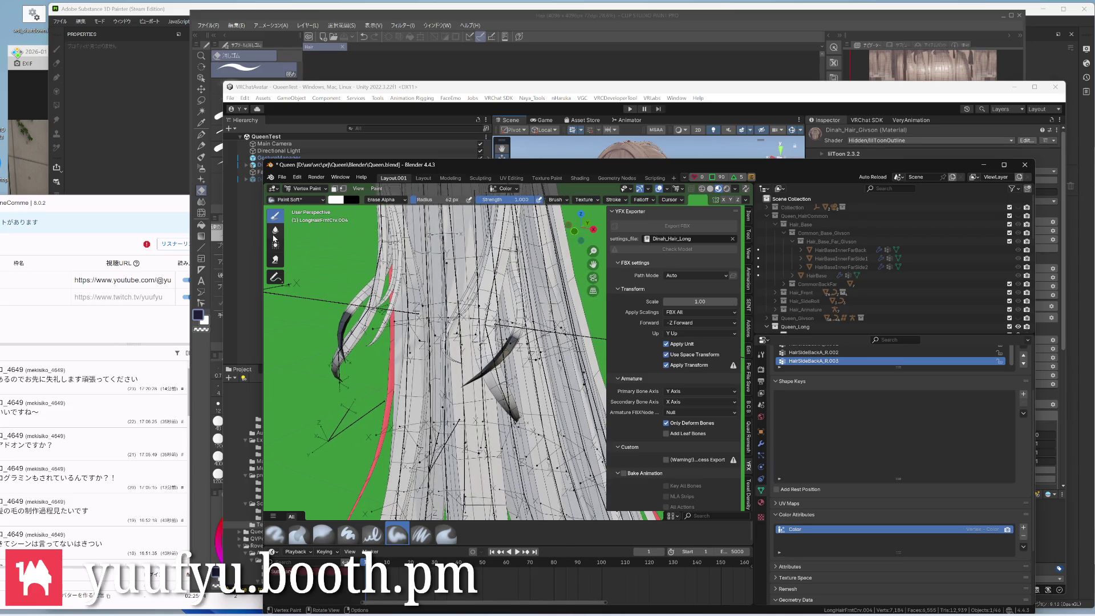
Switch to the Blur tool at about 0.317 strength and check the hair from the front
click(275, 230)
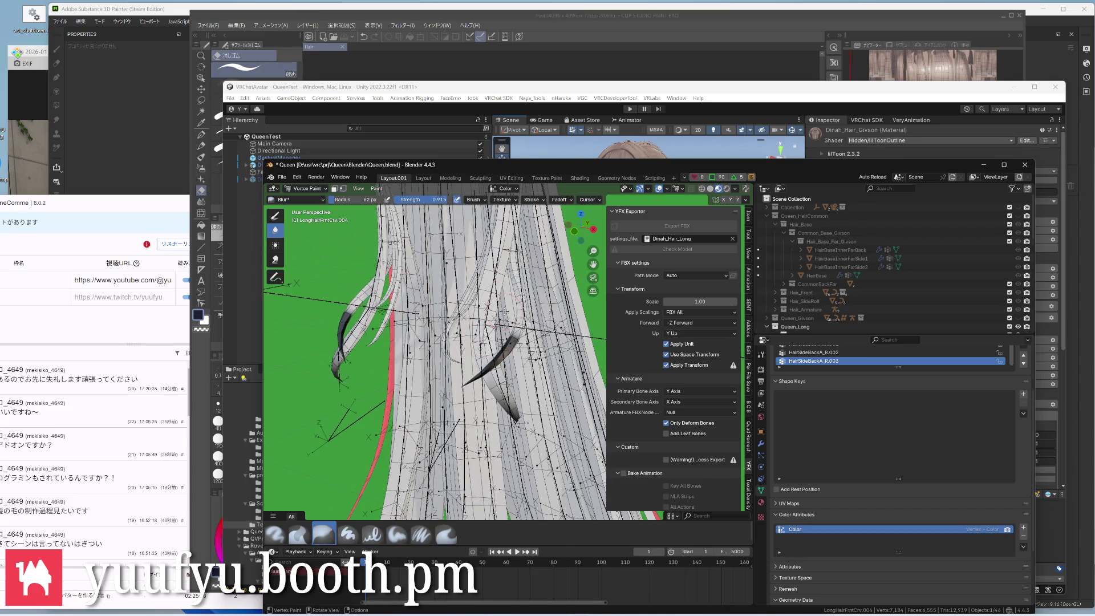
key(shift+f)
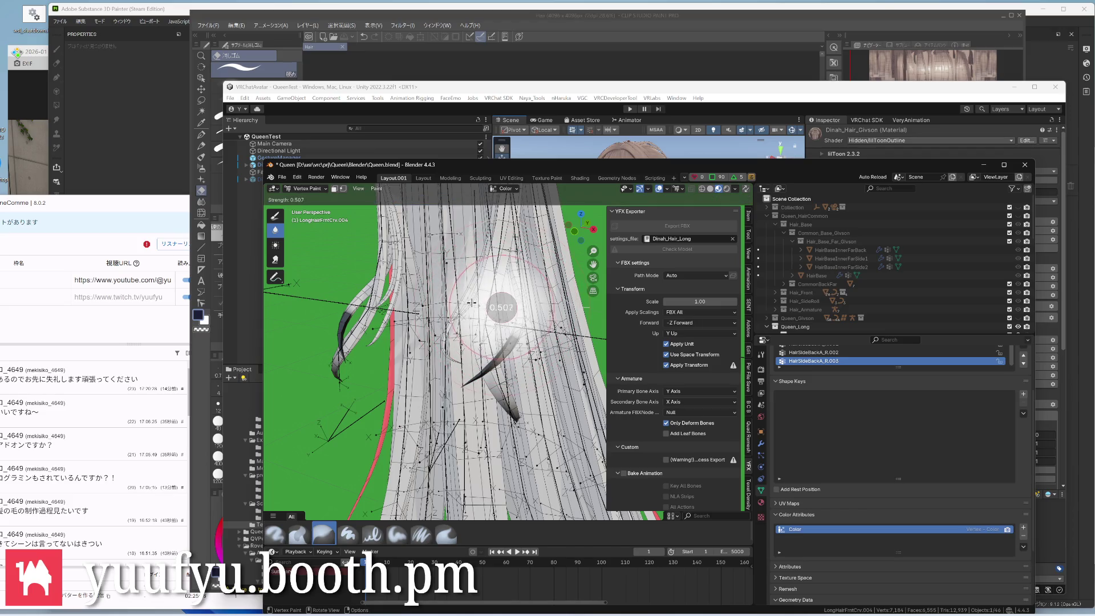
click(501, 306)
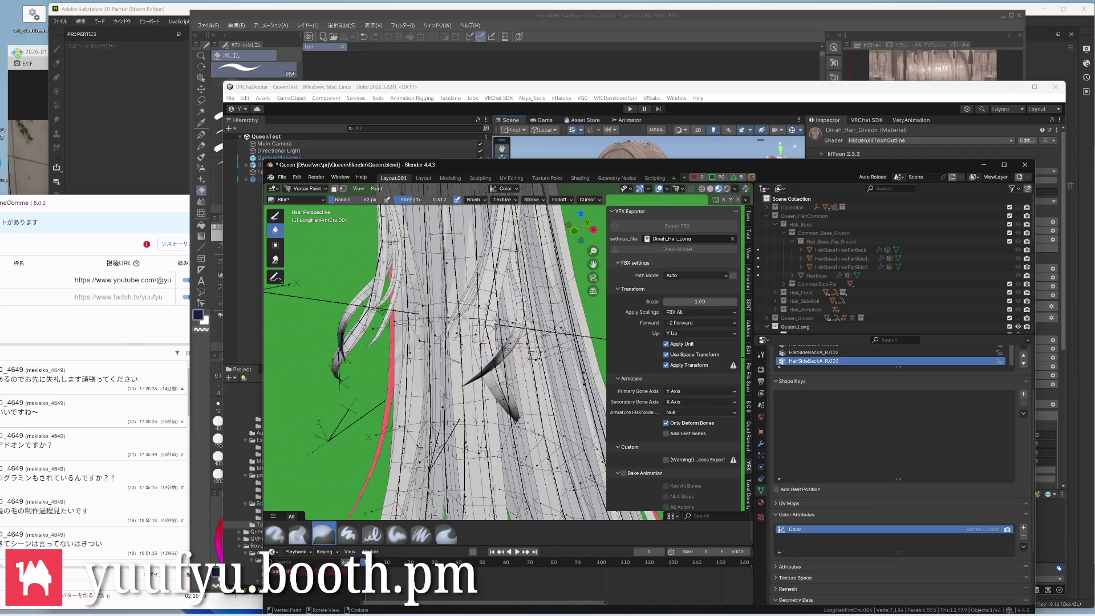
mouse_move(513, 336)
middle_down()
mouse_move(418, 279)
mouse_move(402, 308)
middle_up()
middle_drag(444, 343, 518, 318)
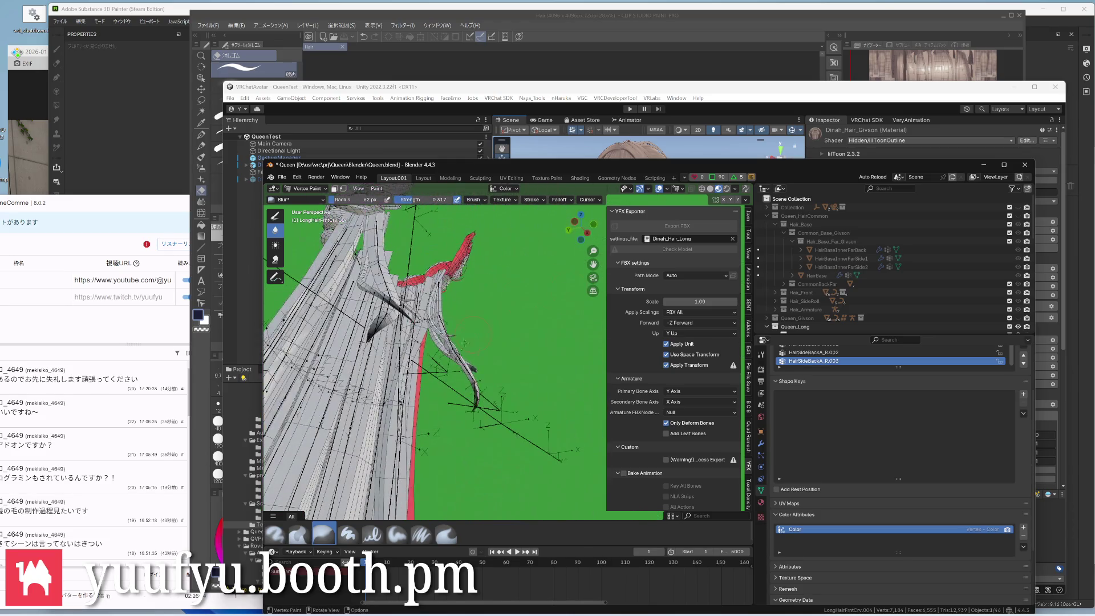
scroll(501, 310, up, 3)
Drop to object mode, orbit the hair, return to vertex painting and resize the brush
key(ctrl+Tab)
click(433, 311)
middle_drag(444, 342, 479, 330)
scroll(477, 328, up, 4)
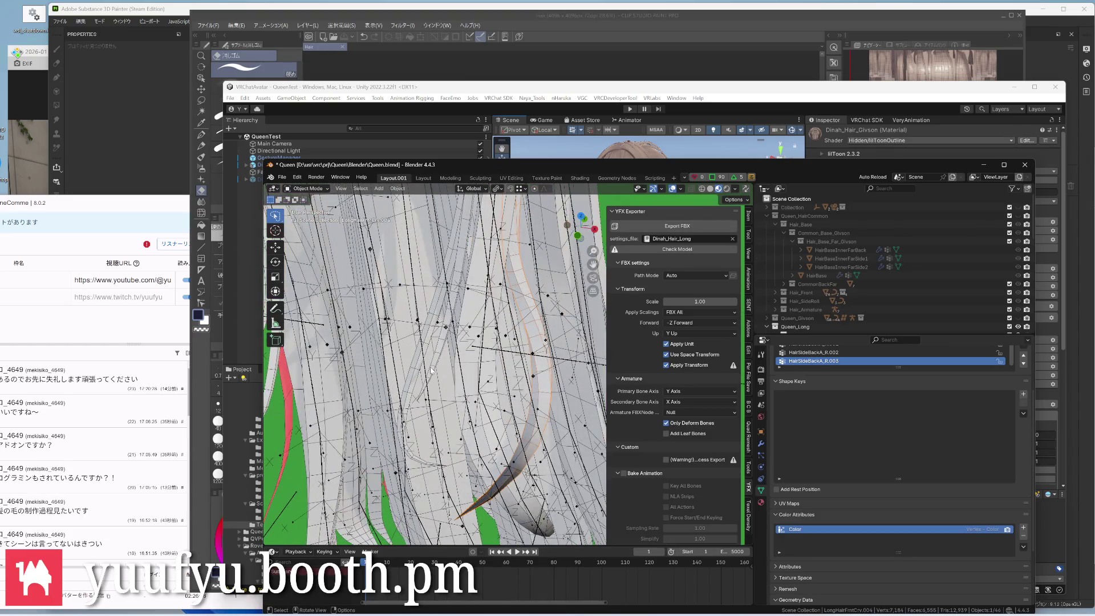
middle_drag(432, 370, 392, 298)
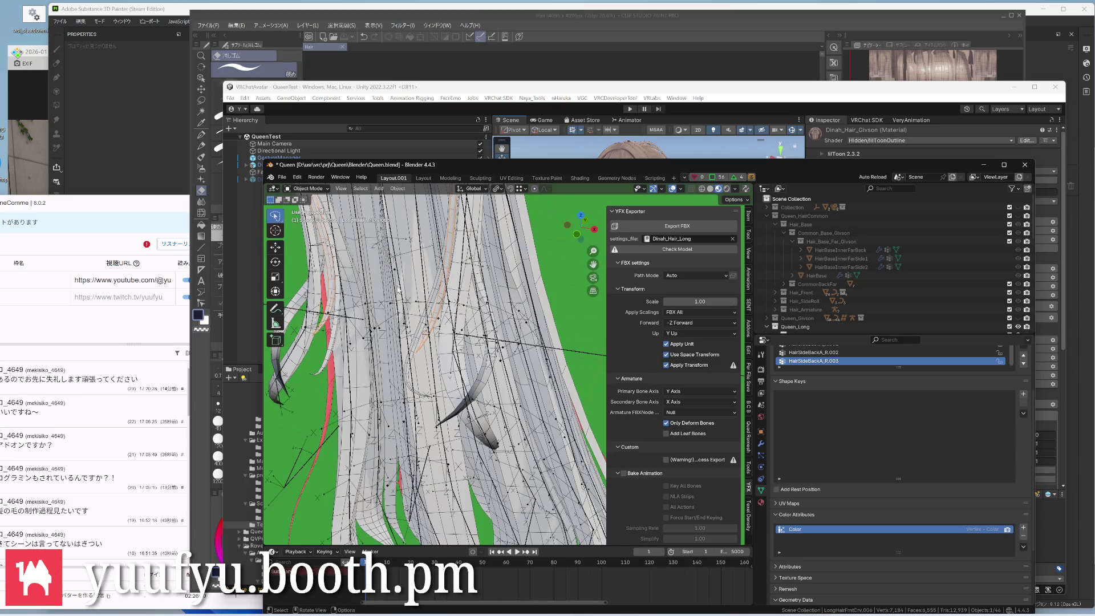
key(ctrl+Tab)
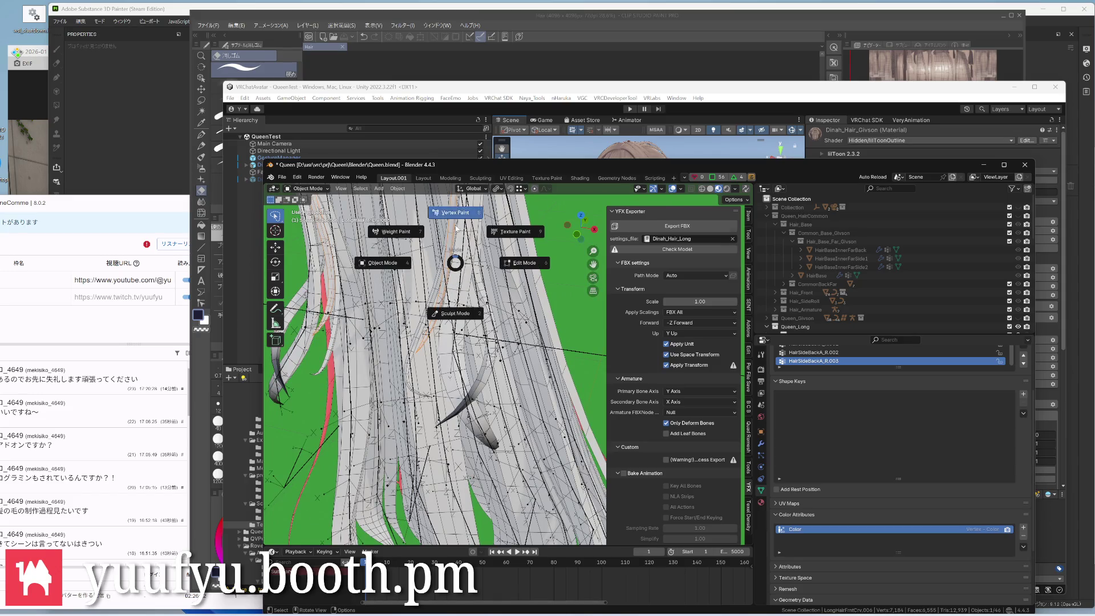
click(455, 212)
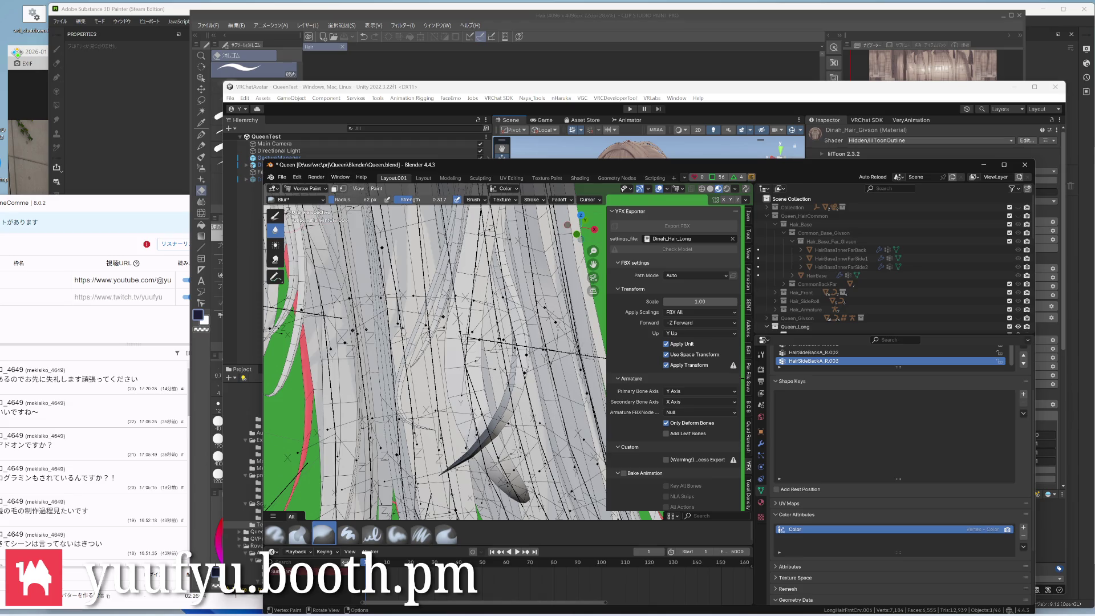
key(f)
click(415, 360)
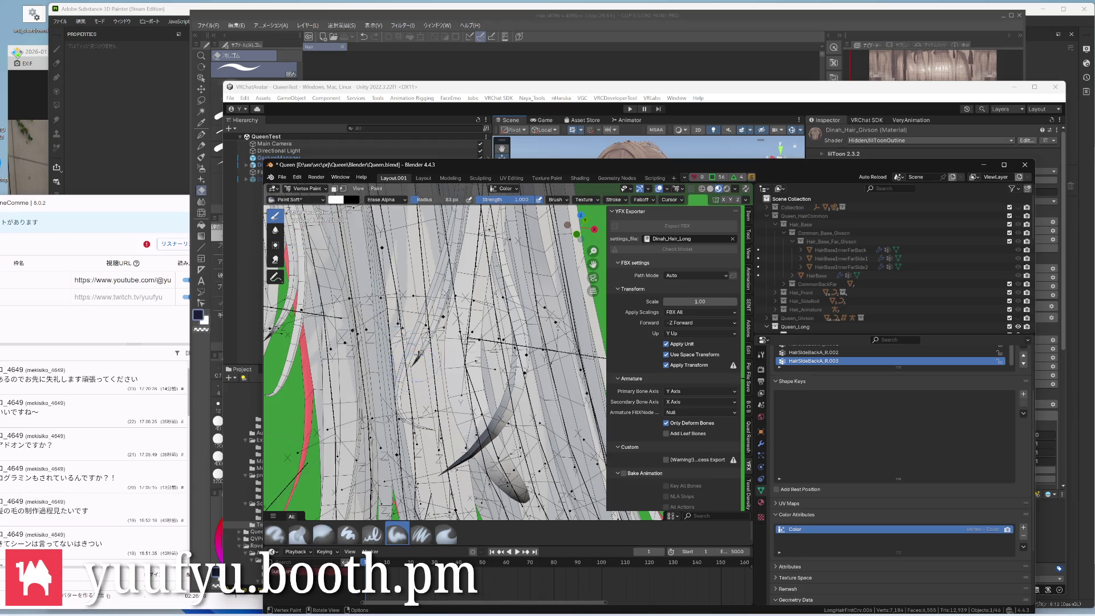
Paint dark colour along the strand tips and blur it, inspecting from several angles
drag(415, 355, 440, 308)
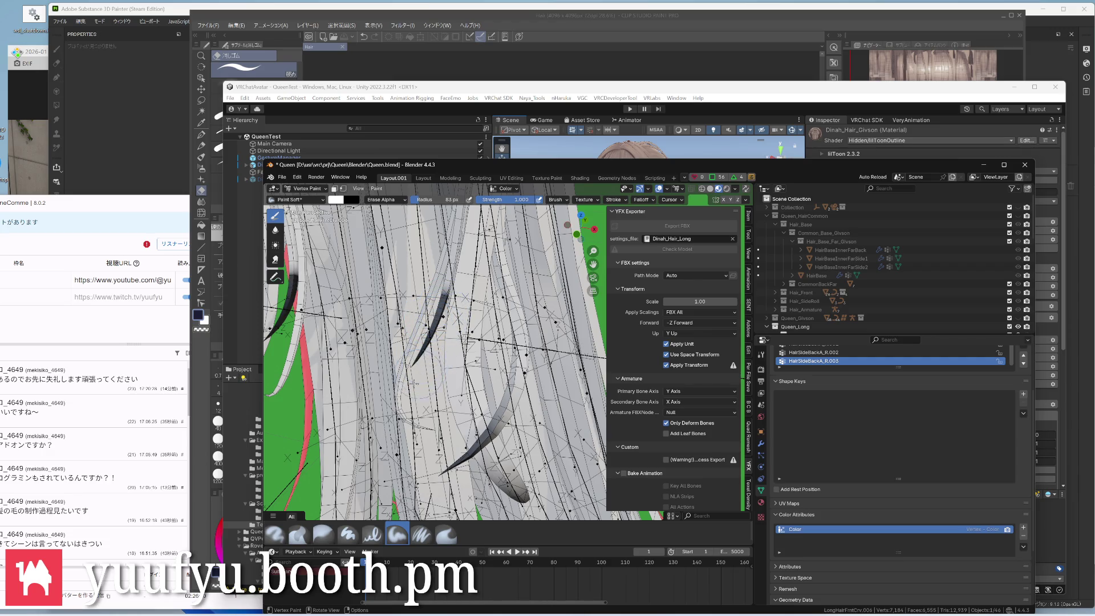
middle_drag(414, 384, 414, 266)
click(322, 535)
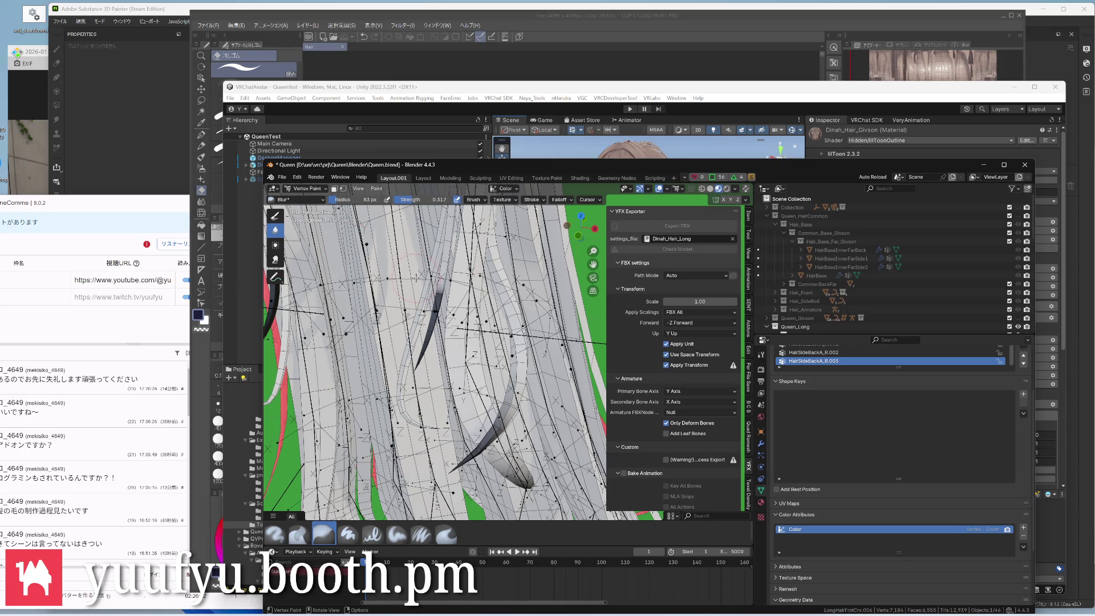
middle_drag(436, 303, 599, 291)
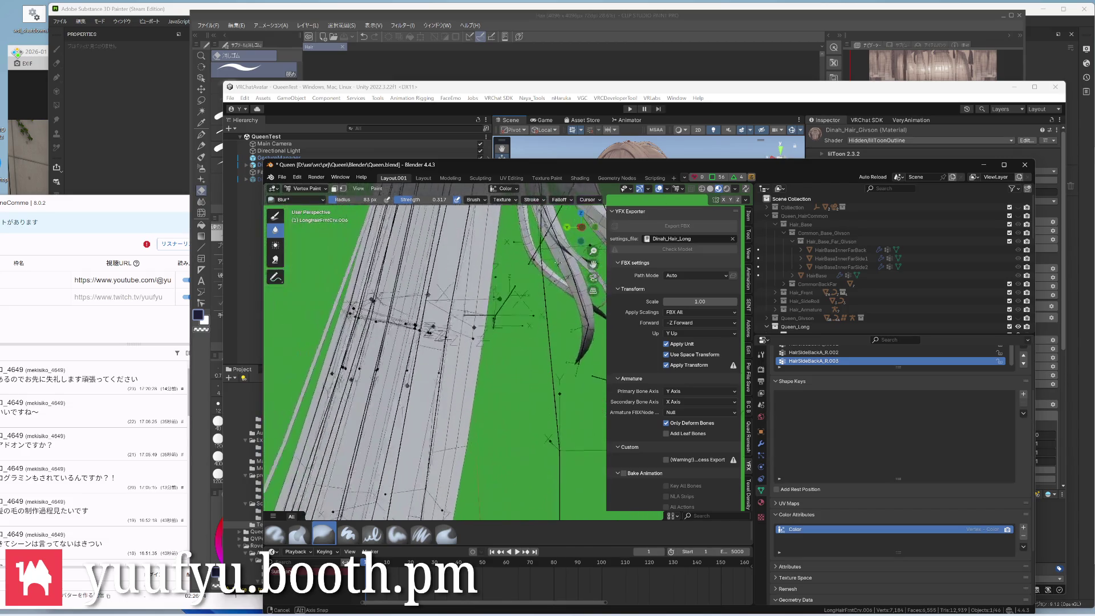
middle_drag(513, 343, 428, 299)
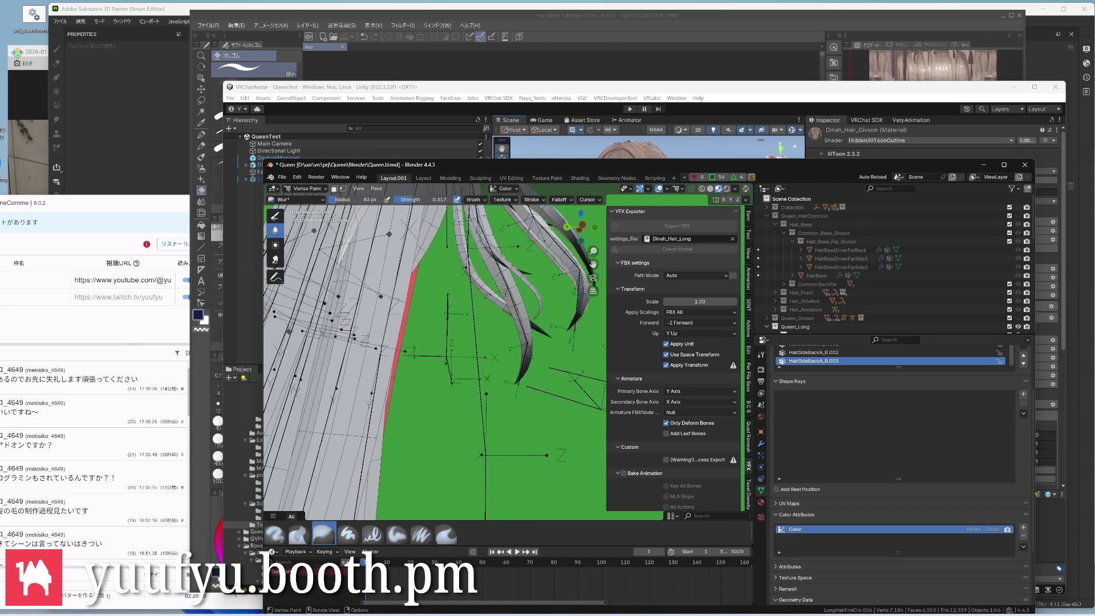
mouse_move(445, 342)
middle_down()
mouse_move(384, 300)
mouse_move(479, 360)
mouse_move(427, 325)
middle_up()
Re-enter Vertex Paint and paint dark colour along a curving strand with Paint Soft
key(ctrl+Tab)
click(428, 355)
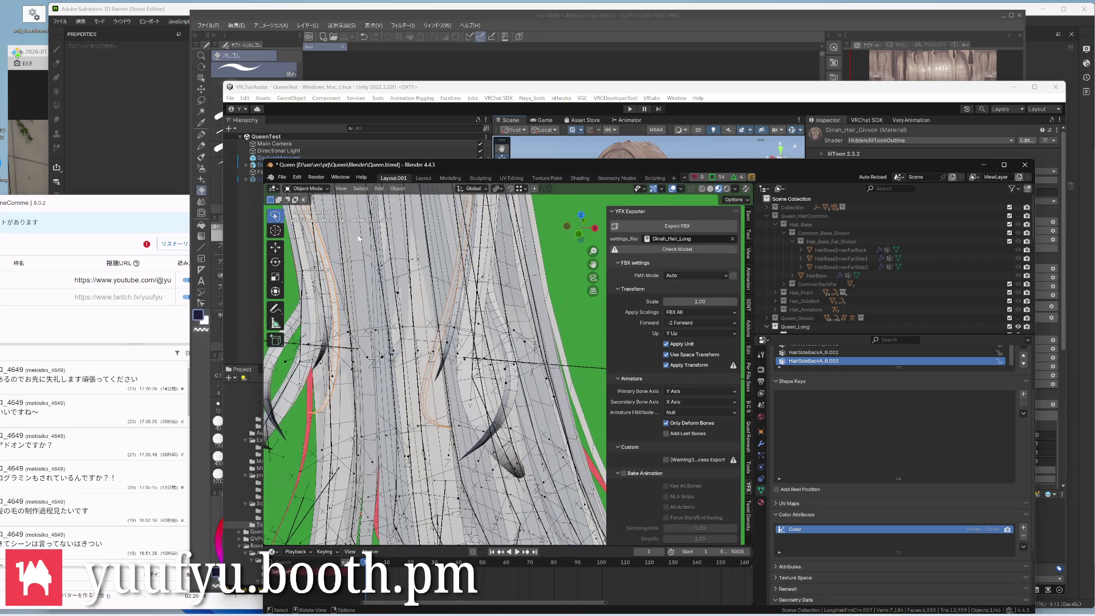
key(ctrl+Tab)
click(383, 212)
scroll(411, 342, up, 3)
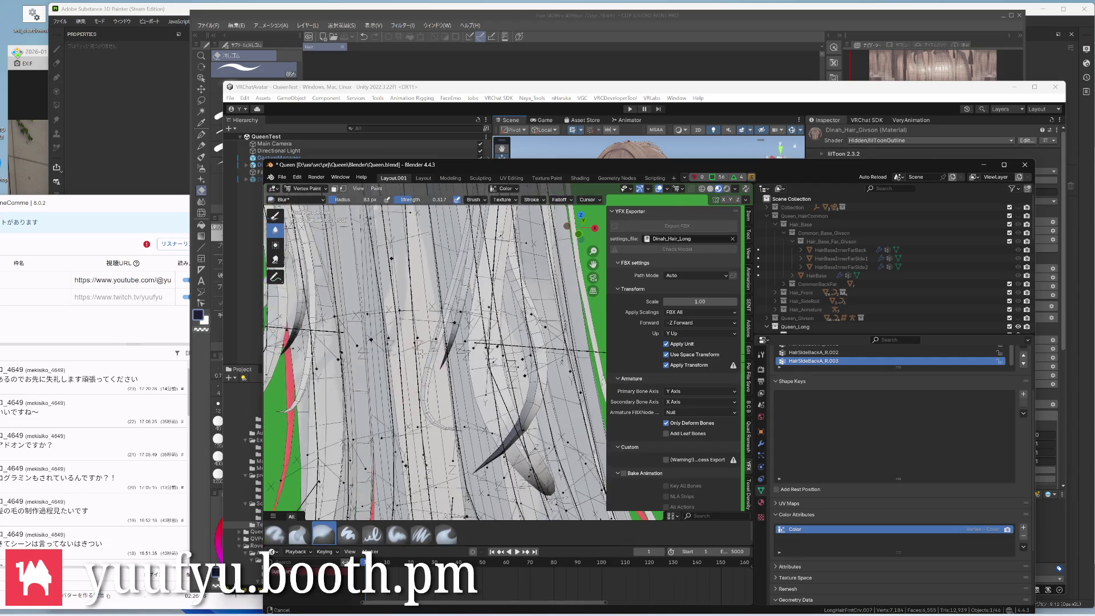
middle_drag(411, 342, 368, 282)
click(396, 534)
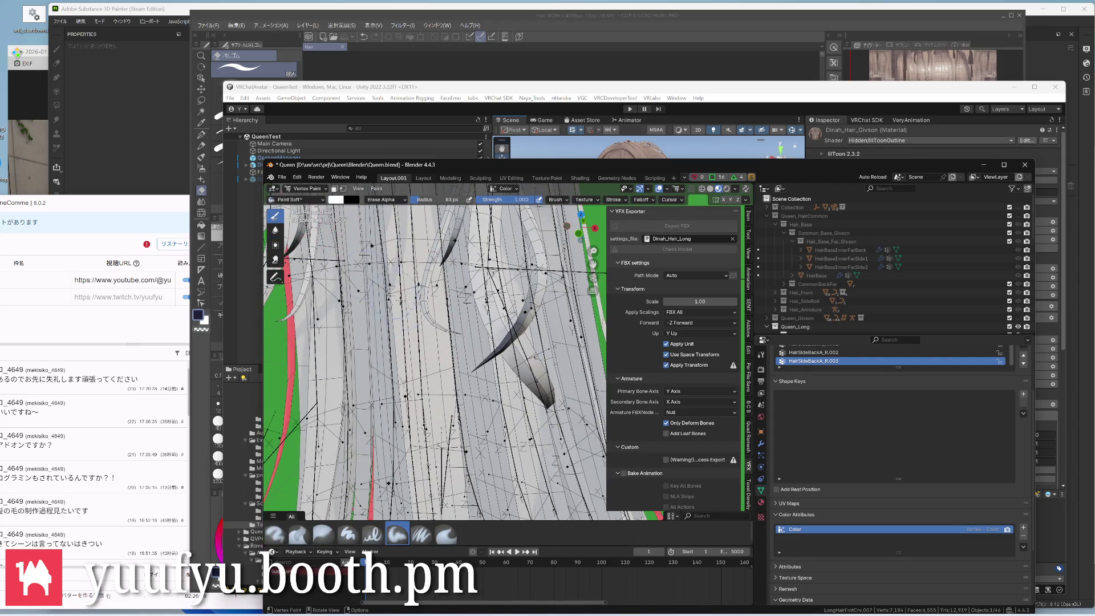
click(446, 334)
middle_drag(457, 323, 428, 266)
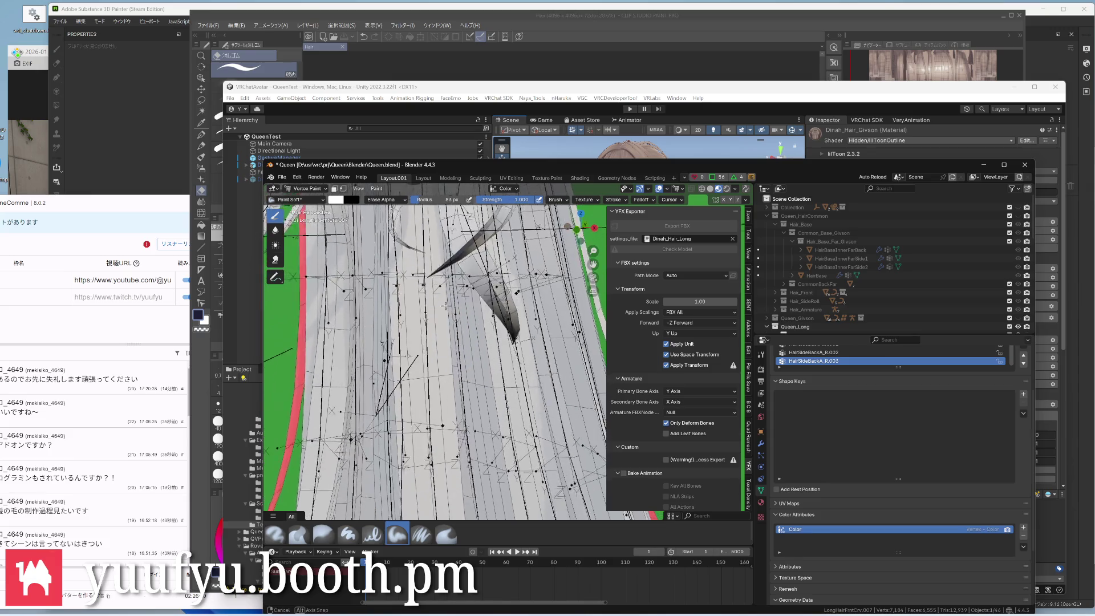
mouse_move(424, 274)
mouse_down()
mouse_move(390, 235)
mouse_move(398, 209)
mouse_up()
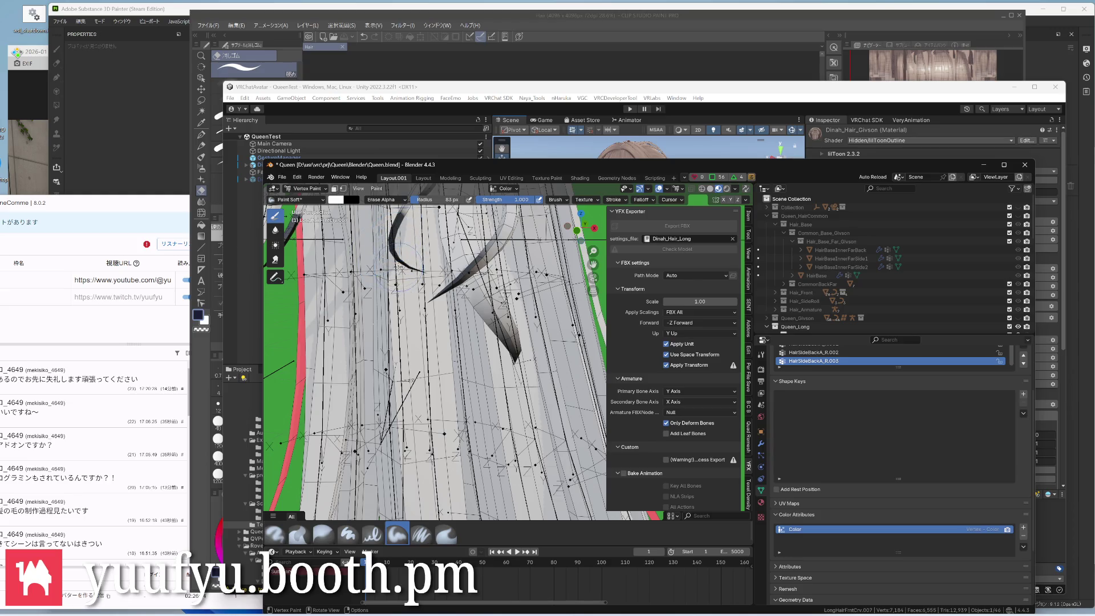
middle_drag(425, 306, 530, 376)
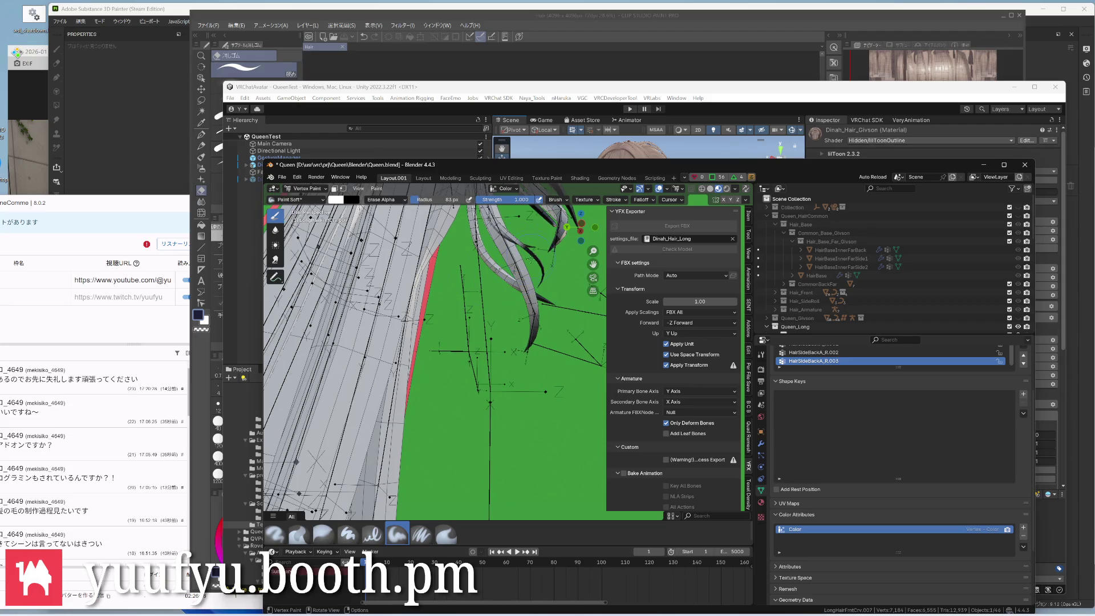
mouse_move(480, 343)
middle_down()
mouse_move(394, 359)
mouse_move(411, 359)
middle_up()
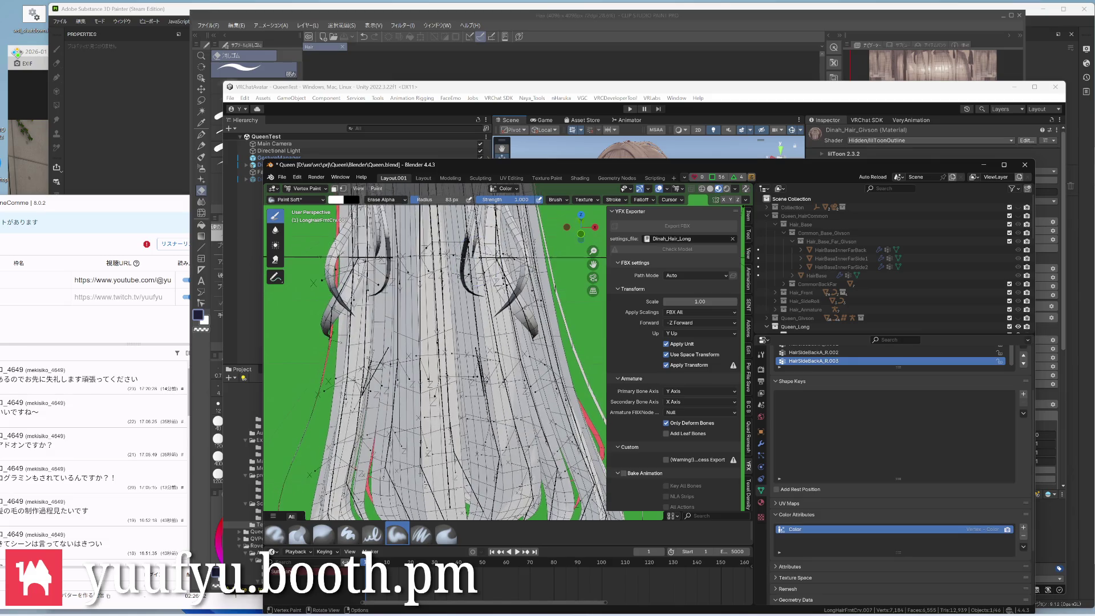
Blur the painted strand and review the whole hair from behind
click(274, 229)
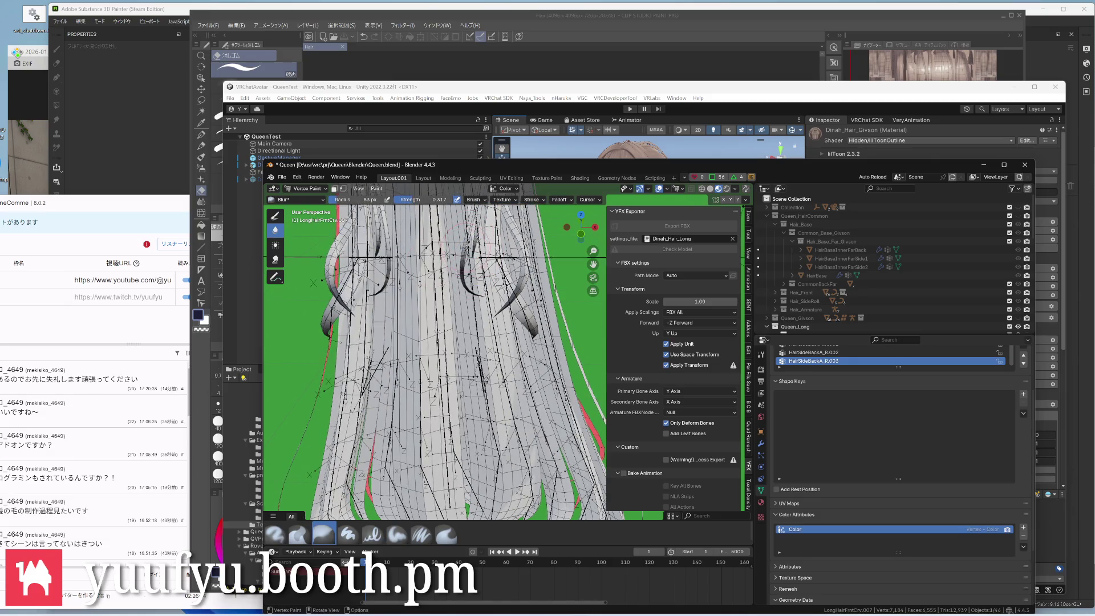
middle_drag(445, 359, 376, 309)
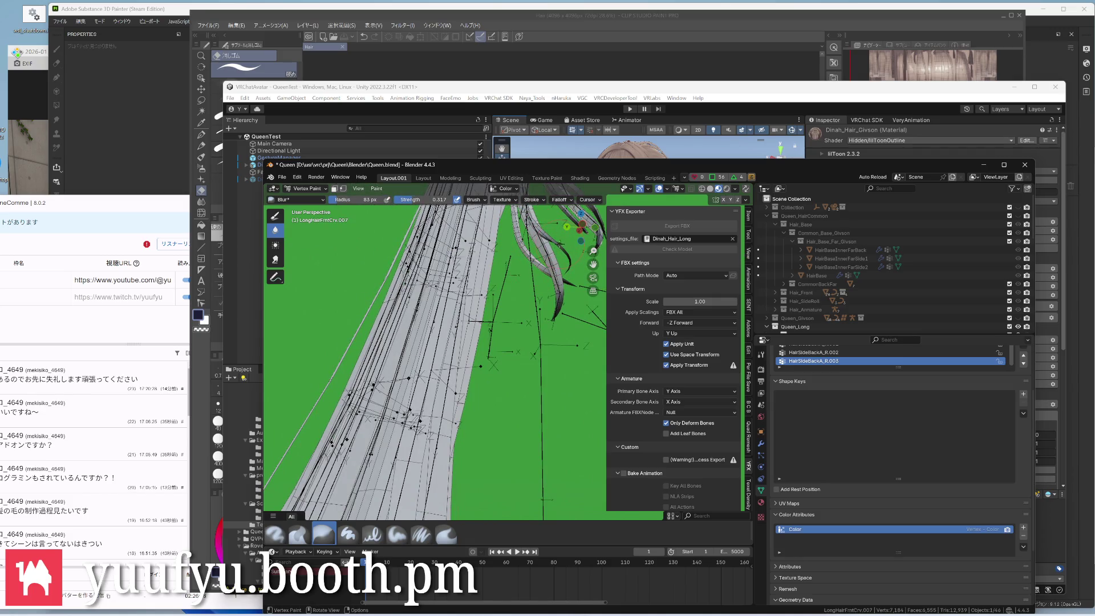
middle_drag(445, 359, 393, 325)
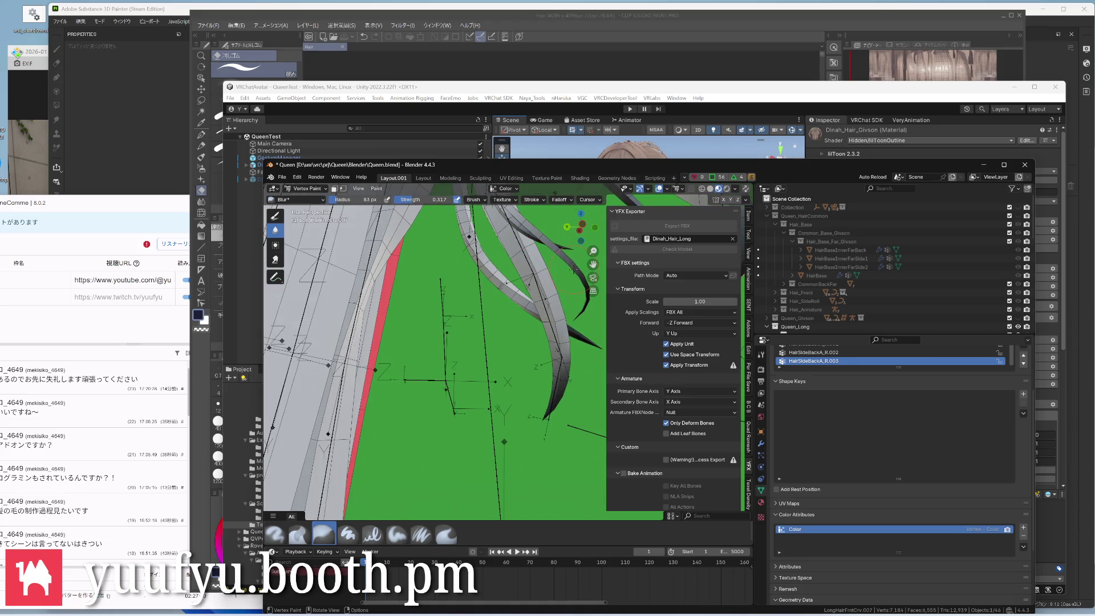
middle_drag(444, 360, 360, 291)
scroll(446, 360, down, 3)
Return to object mode, orbit to the top of the head, and start vertex painting the bun
key(ctrl+Tab)
click(402, 296)
scroll(445, 343, up, 3)
middle_drag(479, 343, 492, 325)
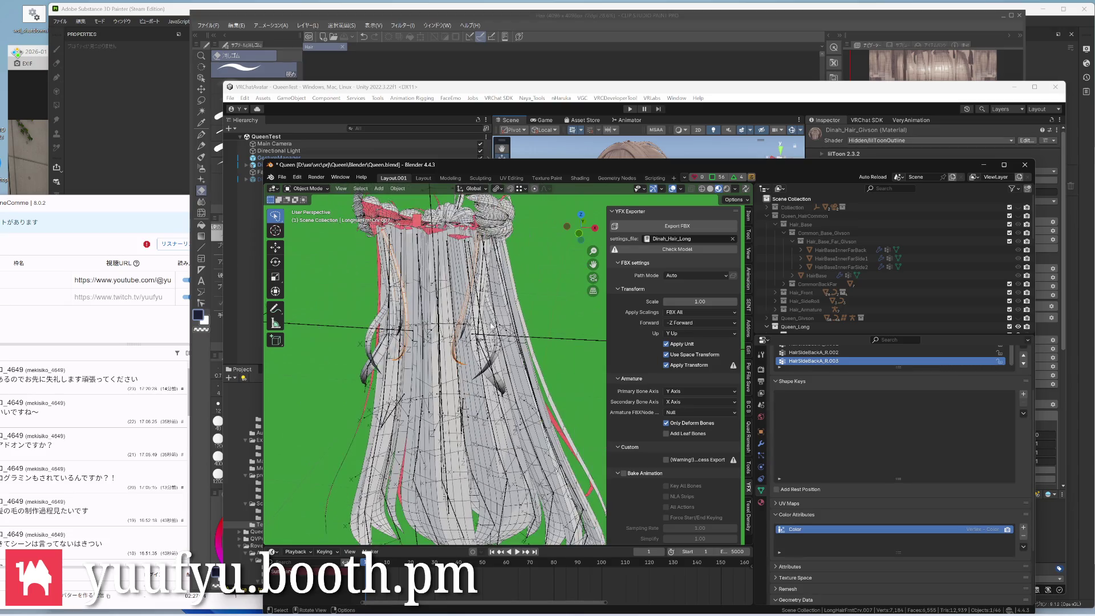
scroll(504, 296, down, 3)
scroll(463, 307, up, 4)
mouse_move(464, 307)
middle_down()
mouse_move(477, 243)
mouse_move(362, 226)
middle_up()
scroll(463, 303, up, 3)
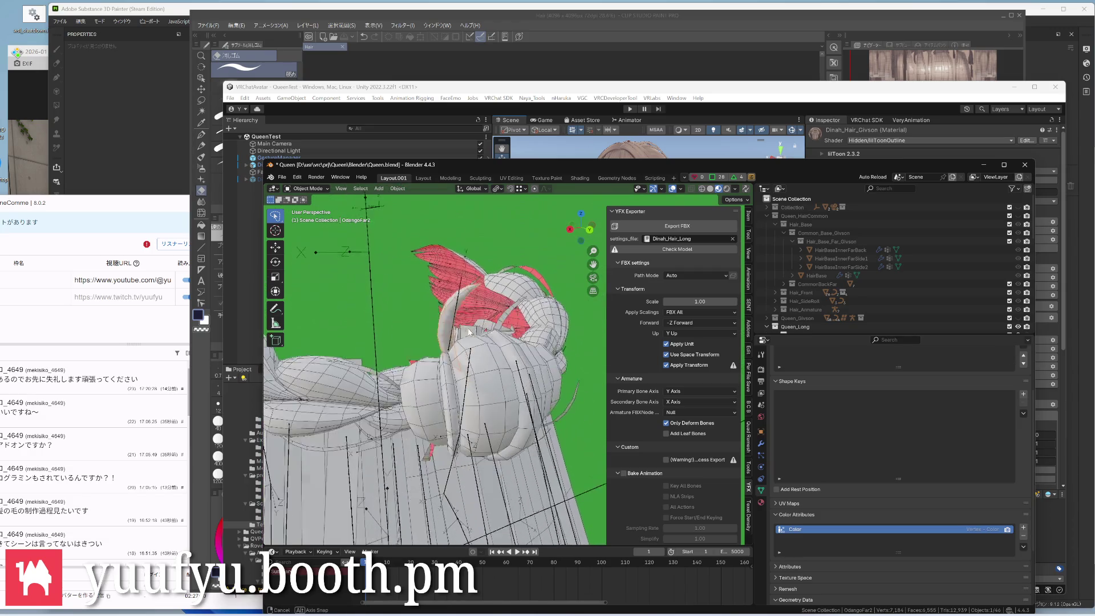
key(ctrl+Tab)
click(469, 181)
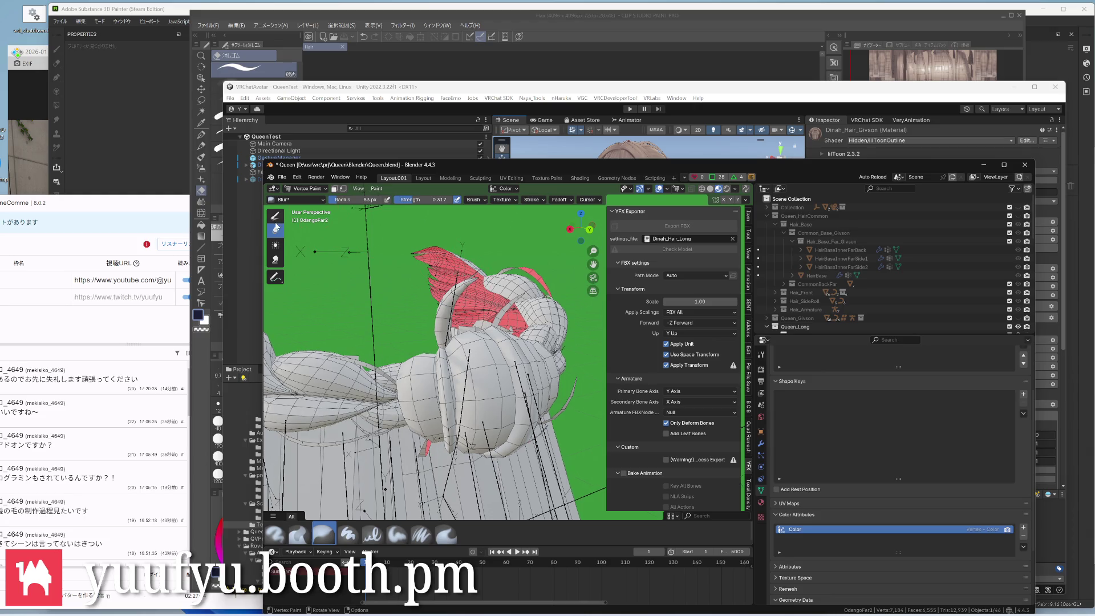
Paint black along the bun's hair strand with the Paint Soft brush
key(shift+space)
middle_drag(513, 342, 419, 248)
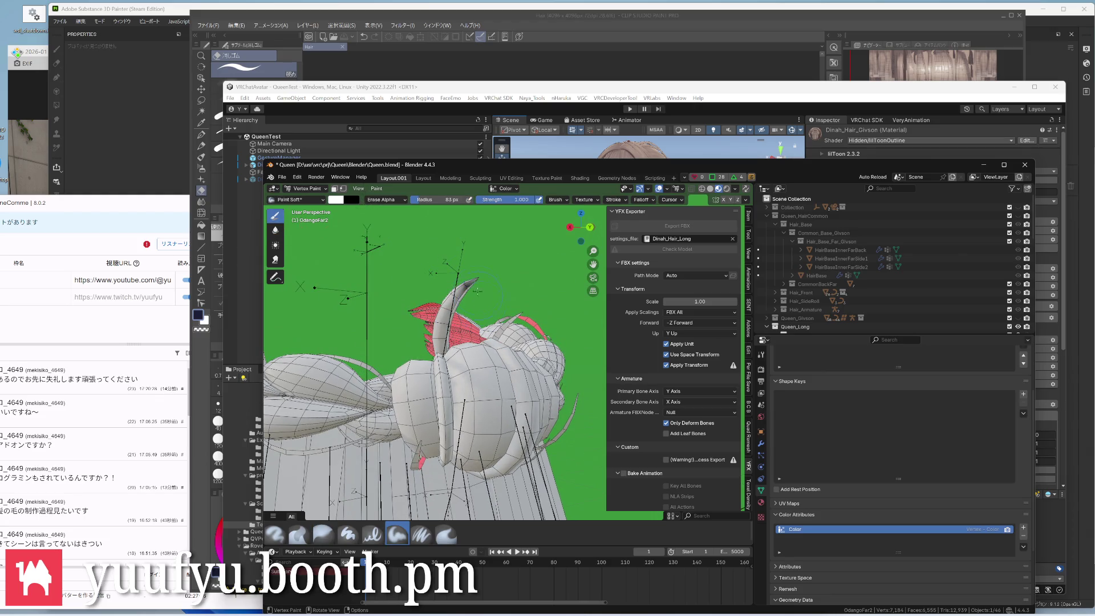
drag(470, 286, 446, 317)
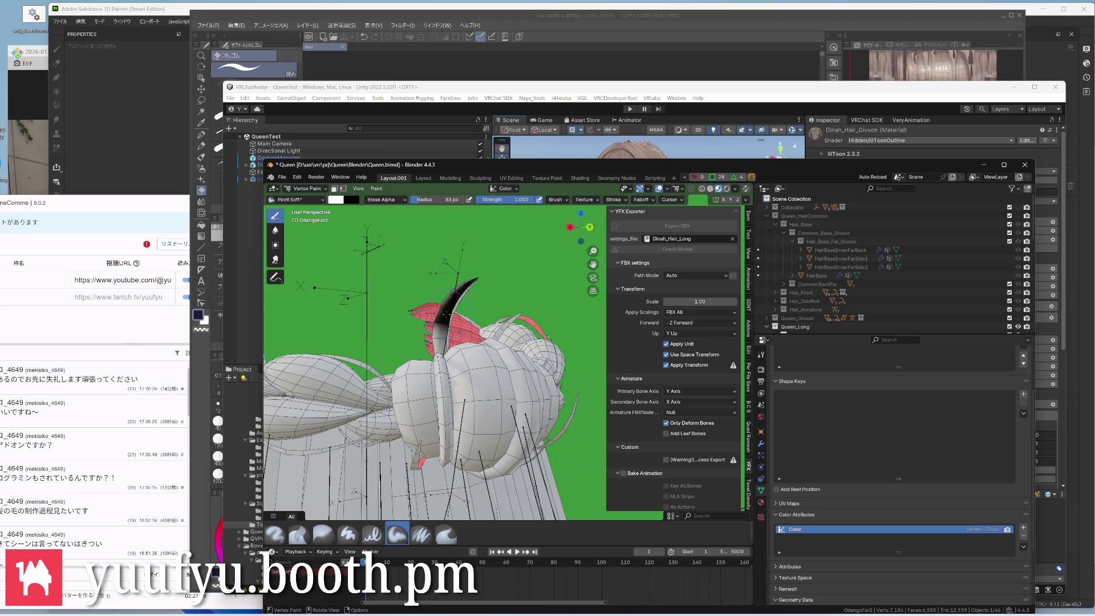
middle_drag(468, 282, 385, 359)
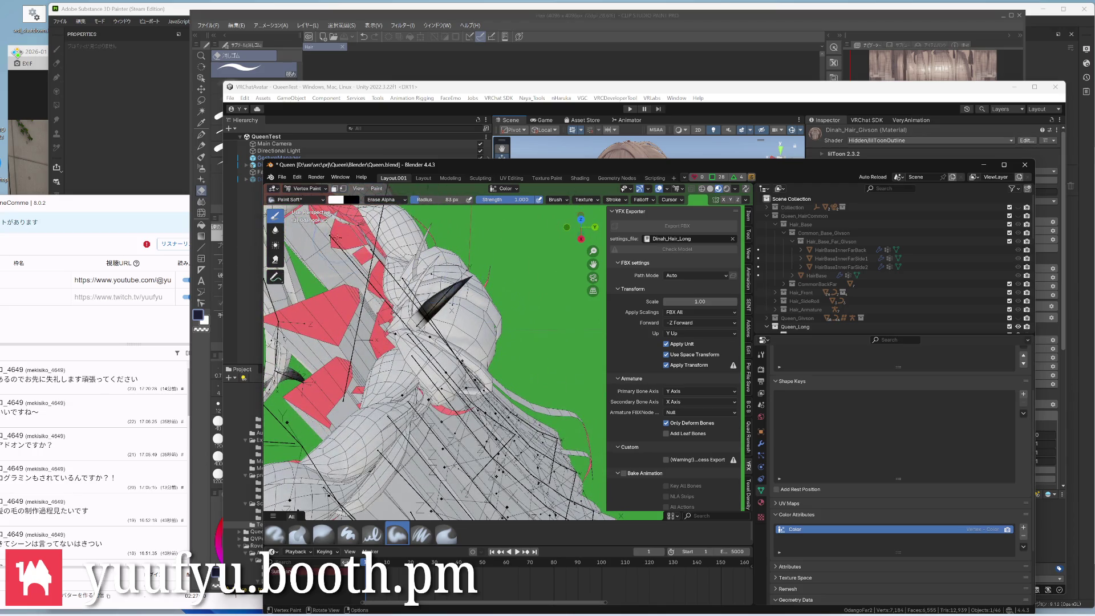
Blur the painted strand colour and go back to object mode
key(shift+space)
drag(424, 308, 438, 312)
middle_drag(438, 312, 375, 300)
middle_drag(469, 329, 421, 299)
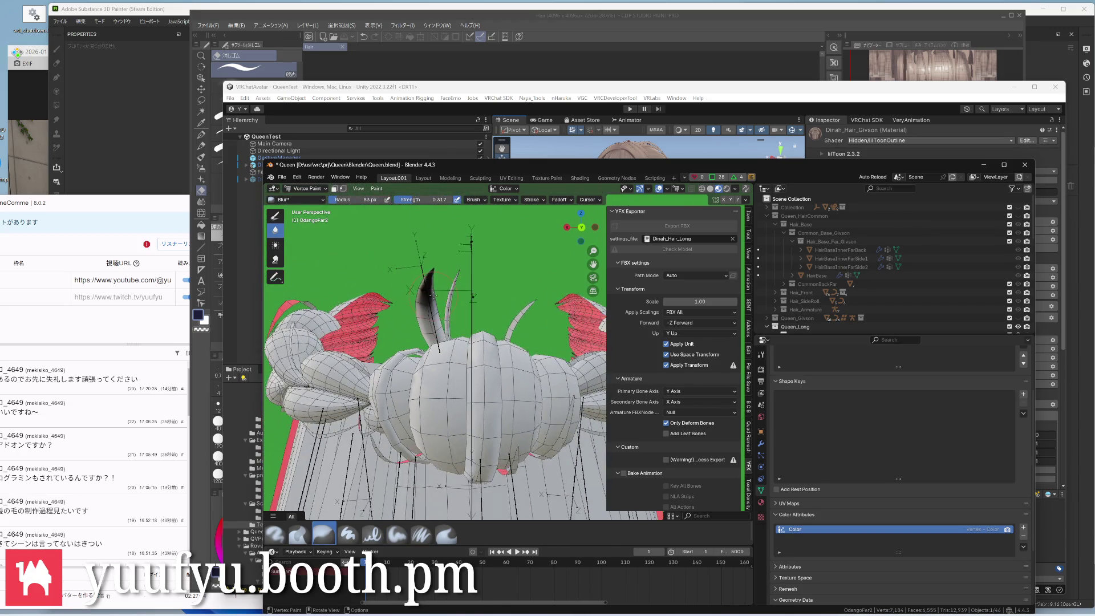
key(ctrl+Tab)
key(ctrl+Tab)
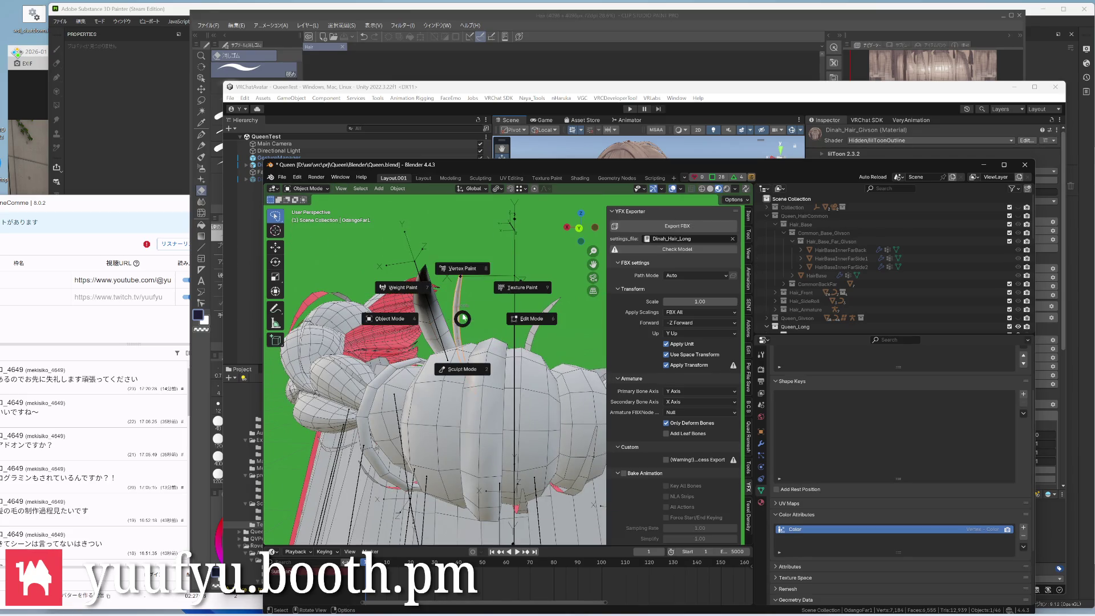
In Vertex Paint, darken a front strand tip with Paint Soft and switch to Blur
click(453, 261)
click(397, 535)
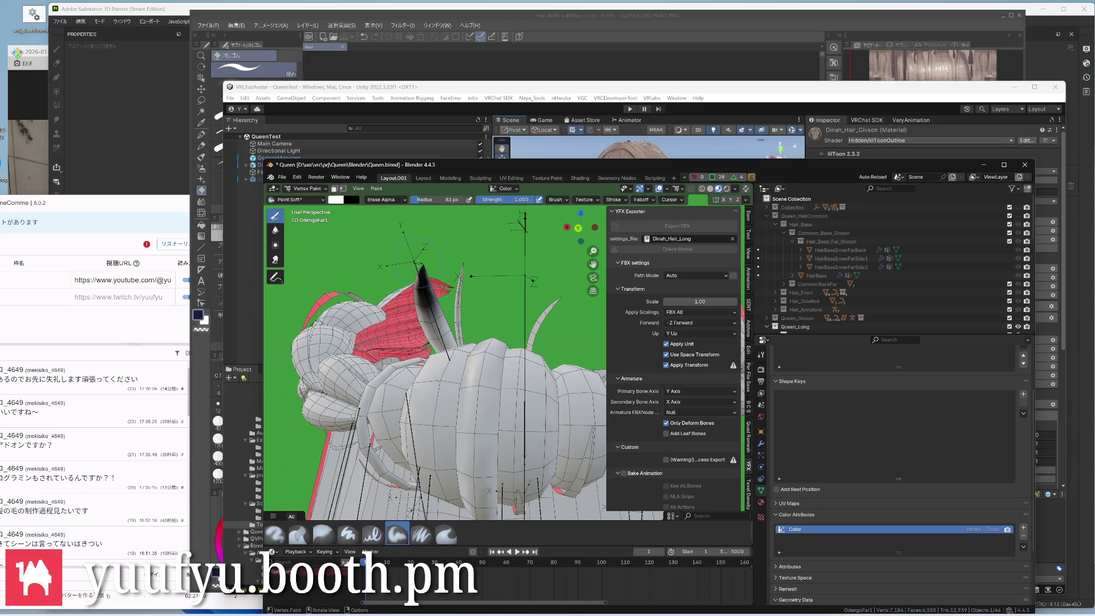
drag(462, 273, 461, 308)
click(276, 230)
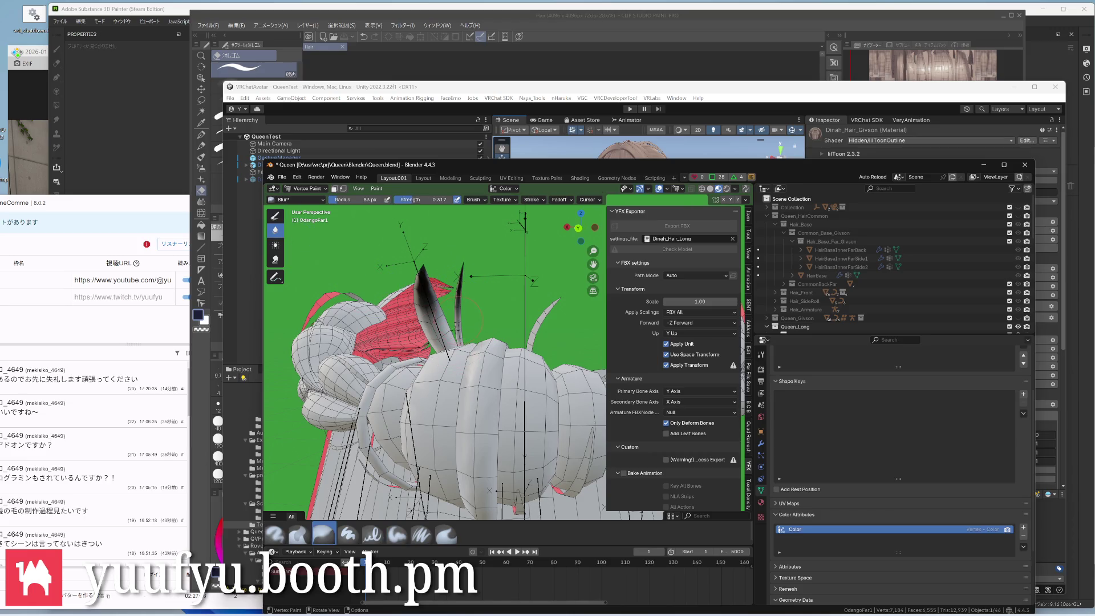
middle_drag(453, 363, 384, 325)
mouse_move(453, 359)
middle_down()
mouse_move(381, 333)
mouse_move(368, 269)
mouse_move(424, 335)
mouse_move(359, 299)
mouse_move(325, 257)
middle_up()
Cycle through object mode, then paint a dark stroke down another strand with Paint Soft
key(ctrl+Tab)
click(325, 338)
key(ctrl+Tab)
click(429, 291)
click(275, 230)
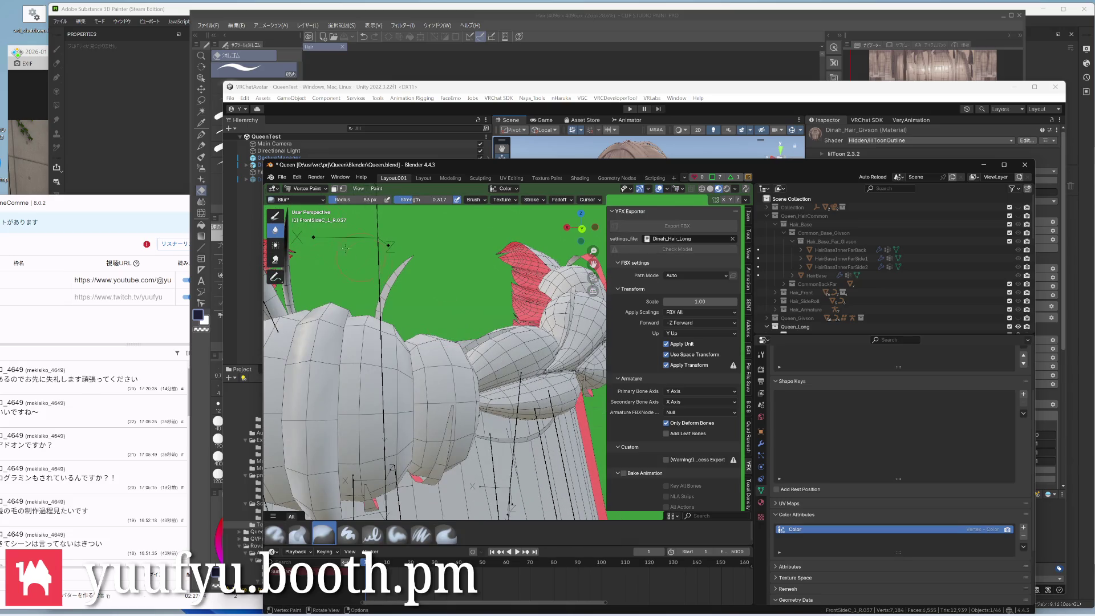
click(275, 215)
drag(401, 261, 381, 316)
mouse_move(427, 343)
middle_down()
mouse_move(394, 308)
mouse_move(408, 297)
mouse_move(428, 325)
middle_up()
Blur the new stroke and view the model from above before leaving paint mode
click(276, 230)
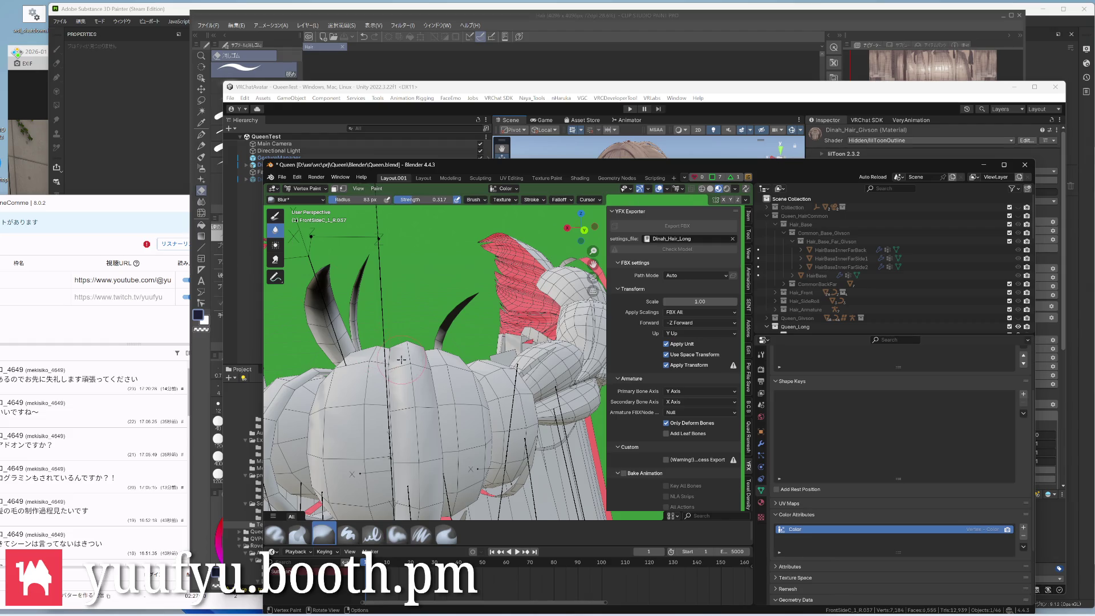
mouse_move(447, 346)
middle_down()
mouse_move(480, 224)
mouse_move(475, 291)
middle_up()
scroll(479, 224, down, 2)
key(ctrl+Tab)
Select another front hair strand and enter Vertex Paint mode on it
click(479, 256)
scroll(474, 291, up, 3)
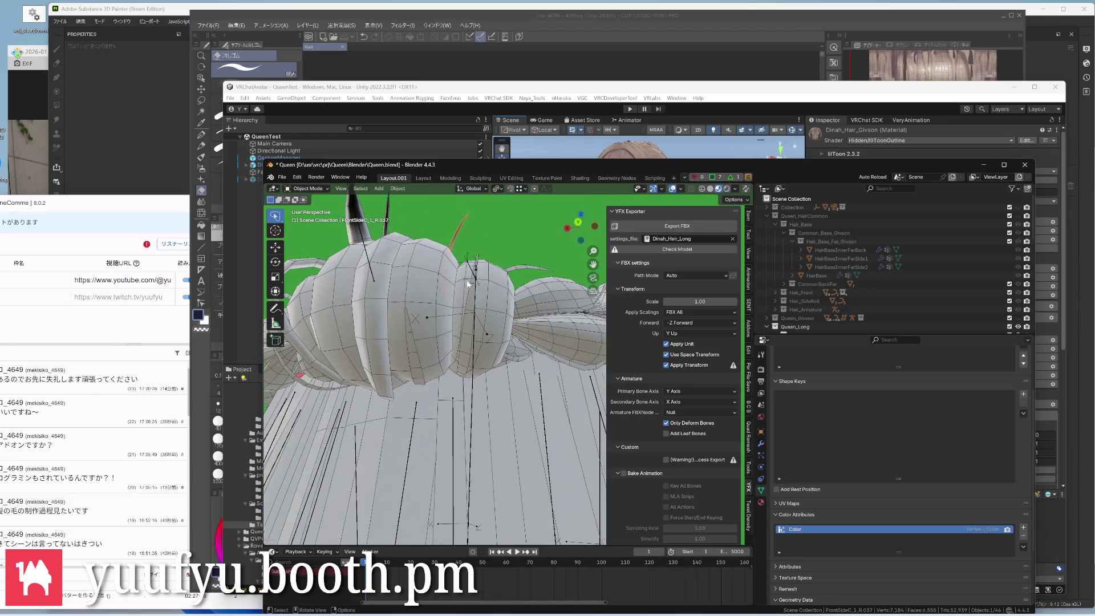
scroll(468, 295, up, 2)
click(469, 294)
mouse_move(469, 295)
middle_down()
mouse_move(471, 328)
mouse_move(479, 308)
middle_up()
key(ctrl+Tab)
click(470, 276)
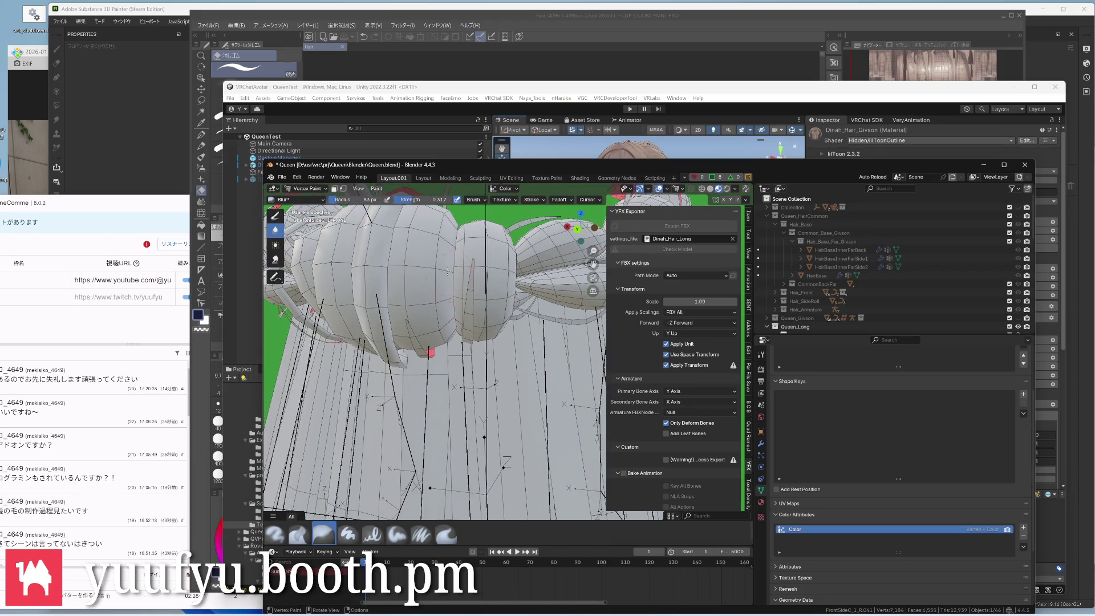
Switch between the Paint Soft and Blur brushes while orbiting around the hair
click(274, 215)
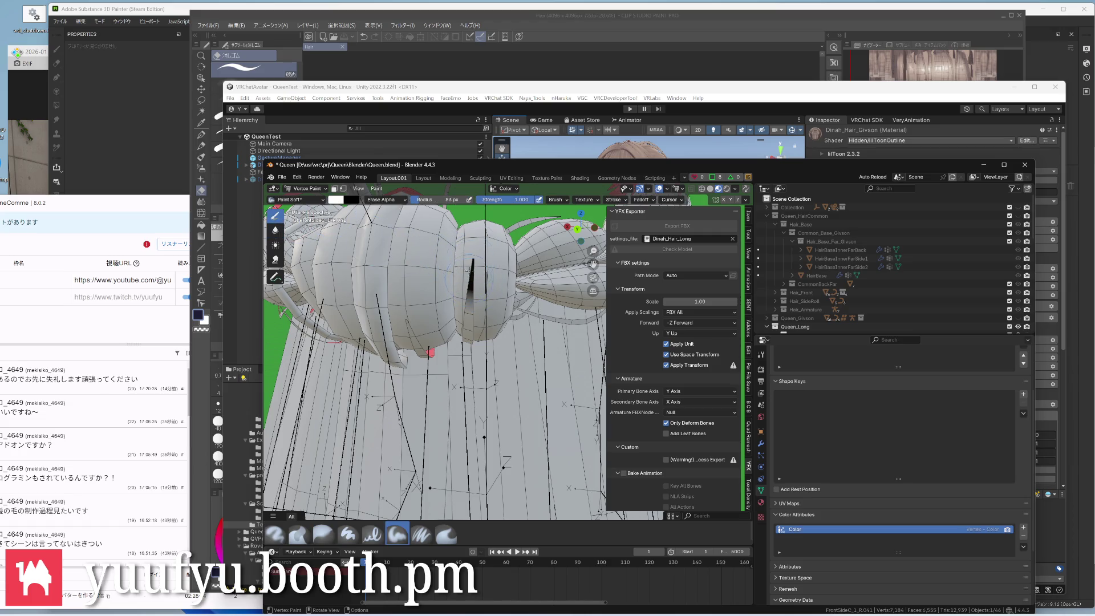
click(276, 242)
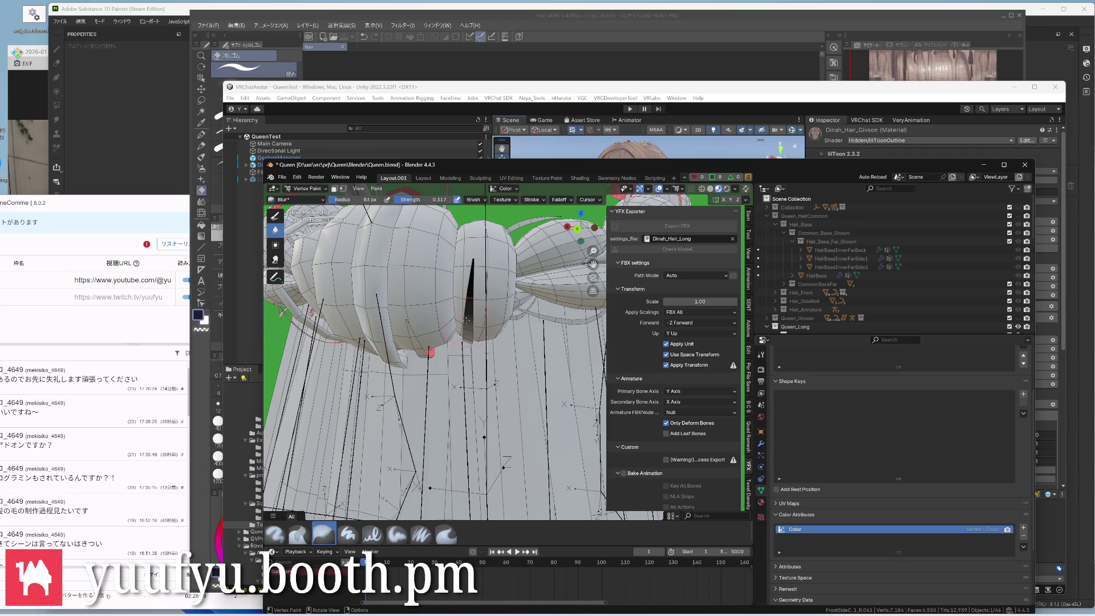
mouse_move(466, 329)
middle_down()
mouse_move(482, 324)
mouse_move(492, 342)
mouse_move(463, 300)
mouse_move(454, 325)
mouse_move(445, 308)
mouse_move(480, 342)
mouse_move(470, 317)
mouse_move(453, 325)
mouse_move(445, 308)
mouse_move(449, 333)
mouse_move(471, 317)
mouse_move(462, 334)
mouse_move(445, 325)
mouse_move(479, 342)
mouse_move(445, 325)
middle_up()
scroll(492, 342, up, 3)
scroll(505, 371, down, 5)
scroll(445, 343, up, 3)
scroll(454, 342, down, 4)
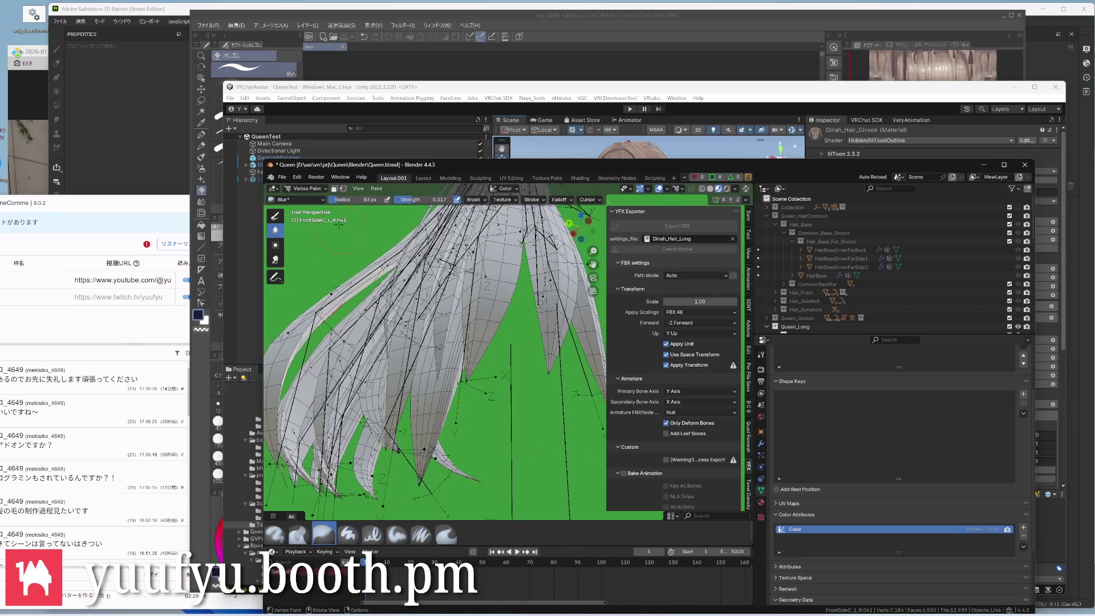
key(ctrl+Tab)
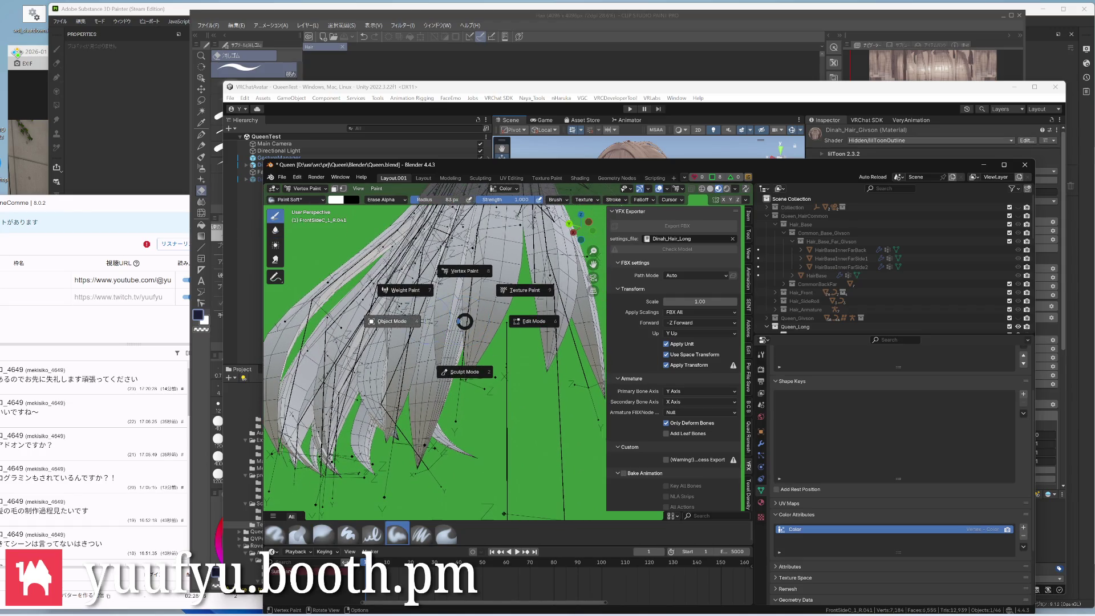
Select the long back hair plane and enter Vertex Paint mode, orbiting to inspect it
click(484, 326)
scroll(486, 333, down, 2)
key(ctrl+Tab)
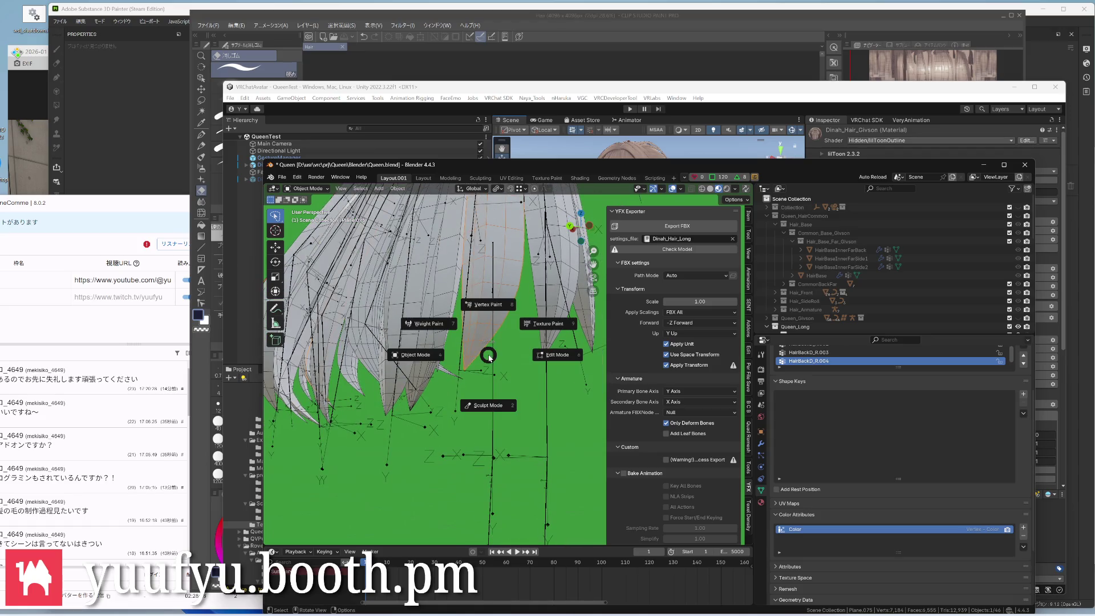
click(486, 305)
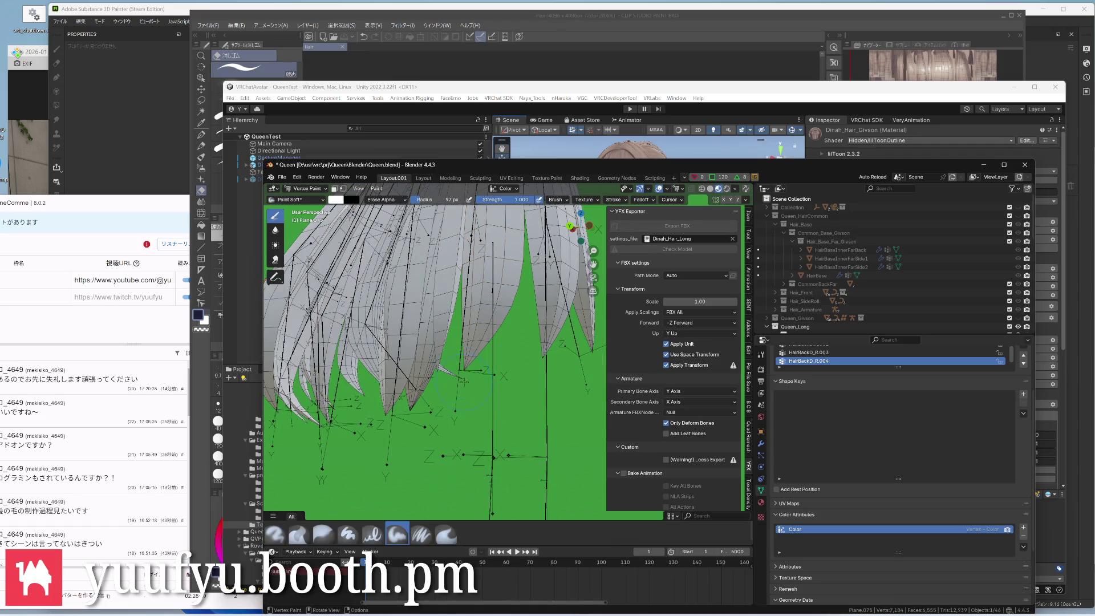
middle_drag(444, 342, 462, 368)
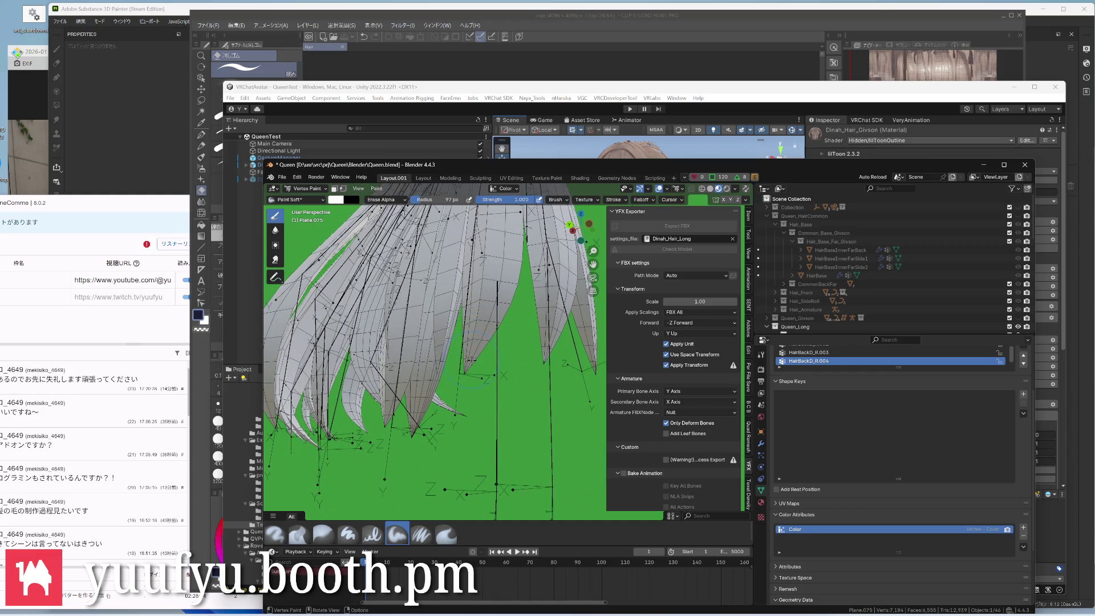
middle_drag(479, 376, 475, 350)
Show the hair plane's modifier list, then return to vertex painting on it
key(ctrl+Tab)
click(403, 347)
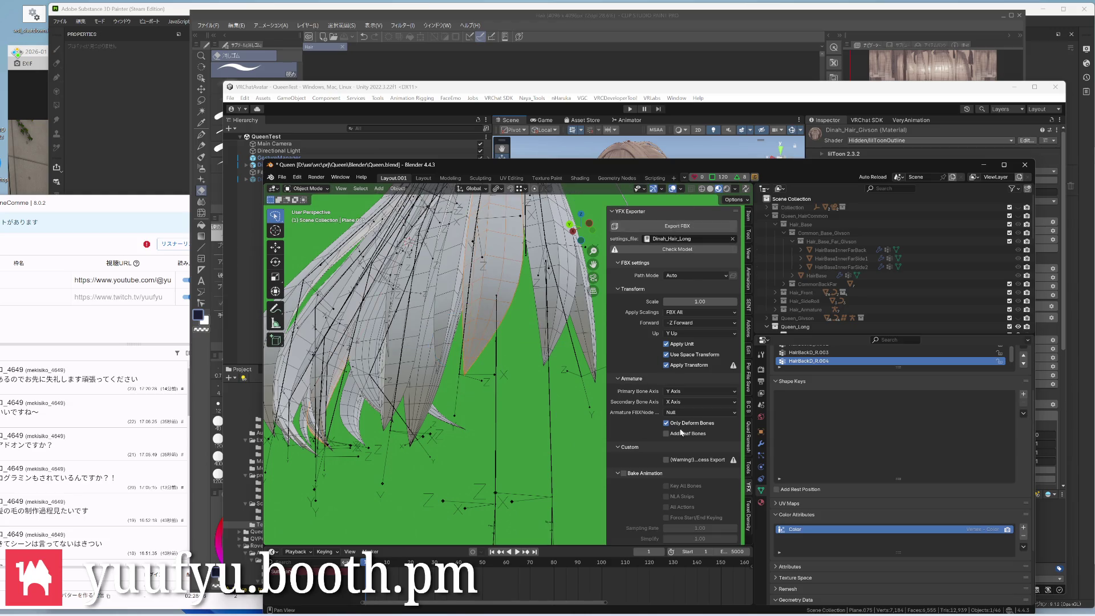
click(764, 447)
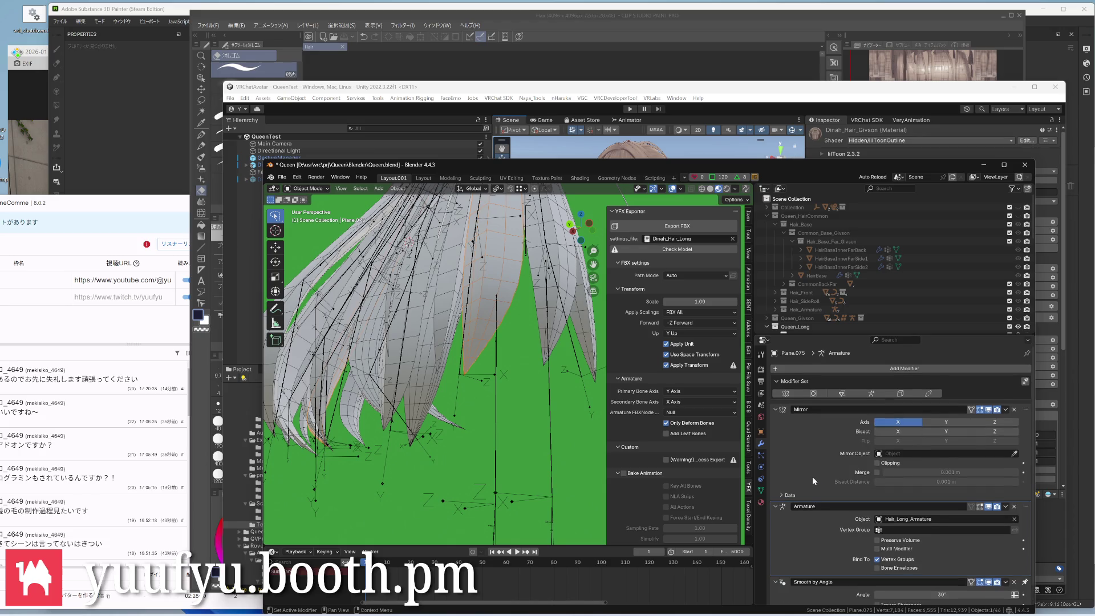
key(ctrl+Tab)
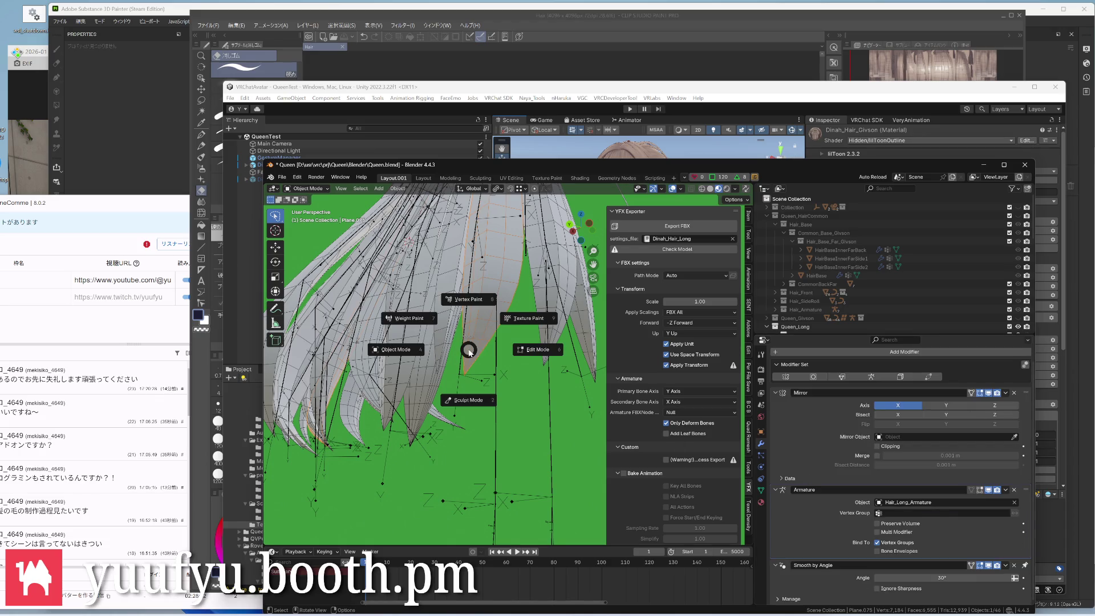
click(467, 319)
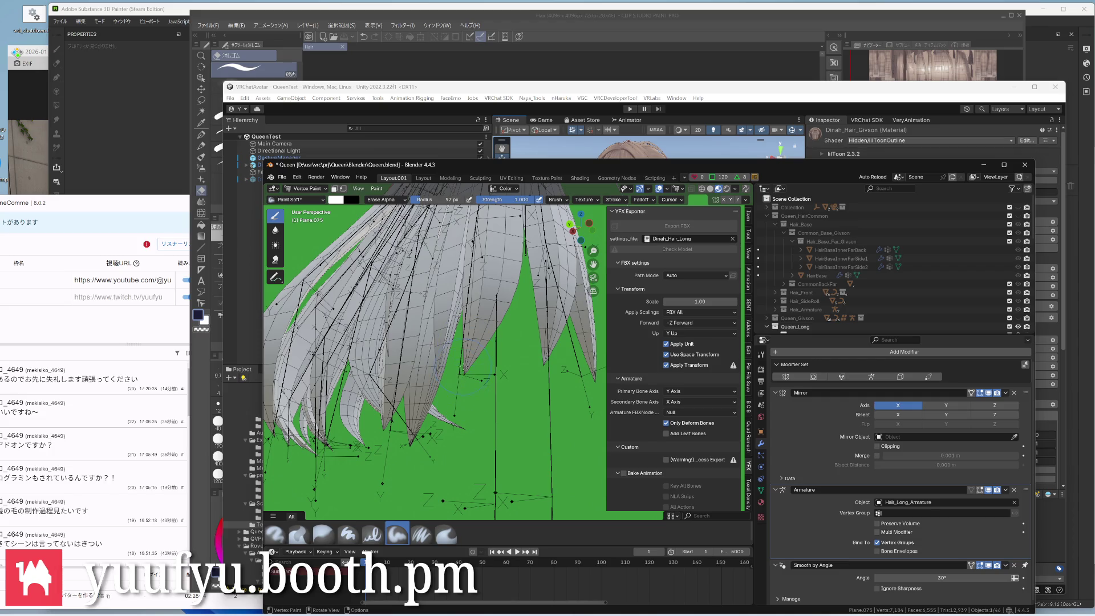
middle_drag(479, 380, 492, 377)
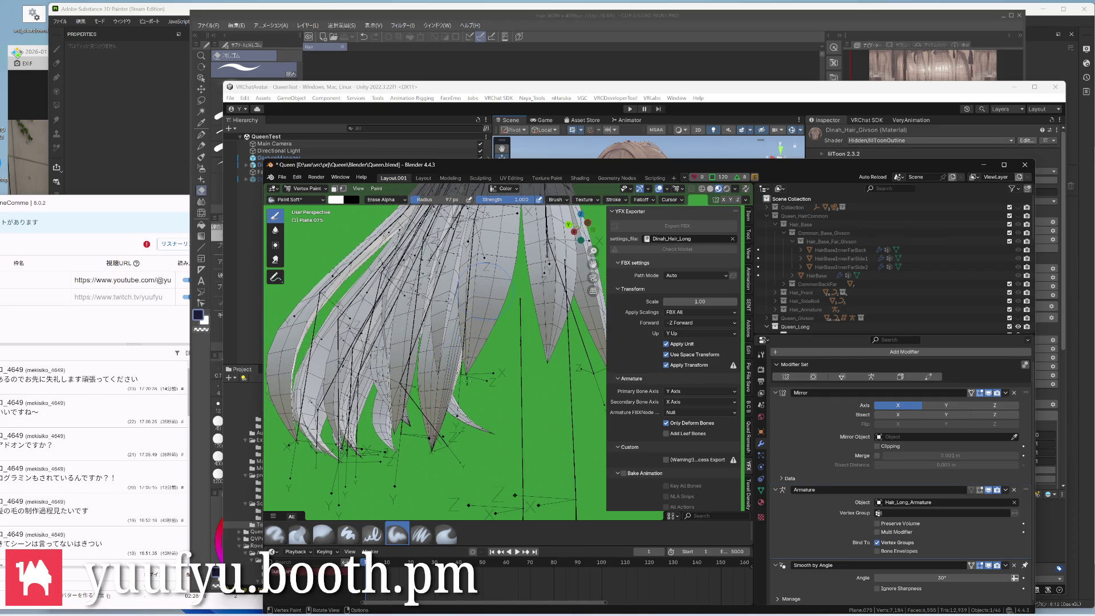
scroll(475, 366, up, 3)
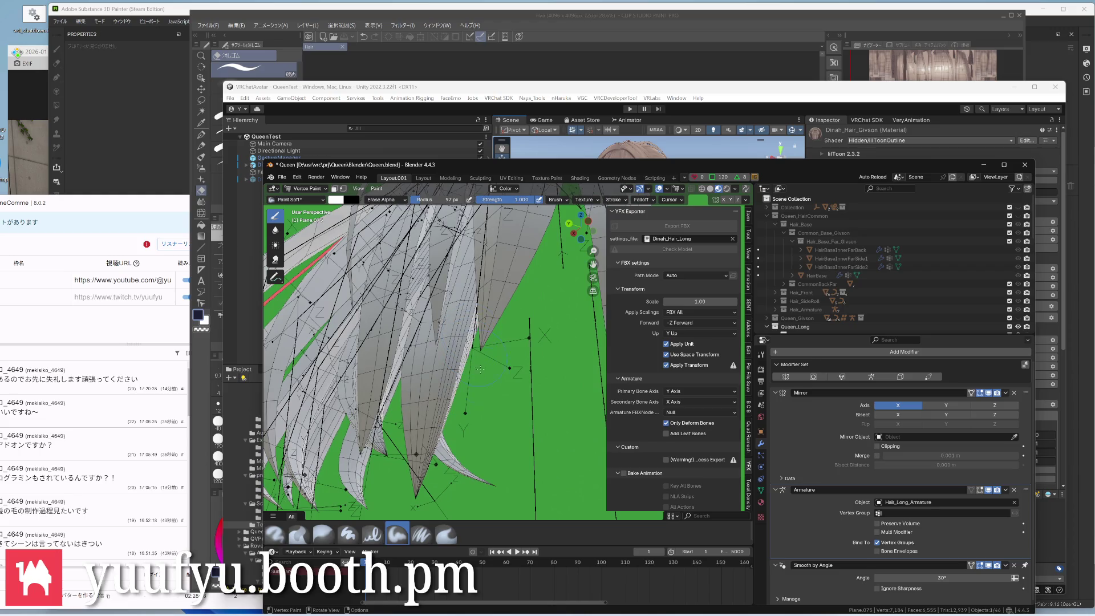
middle_drag(492, 336, 486, 391)
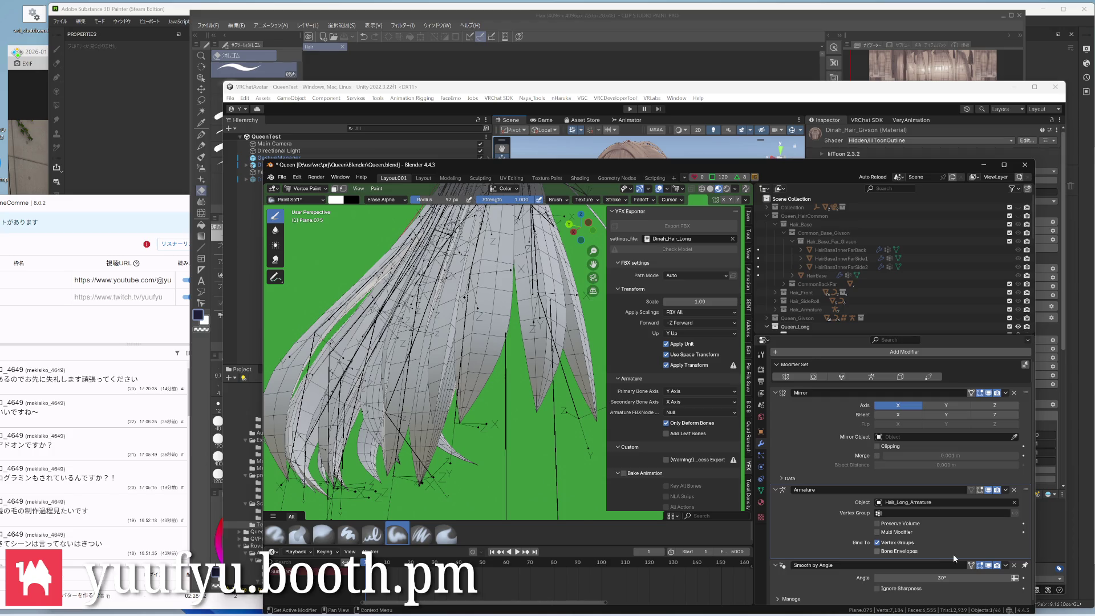
Toggle the Smooth by Angle modifier's display icons and orbit in close on the strands
click(977, 567)
click(986, 567)
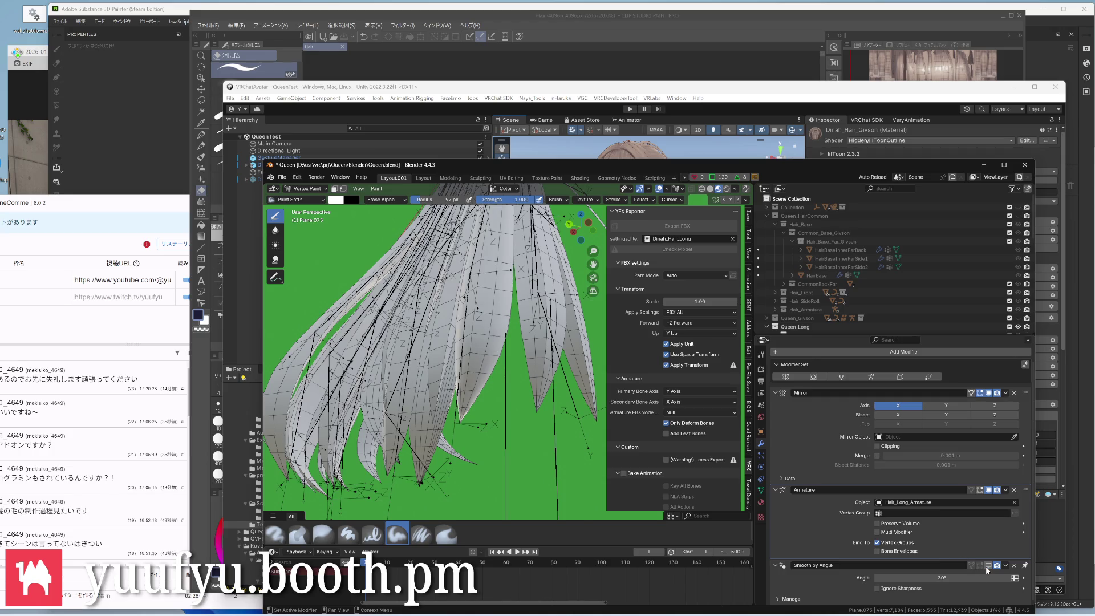
middle_drag(479, 385, 466, 430)
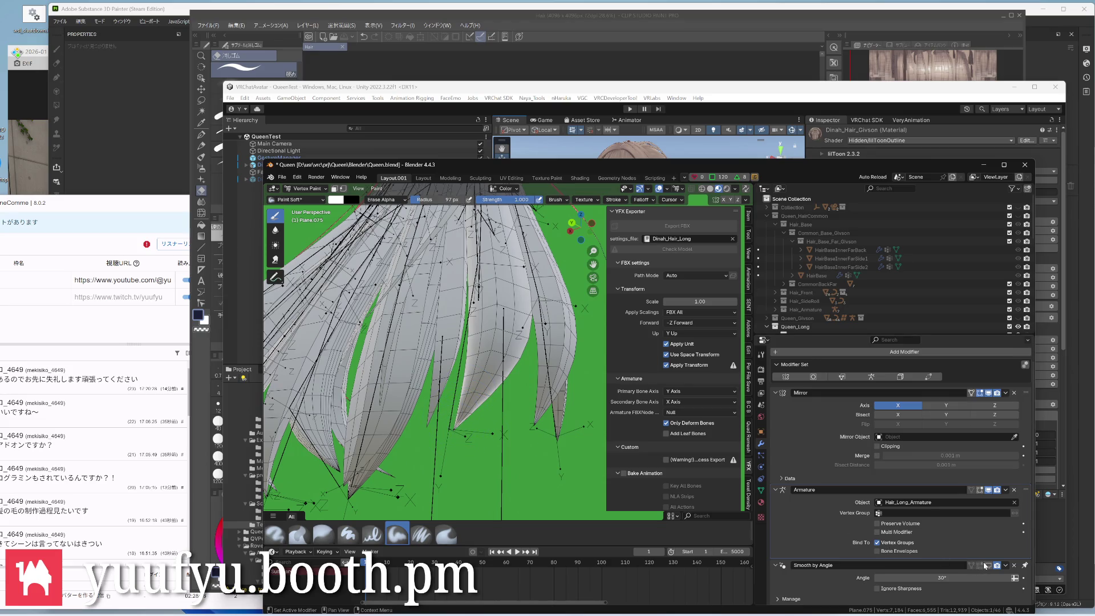
mouse_move(479, 342)
middle_down()
mouse_move(456, 458)
mouse_move(433, 446)
middle_up()
middle_drag(478, 479, 445, 360)
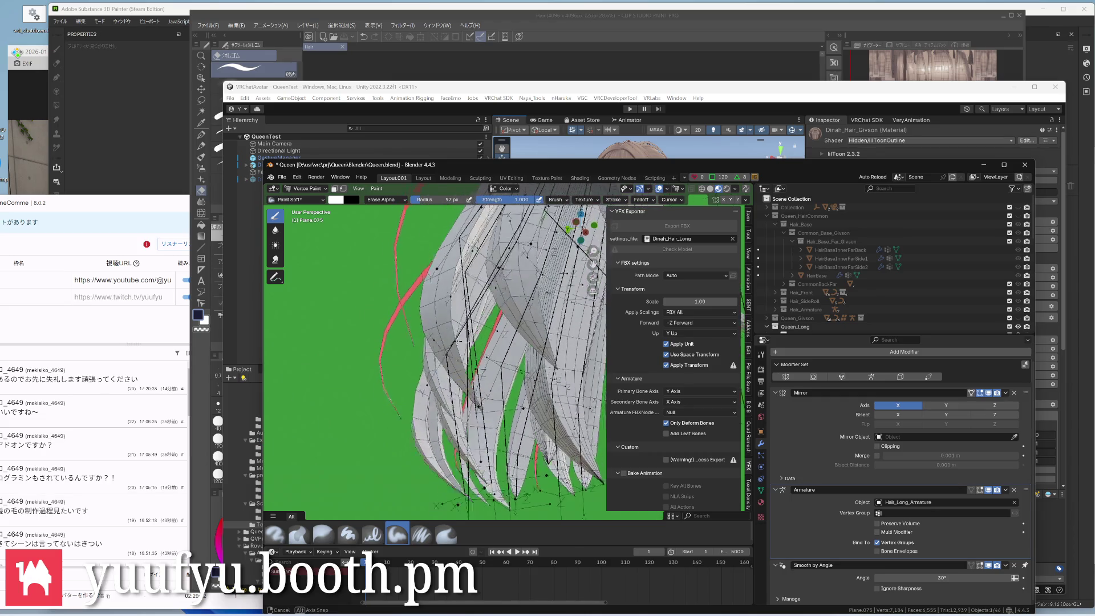
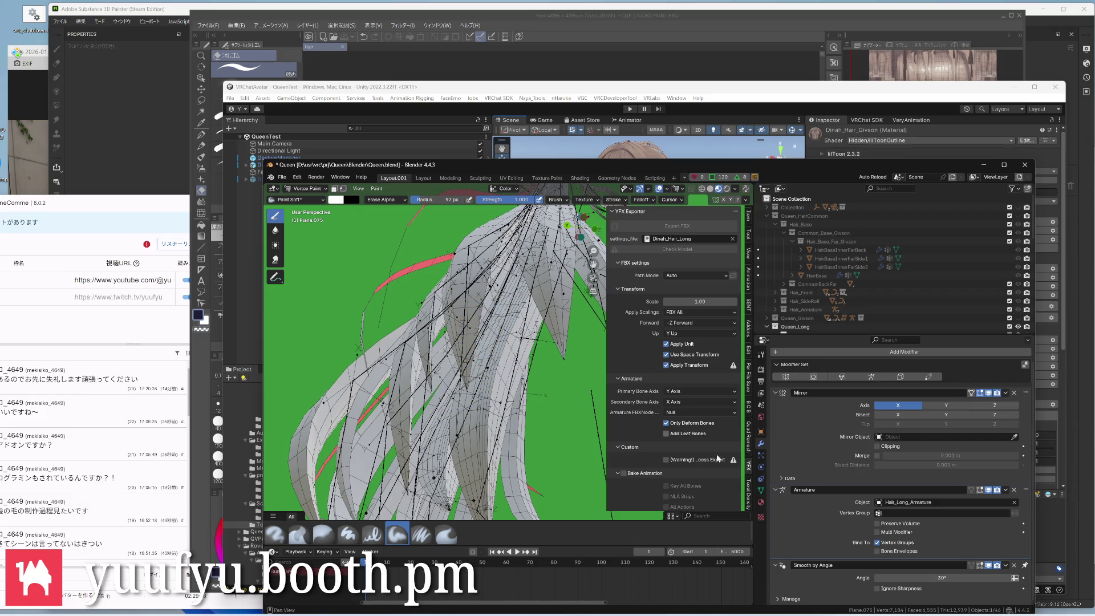
Show the hair mesh's Object Data properties, inspect the hair upright, and enter Edit Mode
click(760, 493)
scroll(807, 515, down, 3)
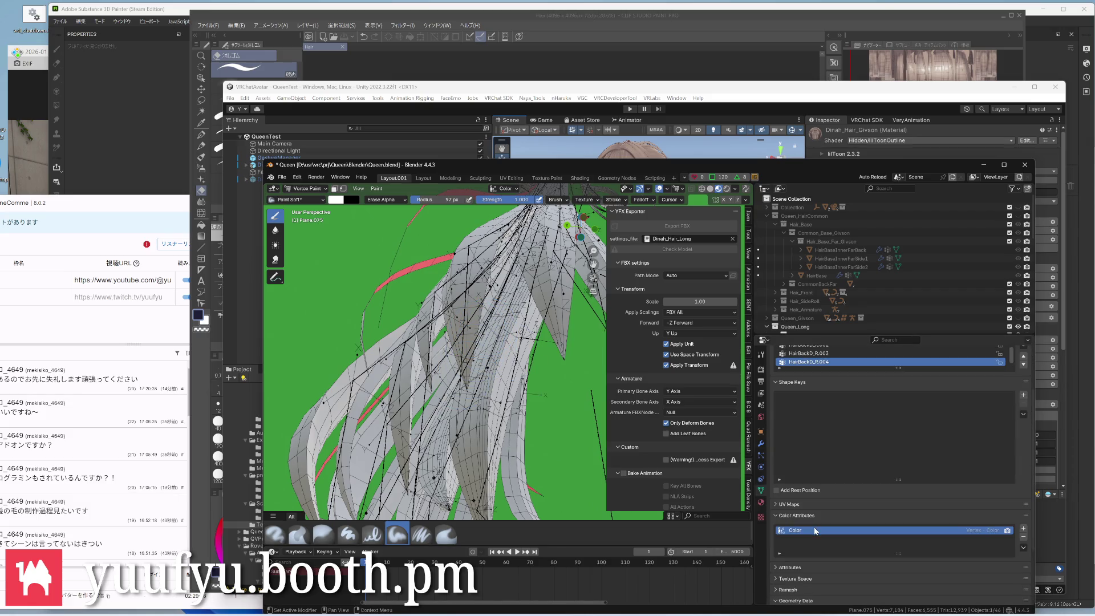
scroll(813, 530, down, 2)
scroll(822, 486, up, 3)
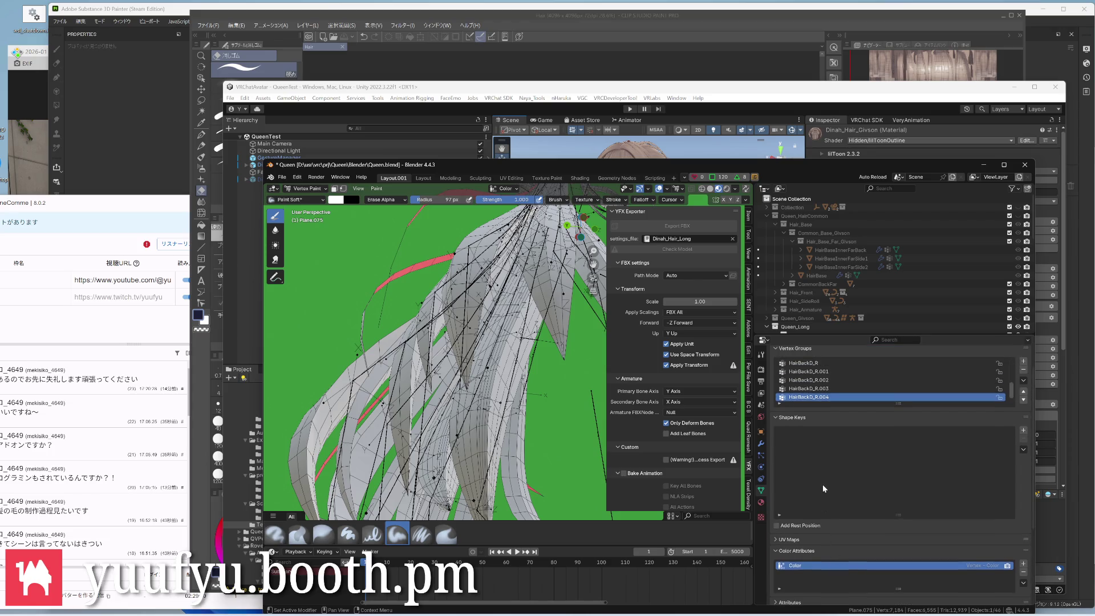
scroll(822, 484, up, 2)
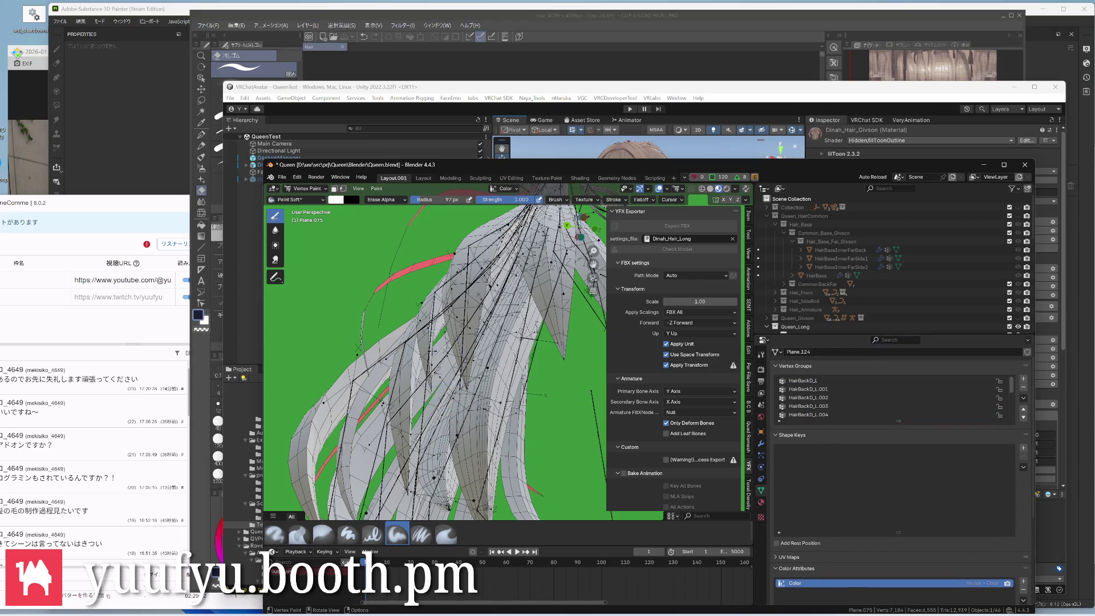
middle_drag(466, 343, 479, 333)
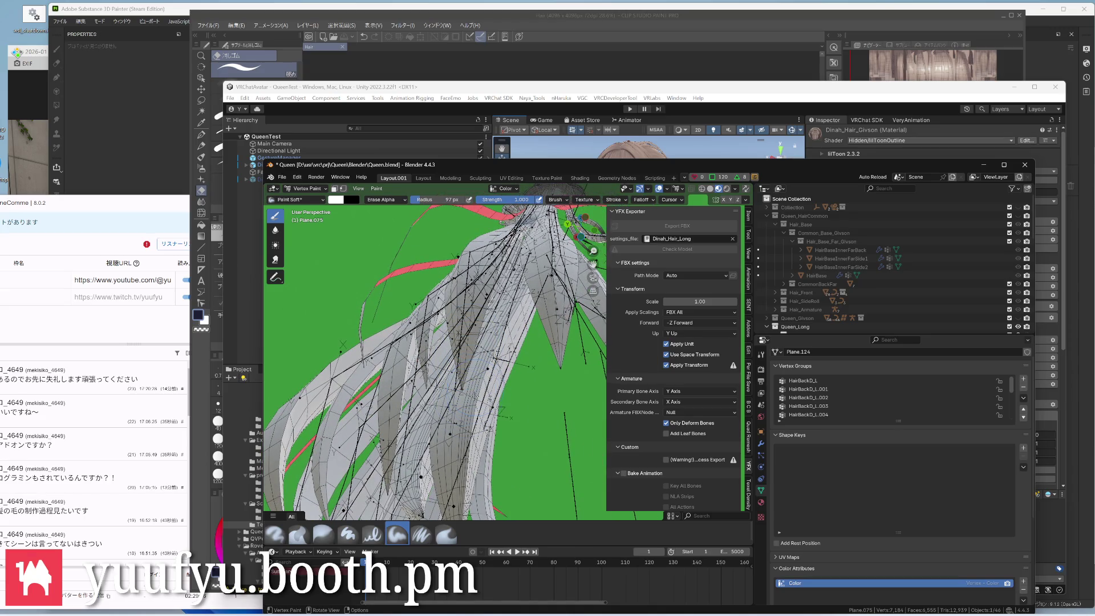
mouse_move(462, 342)
middle_down()
mouse_move(479, 368)
mouse_move(496, 317)
mouse_move(562, 307)
mouse_move(471, 350)
middle_up()
scroll(471, 342, down, 4)
scroll(479, 326, up, 4)
scroll(479, 326, down, 3)
scroll(563, 306, up, 4)
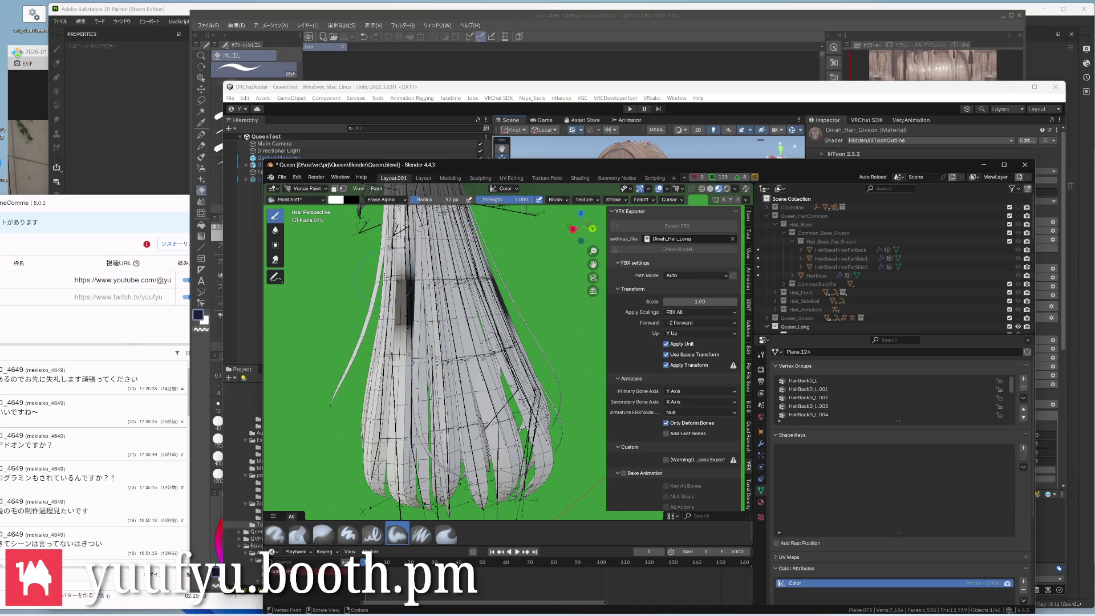
key(Tab)
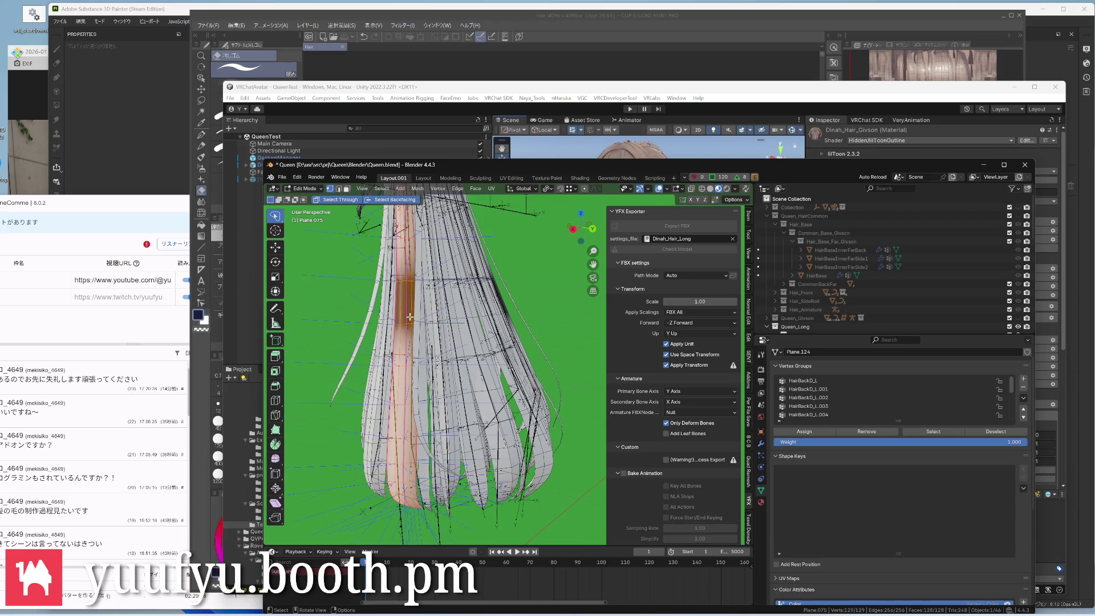
Back in Vertex Paint, sample a colour from the view and fill all hair vertices with it
click(418, 188)
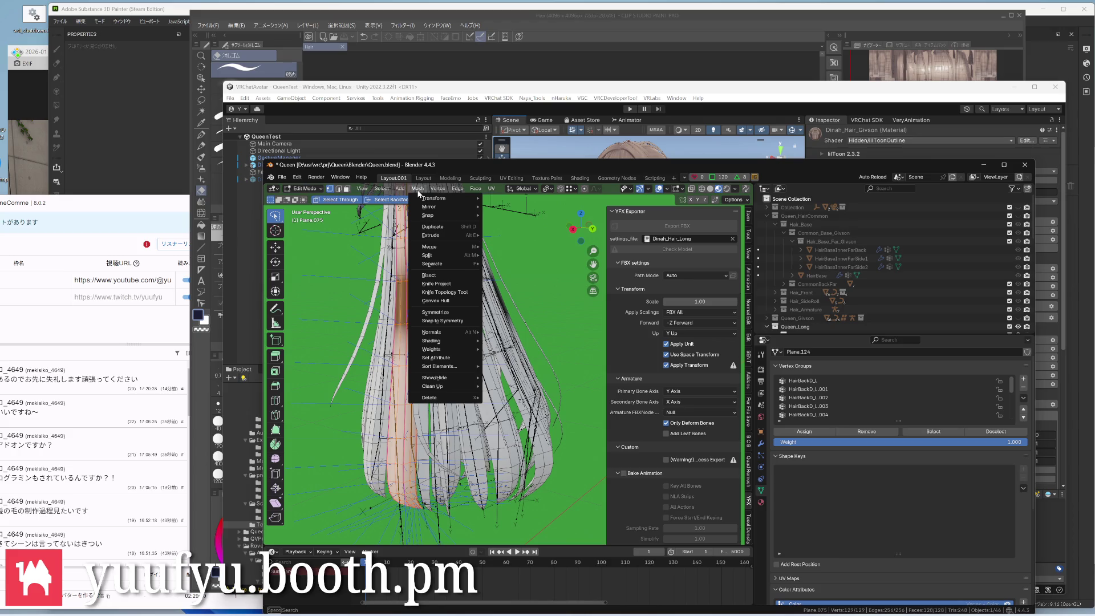
click(434, 264)
key(ctrl+Tab)
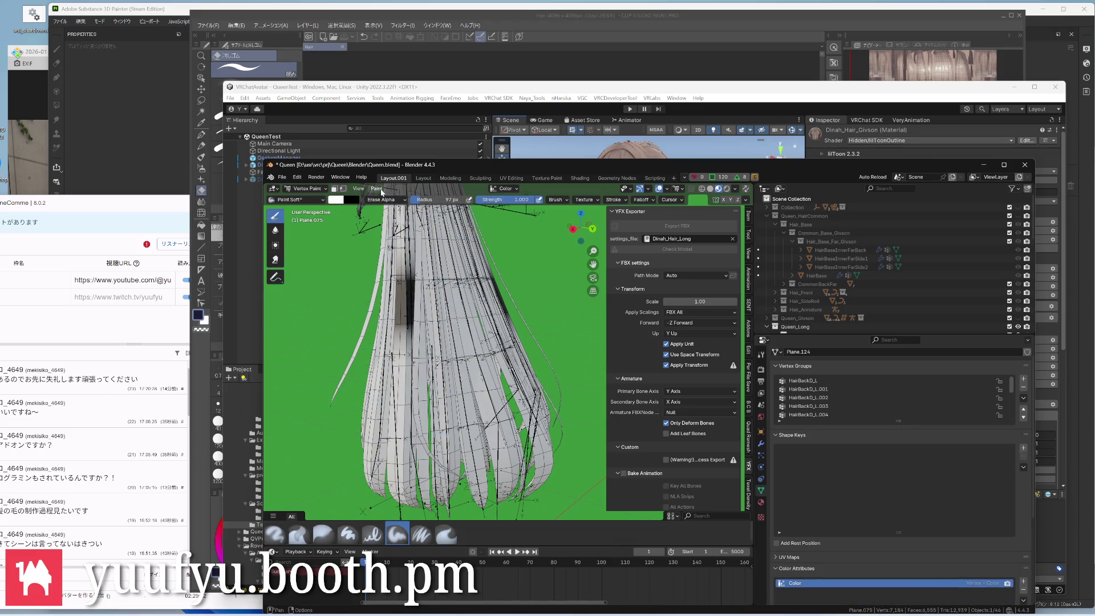
click(377, 189)
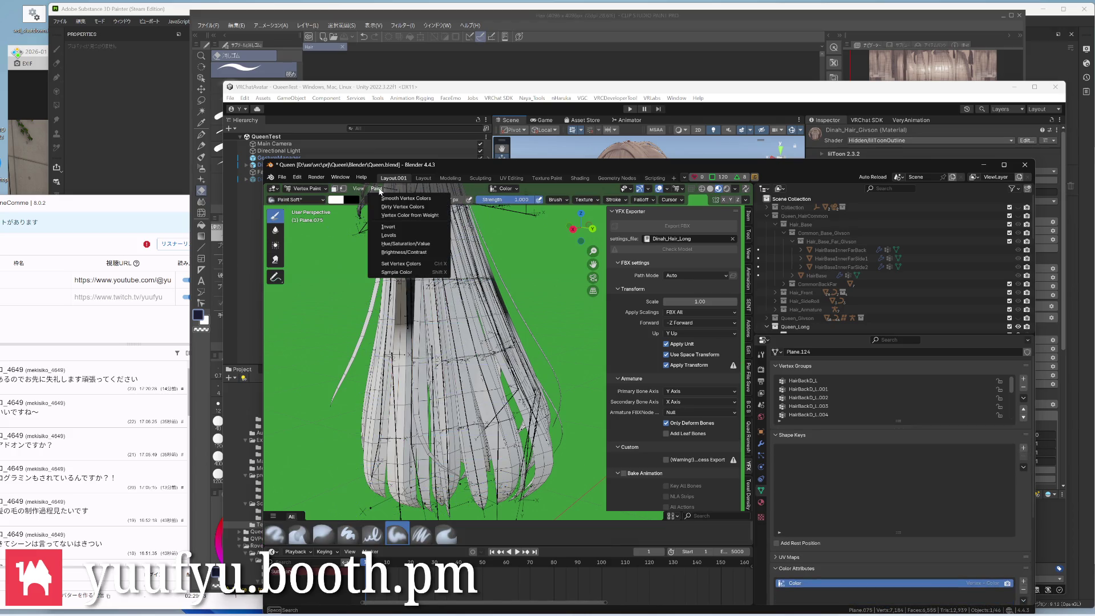
click(399, 273)
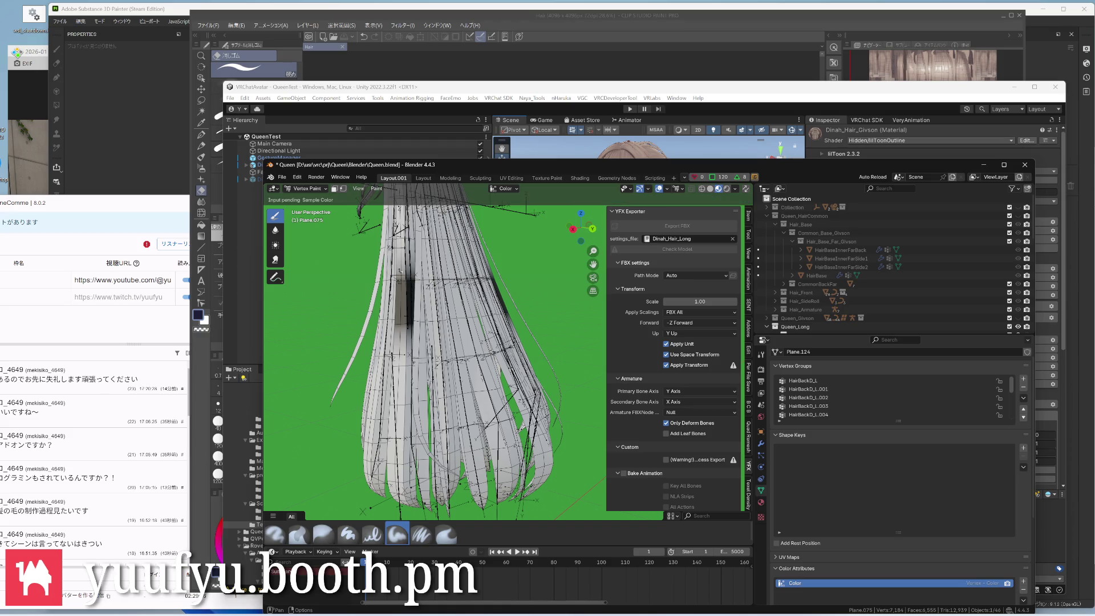
click(373, 195)
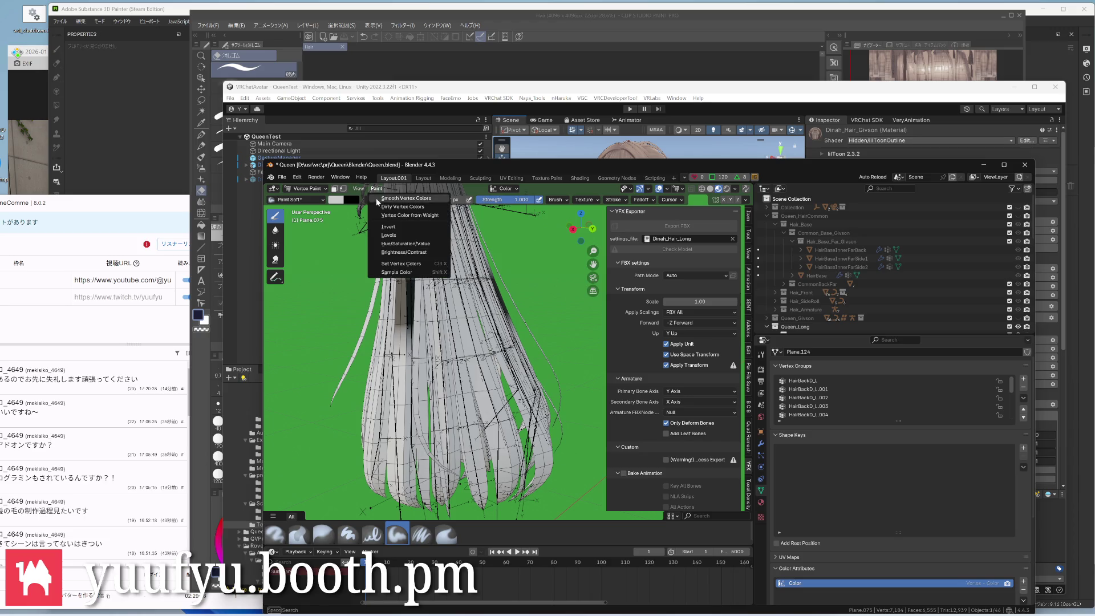
click(396, 263)
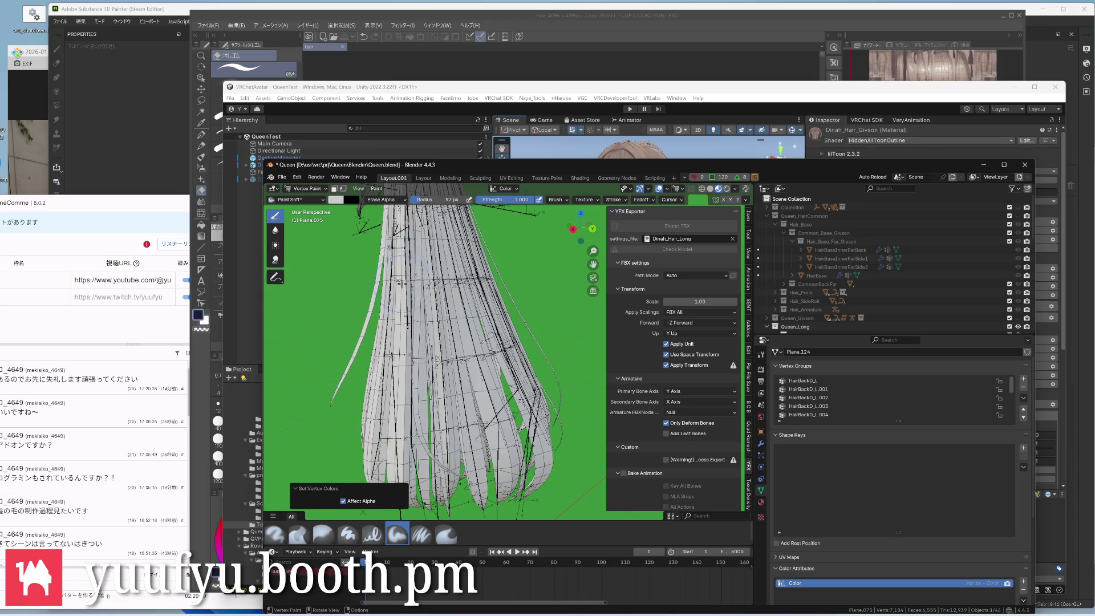
scroll(398, 358, down, 2)
mouse_move(398, 358)
middle_down()
mouse_move(424, 331)
mouse_move(445, 343)
mouse_move(427, 367)
mouse_move(458, 443)
middle_up()
scroll(398, 358, up, 3)
scroll(411, 364, up, 2)
Paint black onto a hair tip and soften it with the Blur brush
mouse_move(459, 443)
mouse_down()
mouse_move(445, 395)
mouse_move(422, 385)
mouse_move(428, 368)
mouse_move(441, 402)
mouse_up()
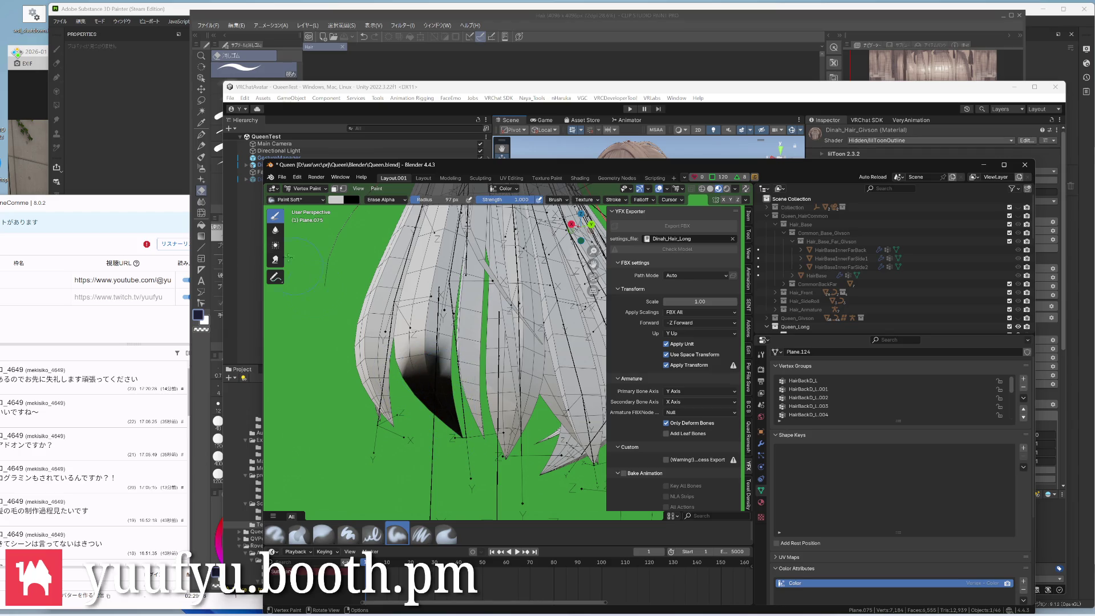
click(275, 229)
mouse_move(393, 336)
mouse_down()
mouse_move(423, 368)
mouse_move(425, 388)
mouse_up()
mouse_move(419, 356)
middle_down()
mouse_move(433, 389)
mouse_move(479, 342)
middle_up()
Return to Object Mode and select the next hair strand, Plane.125
key(ctrl+Tab)
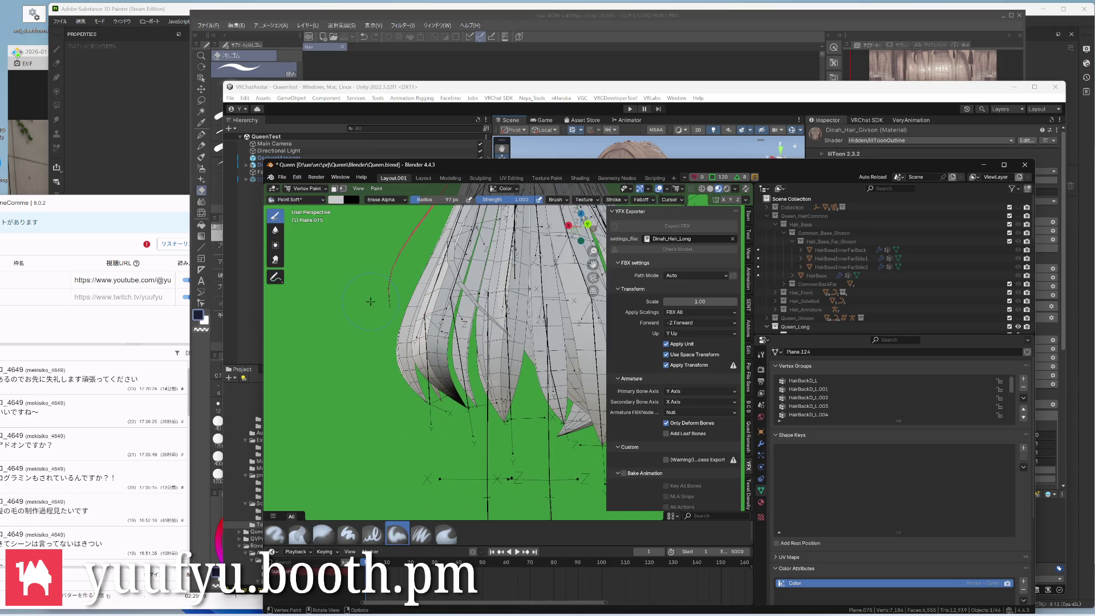
click(451, 351)
click(457, 360)
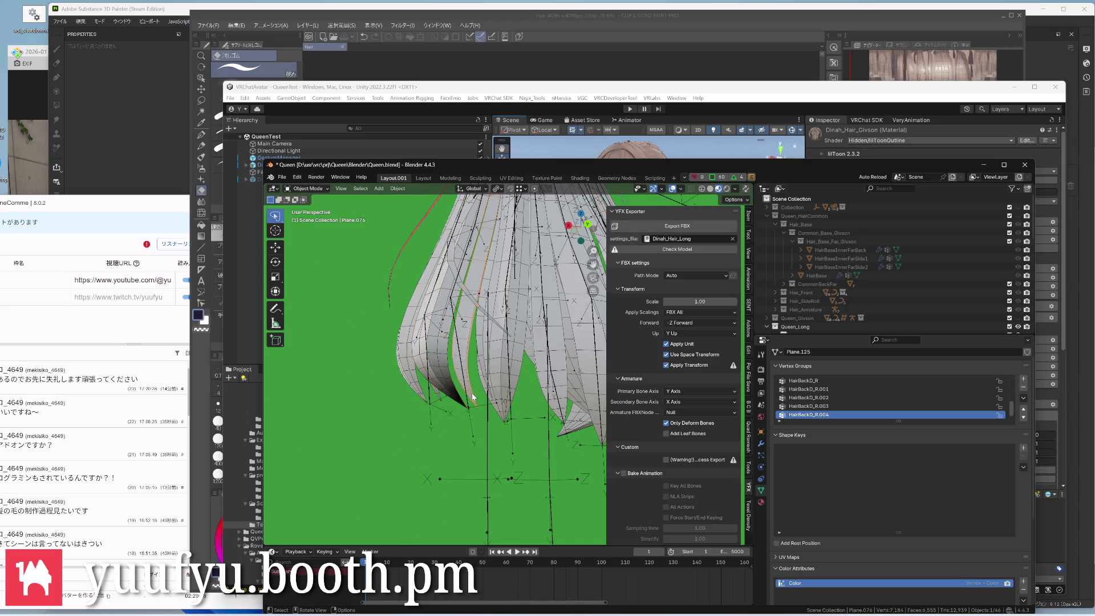
Enter Vertex Paint on Plane.125 and paint dark shading up its strand tips
middle_drag(463, 376, 472, 409)
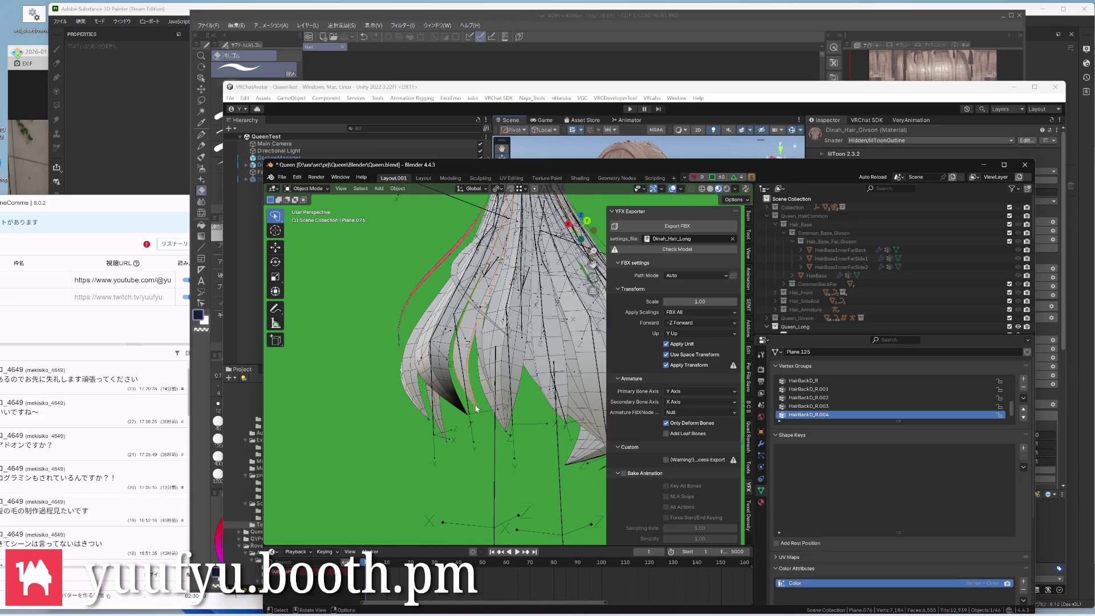
middle_drag(470, 380, 479, 359)
key(ctrl+Tab)
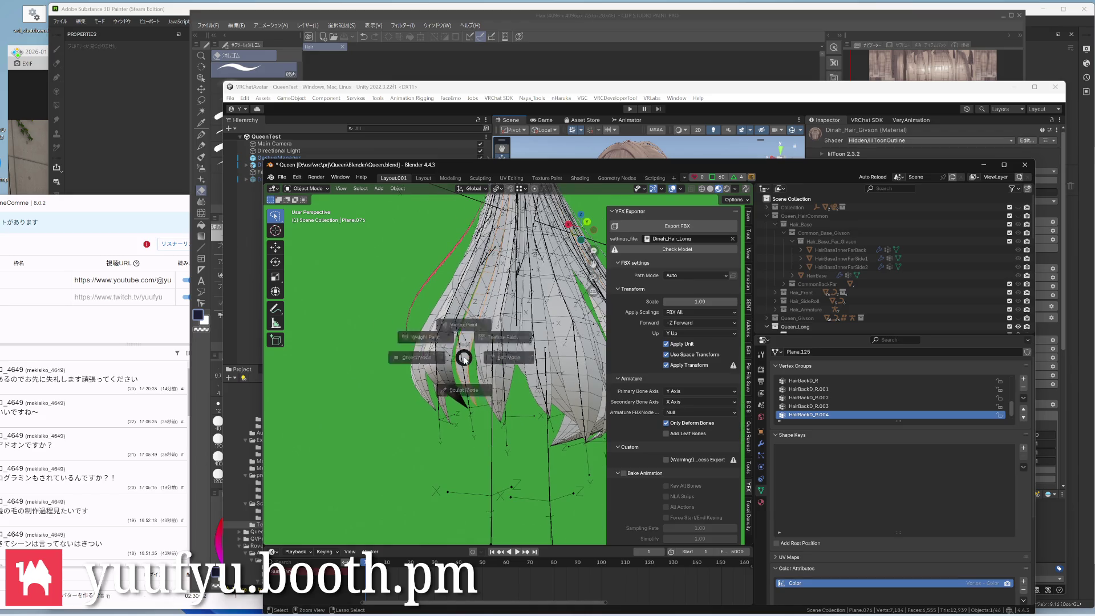
click(462, 307)
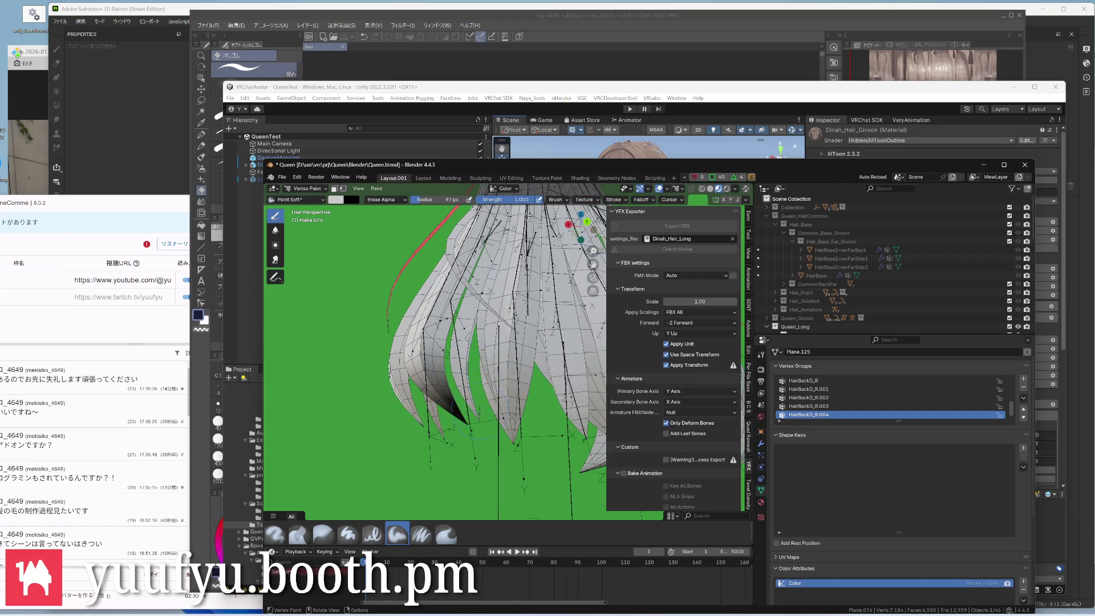
middle_drag(475, 402, 462, 368)
click(450, 343)
drag(449, 340, 451, 260)
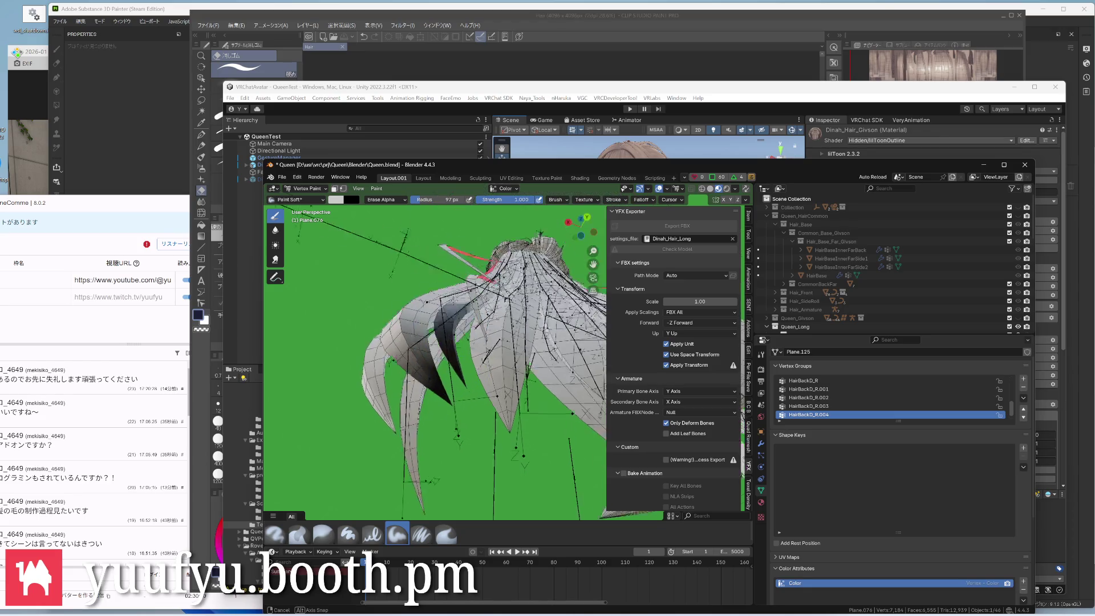
middle_drag(446, 386, 446, 329)
Blur the dark shading into a gradient along the strand and return to Object Mode
middle_drag(286, 299, 346, 339)
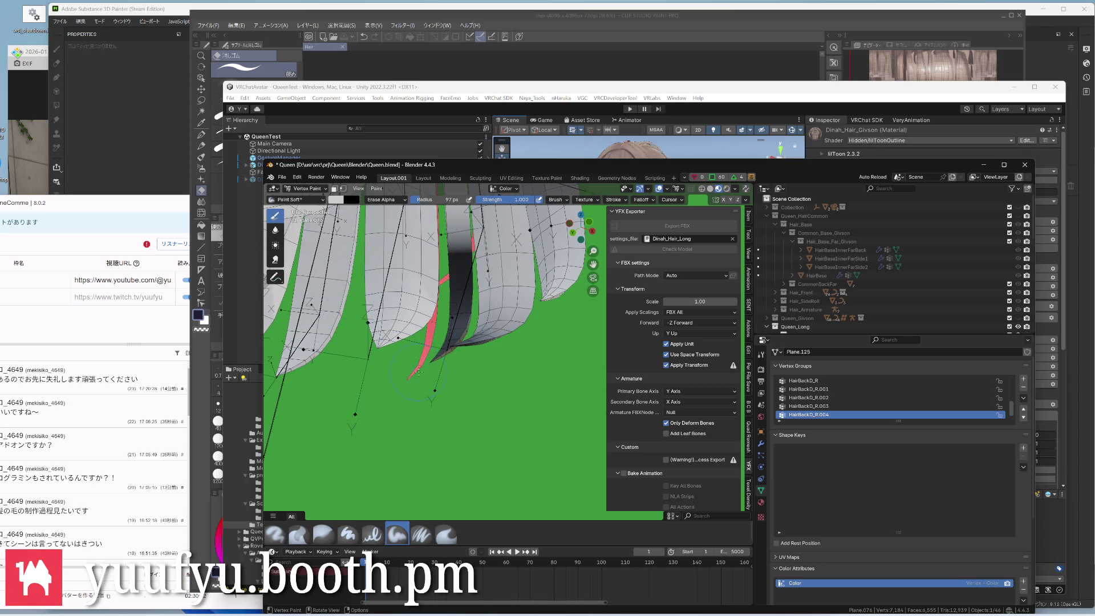
click(275, 231)
drag(461, 287, 460, 231)
mouse_move(428, 385)
middle_down()
mouse_move(385, 342)
mouse_move(479, 309)
middle_up()
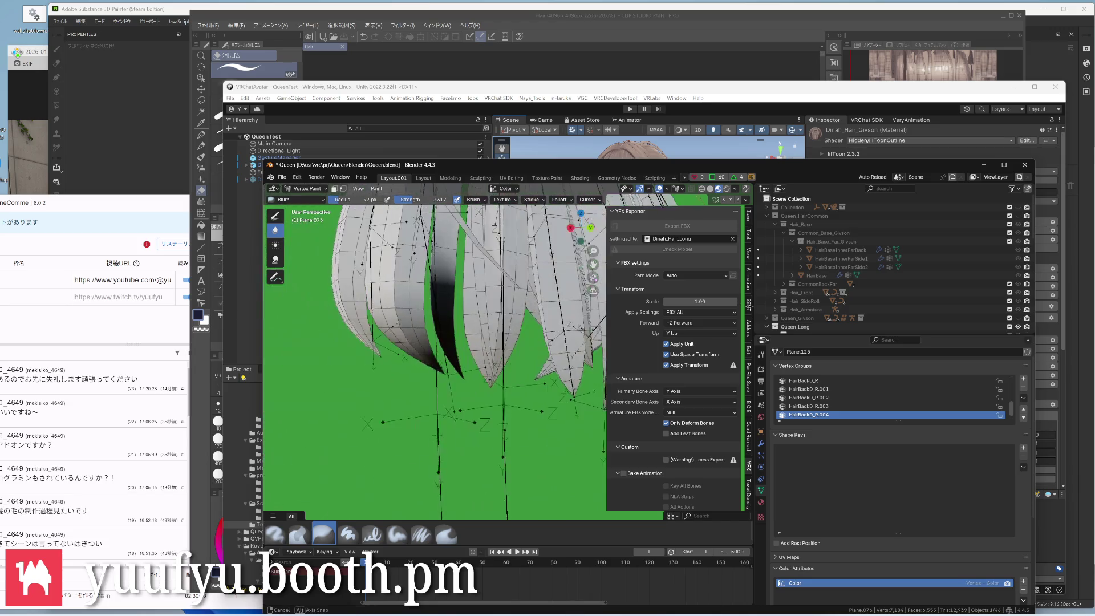
drag(443, 272, 446, 311)
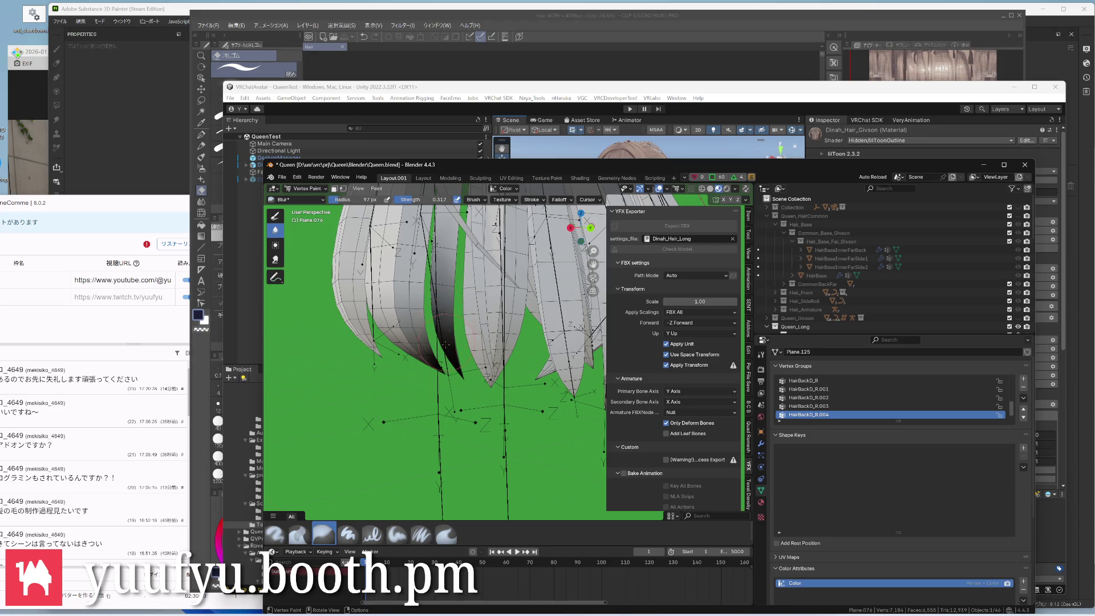
middle_drag(443, 343, 479, 283)
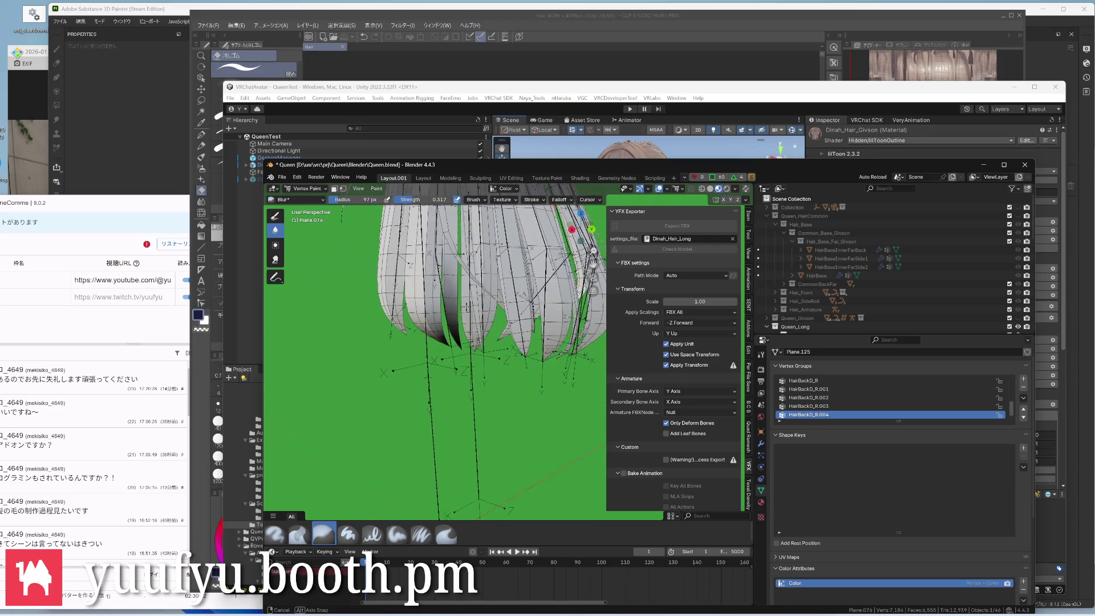
mouse_move(462, 342)
middle_down()
mouse_move(480, 325)
mouse_move(445, 357)
middle_up()
click(389, 342)
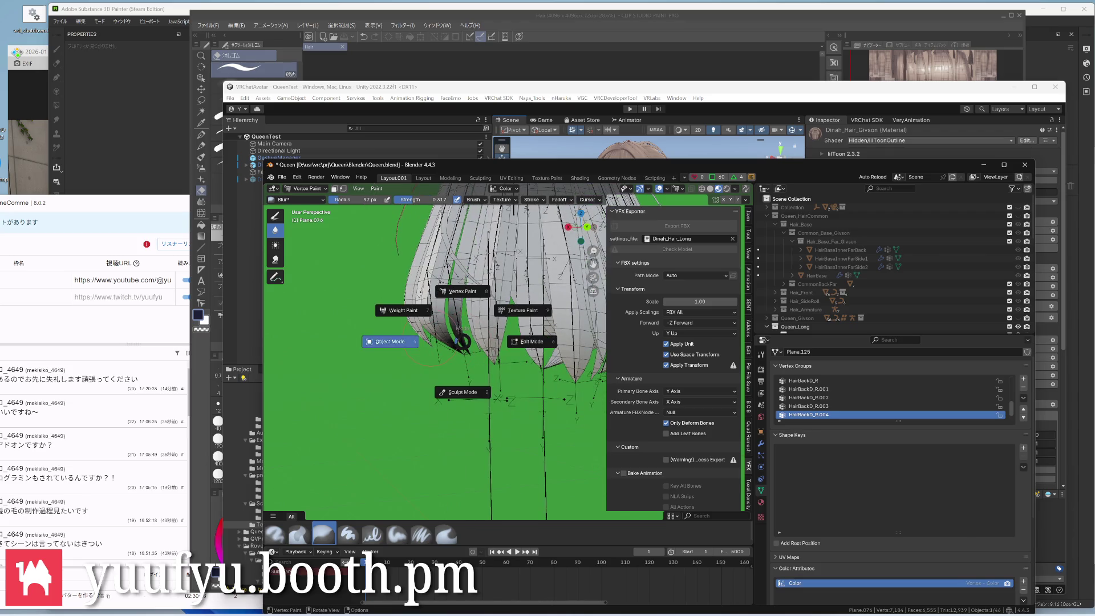
middle_drag(461, 342, 480, 337)
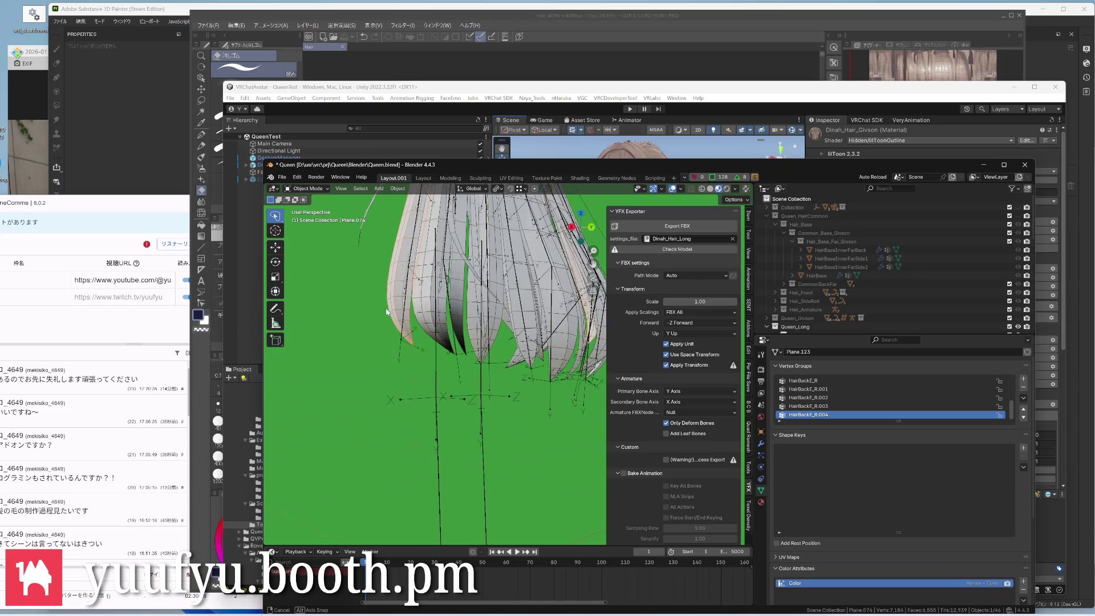
Enter Vertex Paint, enlarge the brush and paint dark shading up the leftmost strand
key(ctrl+Tab)
click(385, 266)
scroll(479, 342, up, 2)
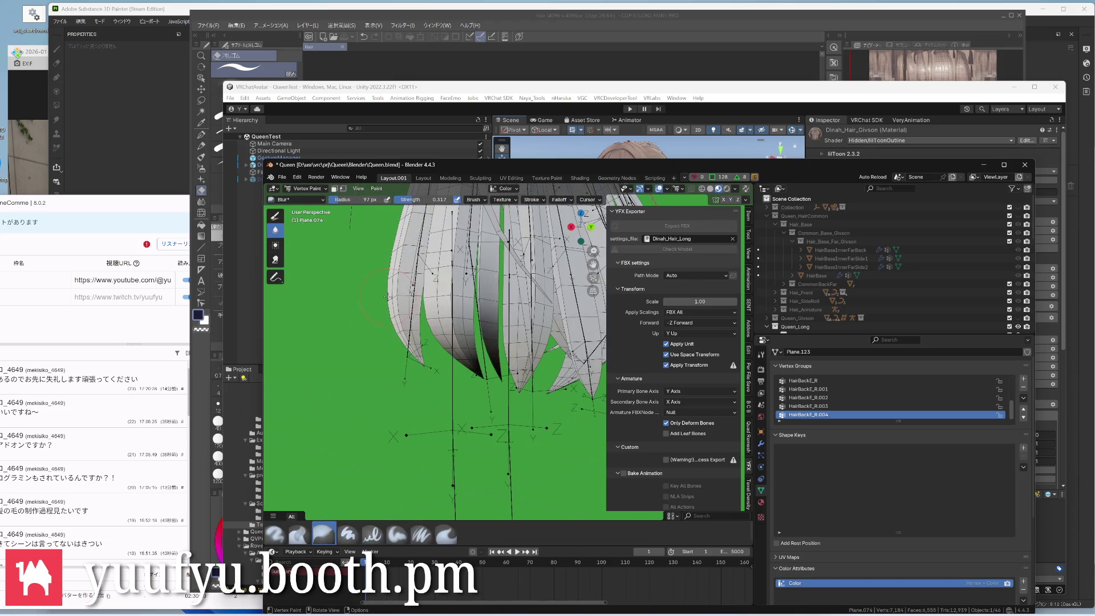
key(6)
key(f)
mouse_move(413, 359)
mouse_down()
mouse_move(414, 276)
mouse_move(382, 257)
mouse_up()
middle_drag(415, 329, 423, 297)
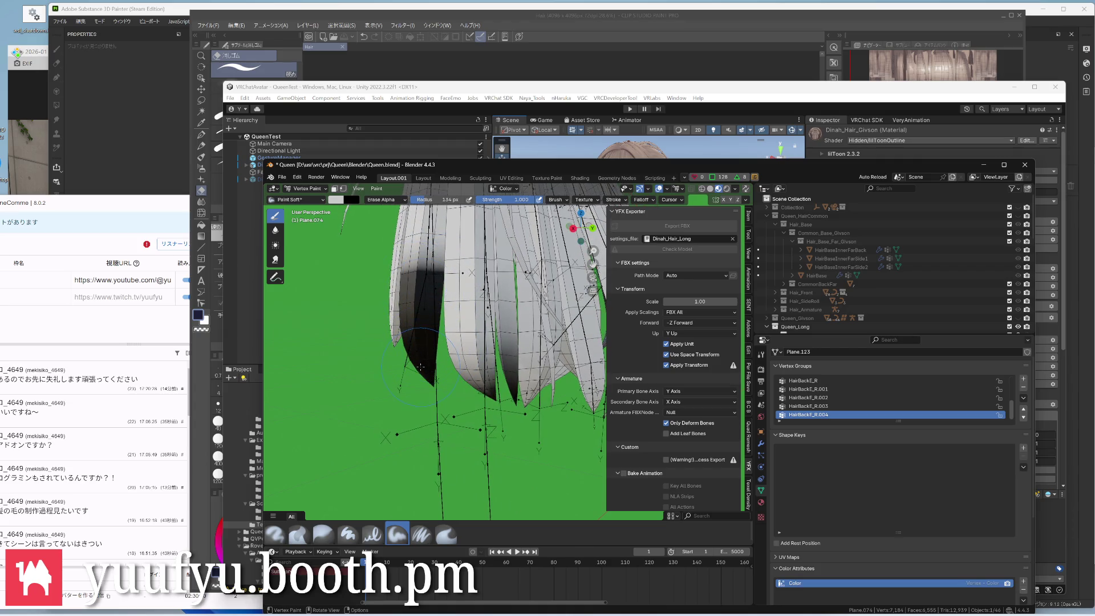
Blur the paint along the left strand, return to Object Mode and pick Plane.073
click(274, 229)
drag(416, 257, 424, 338)
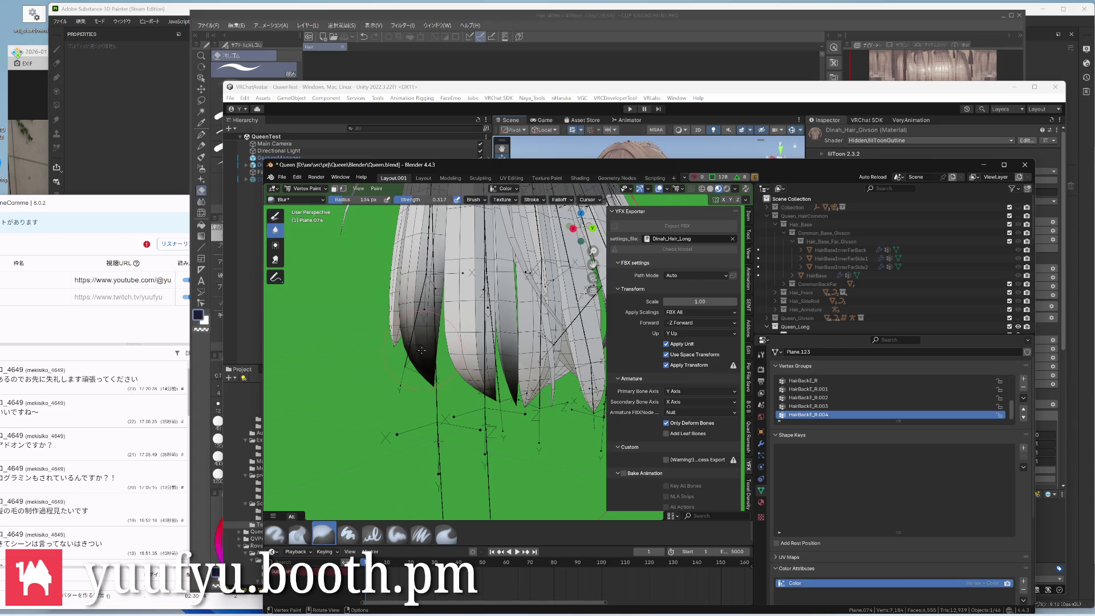
middle_drag(421, 338, 445, 329)
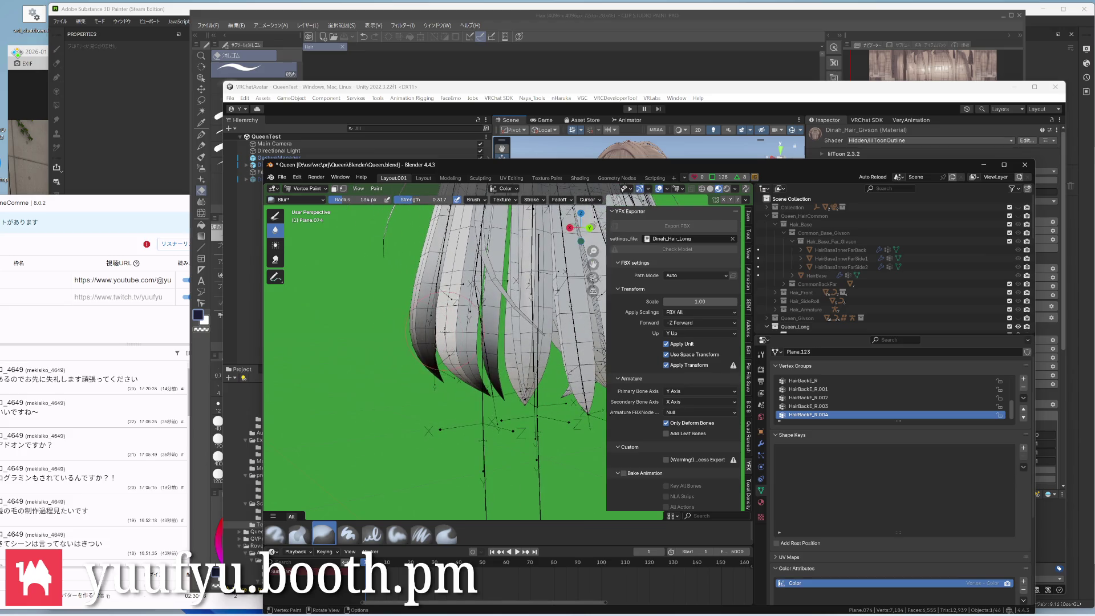
middle_drag(428, 338, 461, 325)
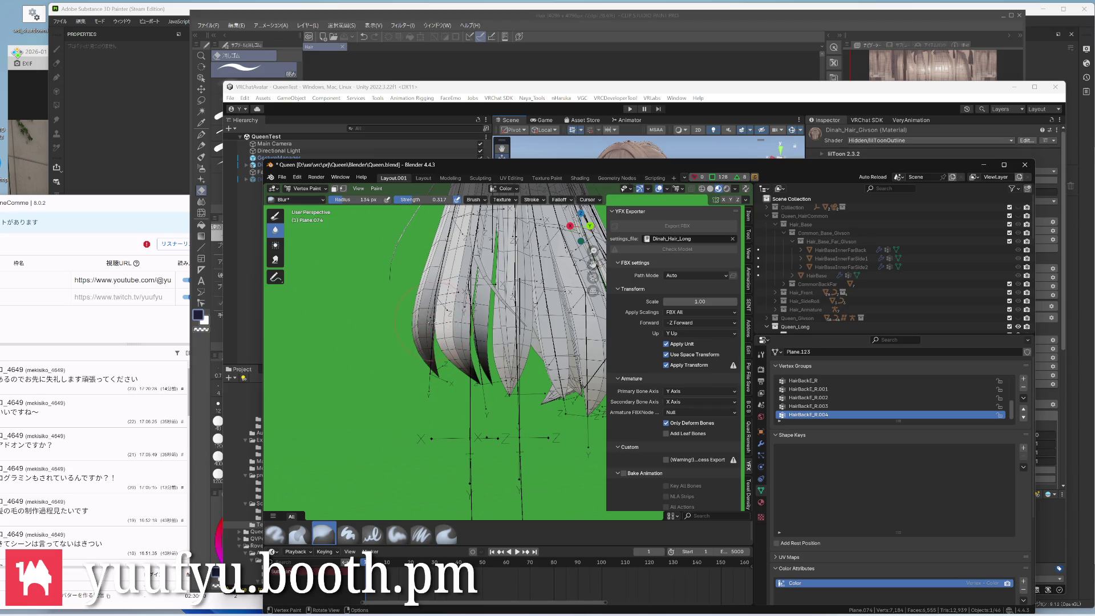
middle_drag(495, 338, 462, 325)
key(ctrl+Tab)
click(477, 351)
scroll(476, 346, up, 2)
click(477, 342)
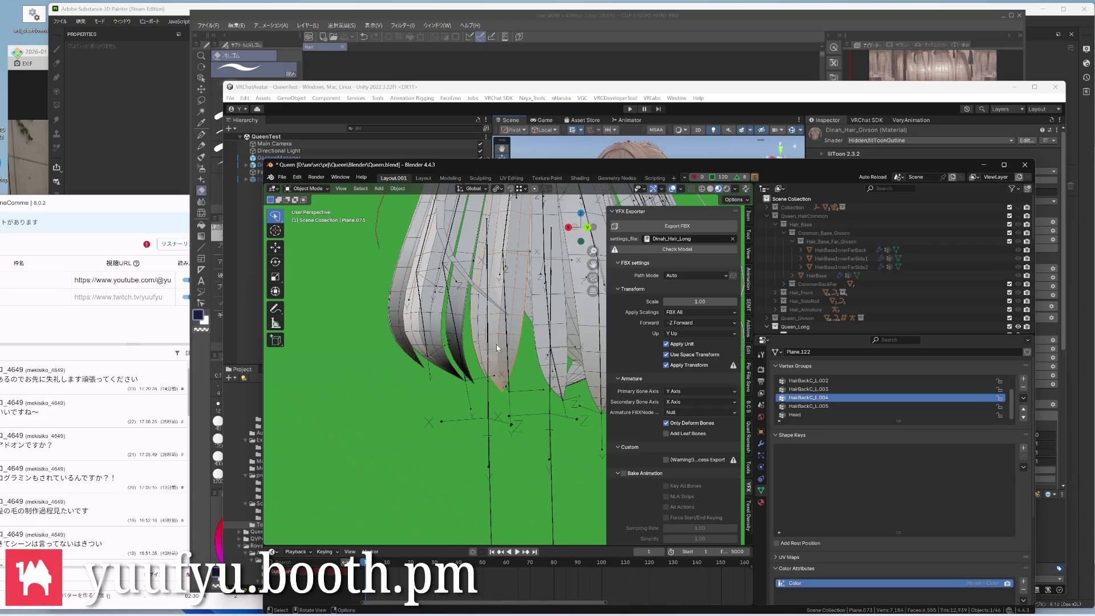
Enter Vertex Paint on Plane.073 and paint dark colour along the strand with Paint Soft
middle_drag(492, 338, 476, 335)
key(ctrl+Tab)
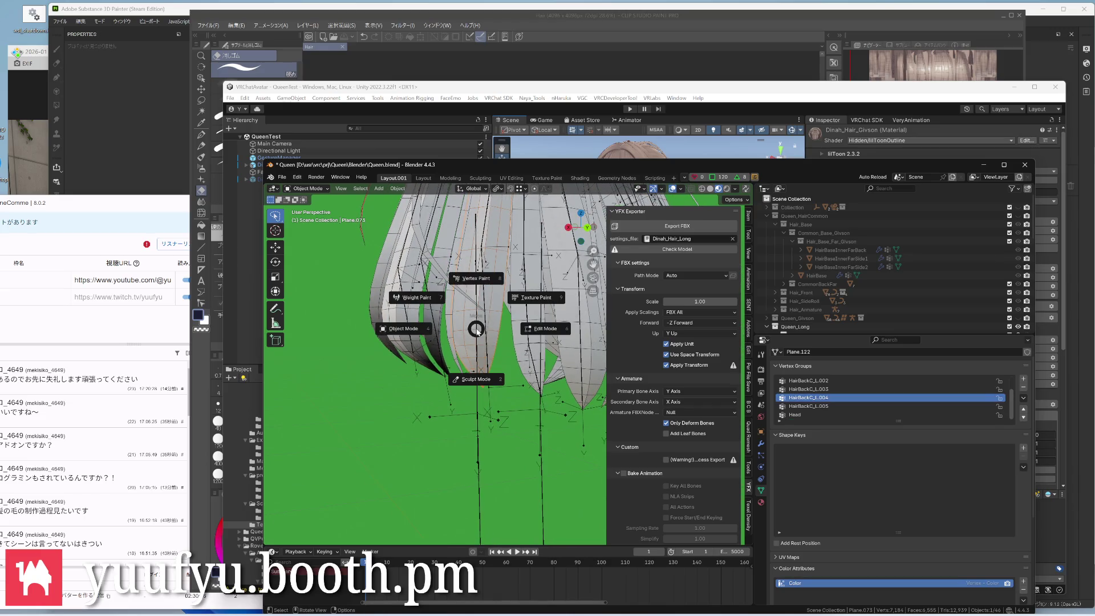
click(476, 282)
middle_drag(476, 315, 462, 308)
click(275, 229)
mouse_move(480, 376)
mouse_down()
mouse_move(469, 248)
mouse_move(487, 244)
mouse_move(493, 269)
mouse_move(488, 226)
mouse_move(504, 227)
mouse_up()
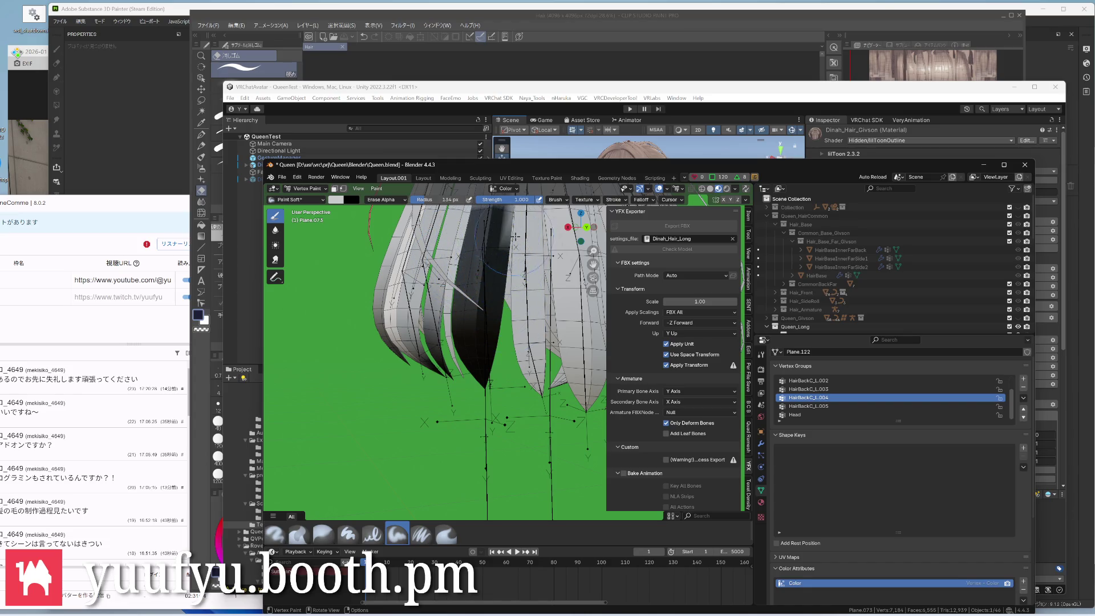
scroll(407, 310, down, 2)
Soften the dark shading with Blur, return to Object Mode and pick another strand
click(274, 229)
mouse_move(465, 227)
mouse_down()
mouse_move(457, 321)
mouse_move(466, 290)
mouse_move(477, 308)
mouse_move(462, 342)
mouse_up()
mouse_move(466, 317)
middle_down()
mouse_move(479, 309)
mouse_move(468, 315)
middle_up()
key(ctrl+Tab)
click(396, 314)
scroll(462, 355, up, 3)
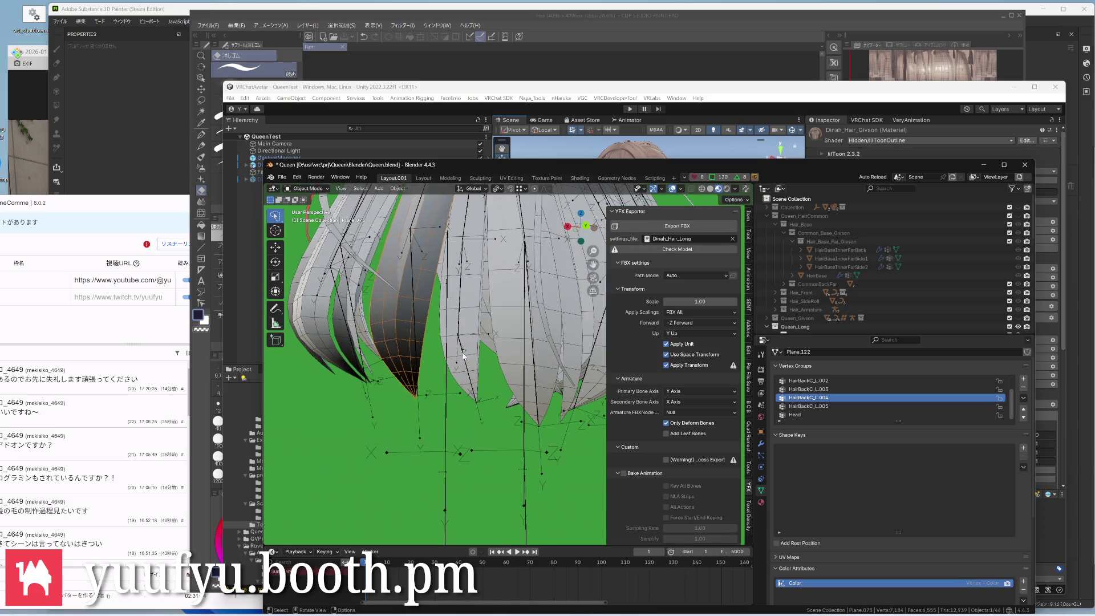
click(468, 317)
key(ctrl+Tab)
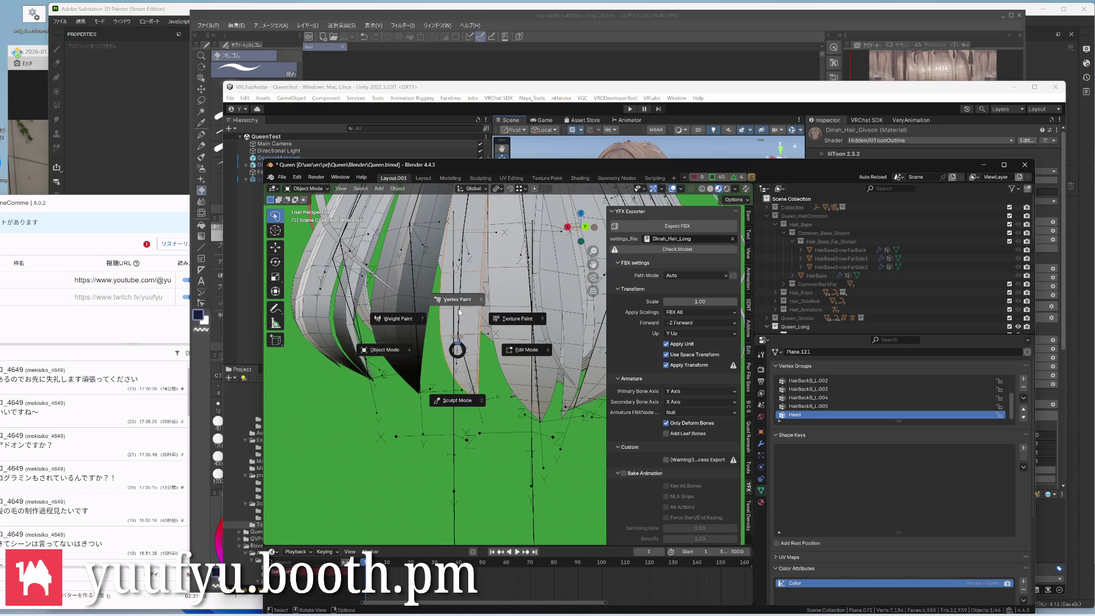
In Vertex Paint, paint the strand dark from the bottom up and blur it into a gradient
click(462, 337)
scroll(461, 338, down, 3)
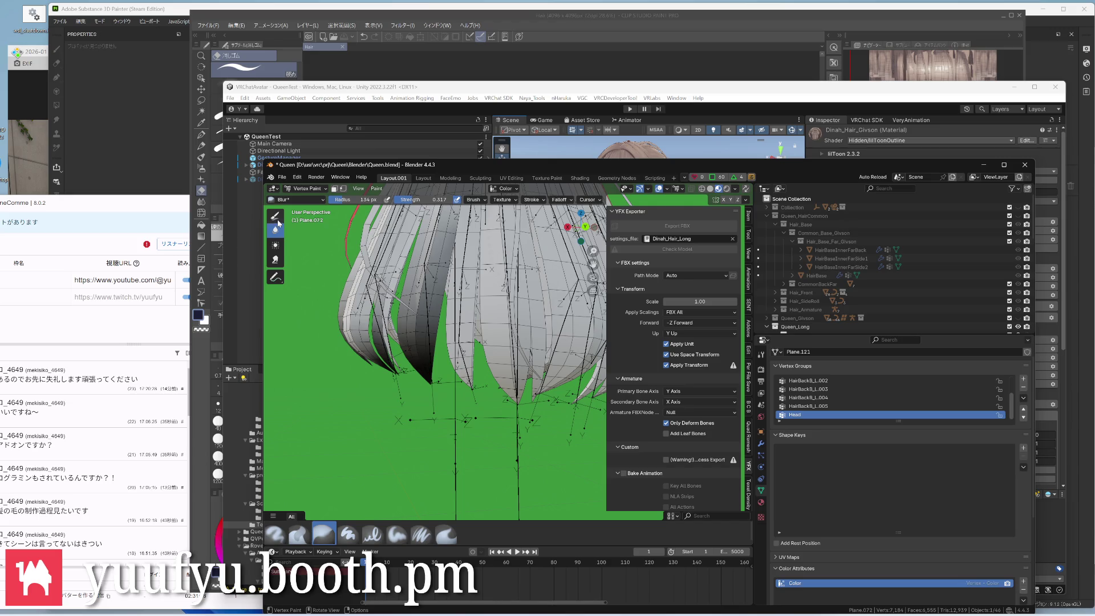
key(shift+space)
drag(466, 376, 469, 215)
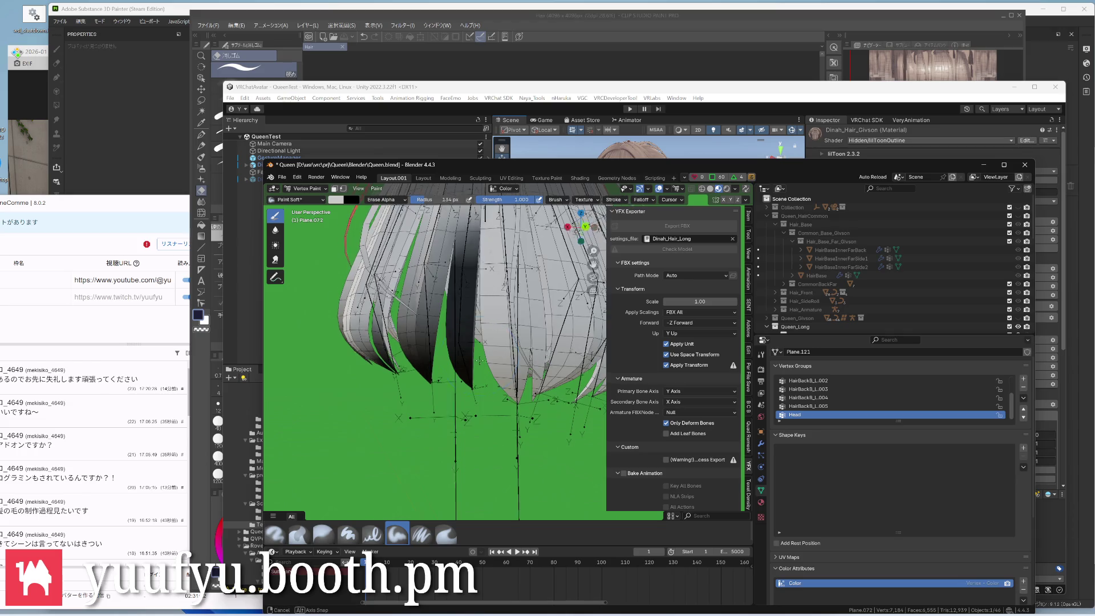
middle_drag(466, 257, 466, 325)
key(shift+space)
drag(469, 367, 472, 257)
drag(468, 300, 468, 419)
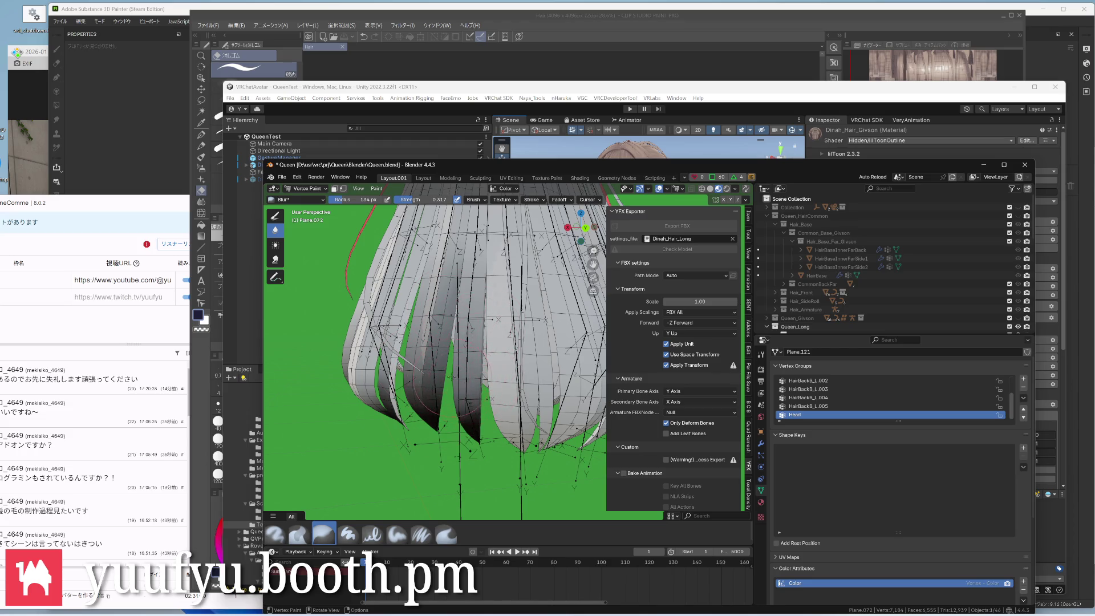
scroll(466, 402, down, 3)
Return to Object Mode, select Plane.078 and enter Vertex Paint on it
middle_drag(466, 359, 466, 411)
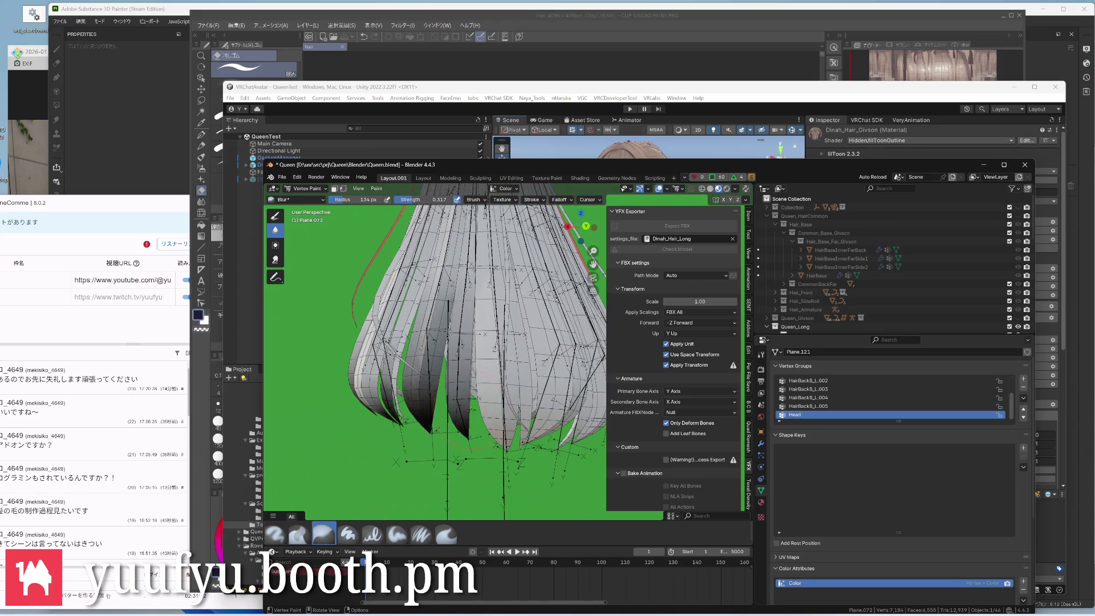
middle_drag(470, 368, 466, 381)
key(ctrl+Tab)
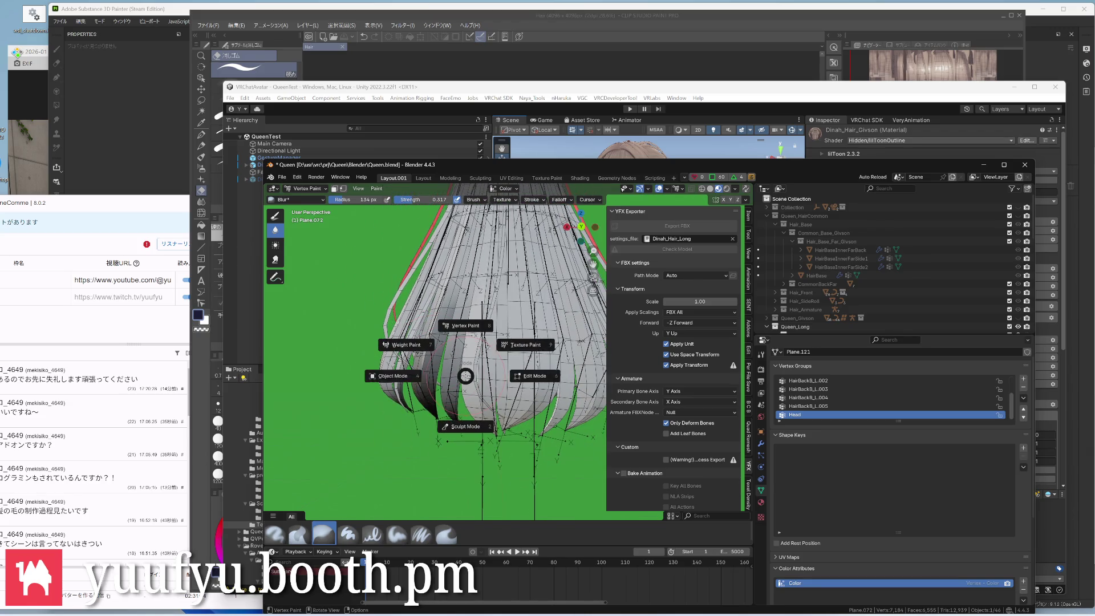
click(394, 377)
click(448, 386)
scroll(437, 368, up, 3)
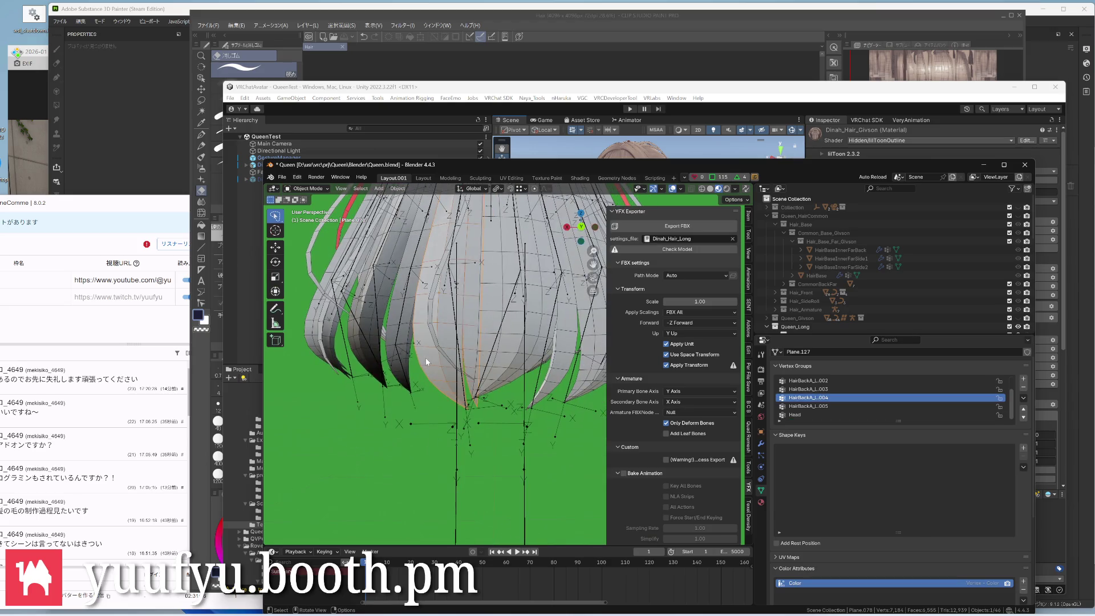
middle_drag(437, 368, 427, 355)
key(ctrl+Tab)
click(394, 377)
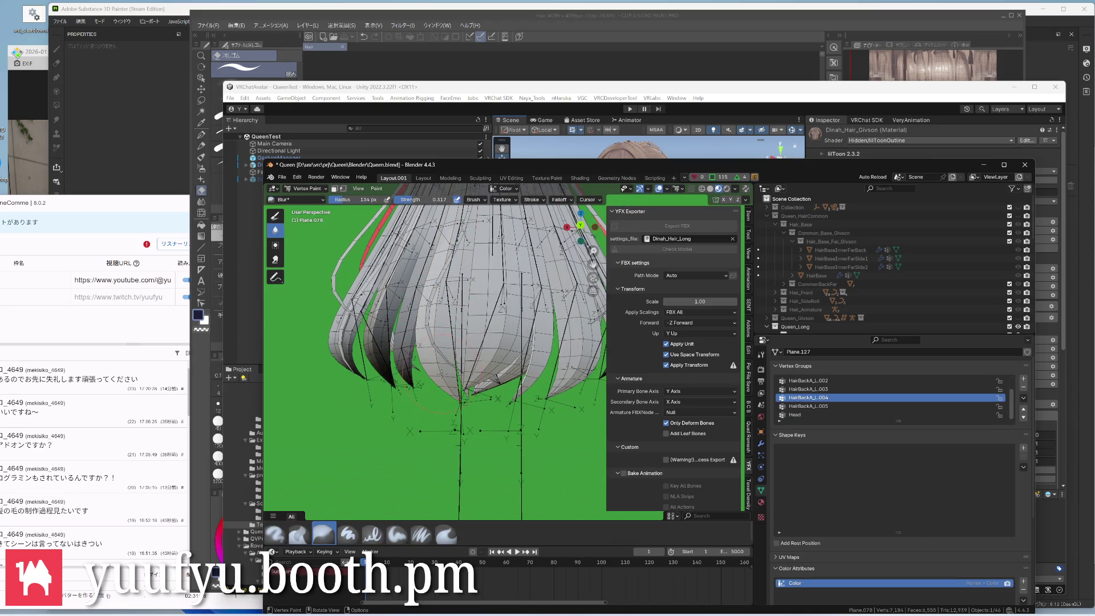
Paint a dark stroke up Plane.078's strand with Paint Soft and blend its edges with Blur
middle_drag(338, 273, 326, 265)
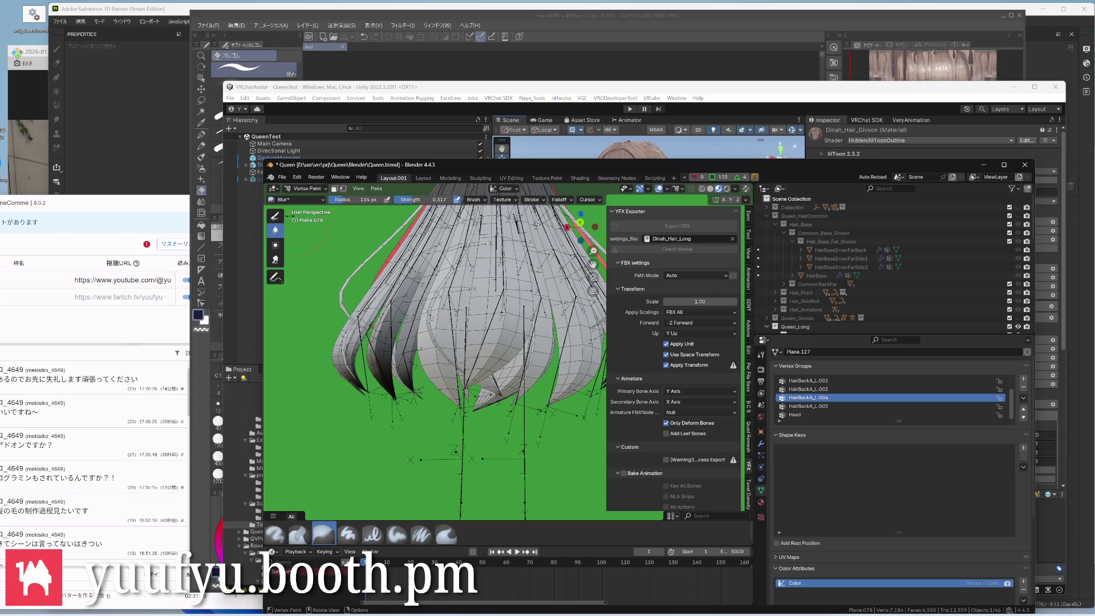
click(396, 534)
mouse_move(417, 372)
mouse_down()
mouse_move(453, 389)
mouse_move(448, 316)
mouse_up()
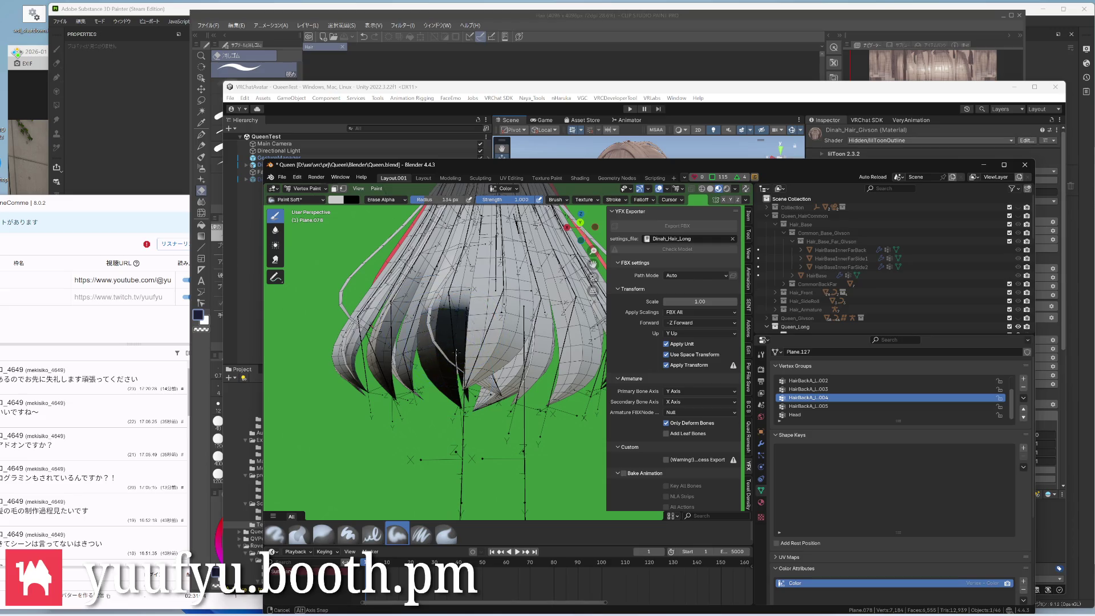
middle_drag(454, 374, 443, 323)
drag(447, 330, 448, 301)
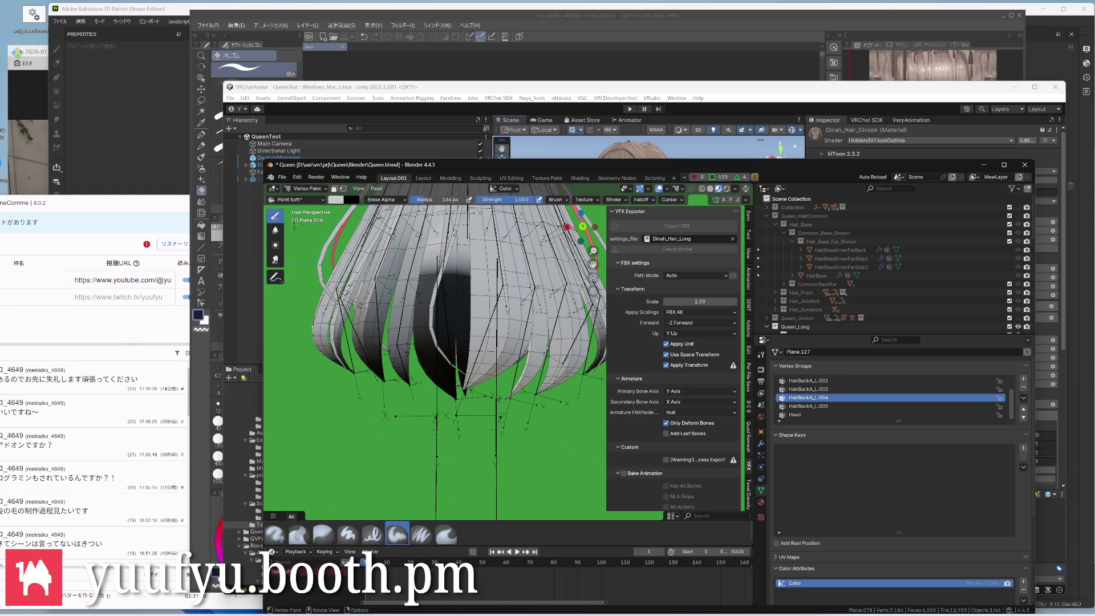
key(shift+space)
mouse_move(441, 257)
mouse_down()
mouse_move(428, 316)
mouse_move(445, 342)
mouse_up()
mouse_move(445, 300)
mouse_down()
mouse_move(437, 360)
mouse_move(453, 350)
mouse_up()
Inspect the hair from the front, return to Object Mode and pick strand Plane.116
mouse_move(454, 342)
middle_down()
mouse_move(479, 325)
mouse_move(462, 338)
middle_up()
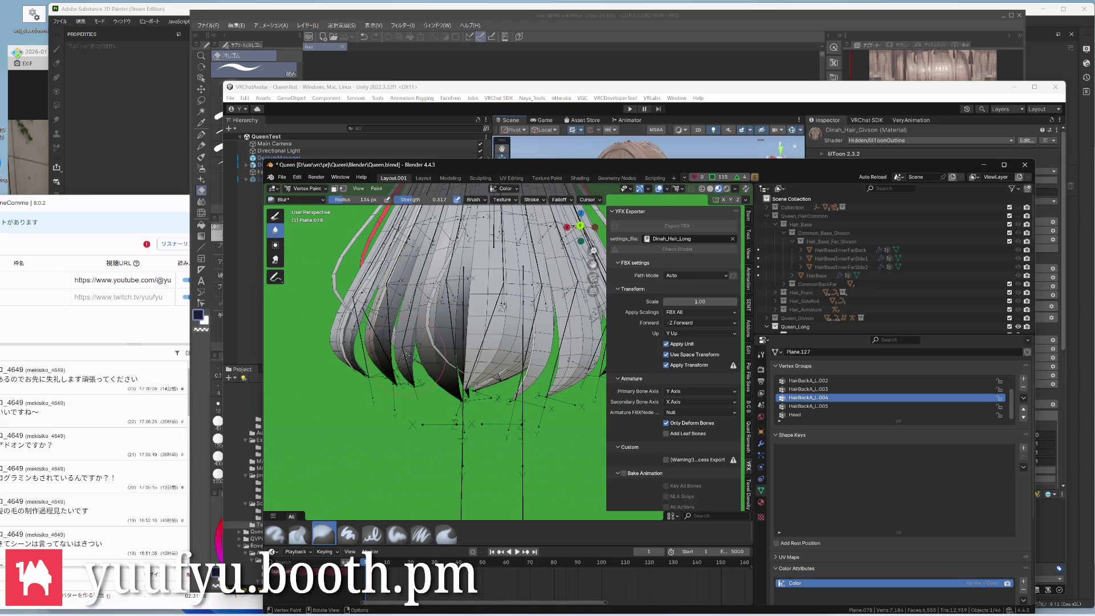
mouse_move(451, 333)
middle_down()
mouse_move(432, 343)
mouse_move(434, 310)
mouse_move(410, 325)
middle_up()
key(ctrl+Tab)
click(363, 310)
click(425, 336)
Enter Vertex Paint and paint the strand's inner underside dark
key(ctrl+Tab)
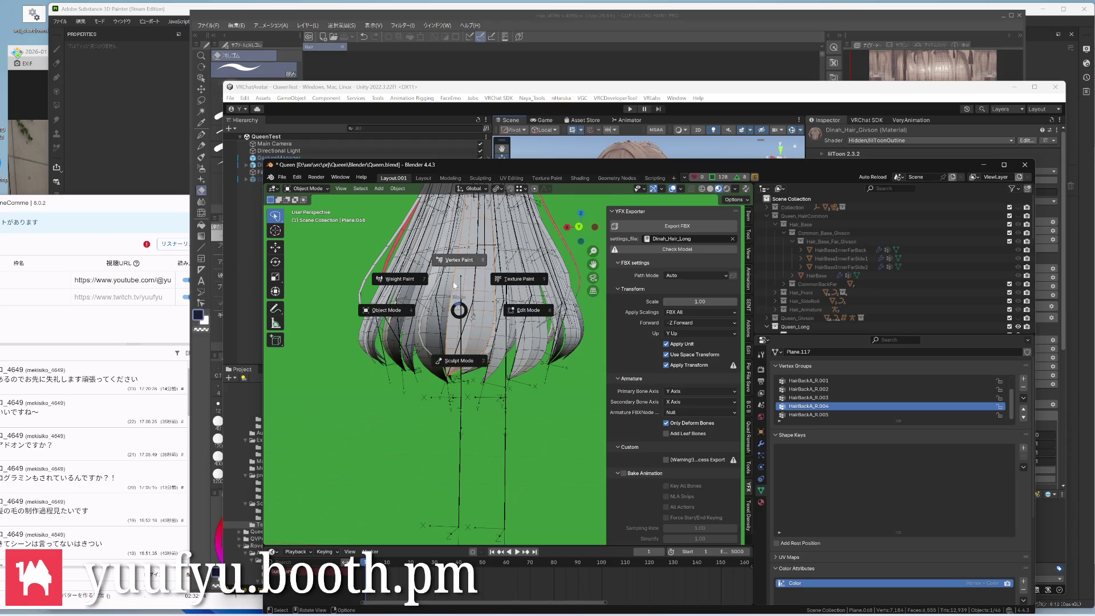
click(460, 260)
middle_drag(459, 369, 466, 342)
mouse_move(472, 359)
mouse_down()
mouse_move(479, 317)
mouse_move(466, 304)
mouse_move(496, 329)
mouse_up()
middle_drag(479, 359, 467, 292)
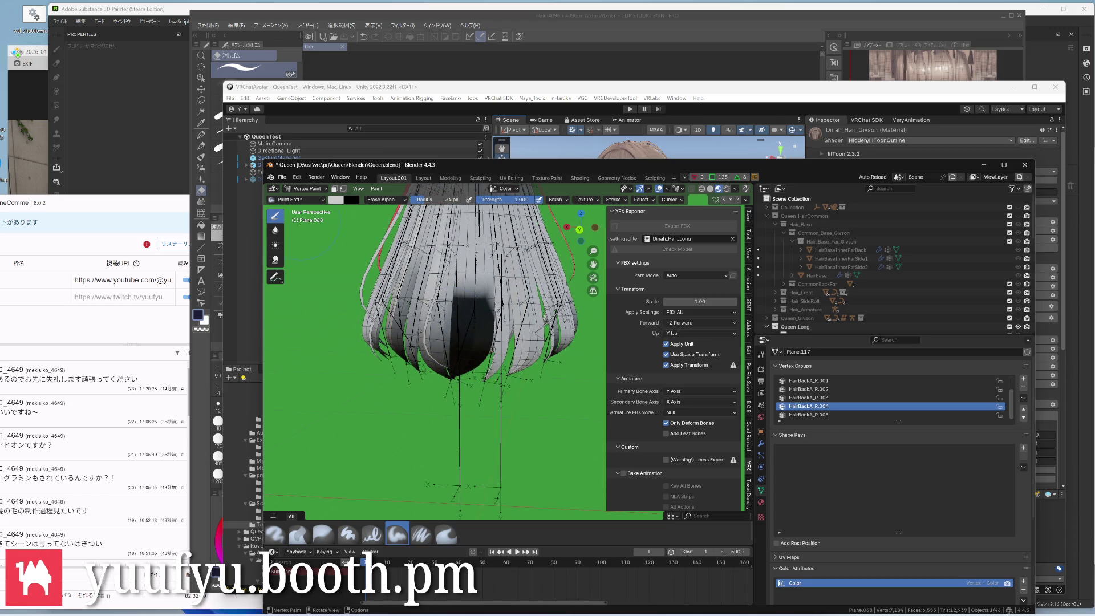
Soften the dark paint's edges with Blur and return to Object Mode
key(shift+space)
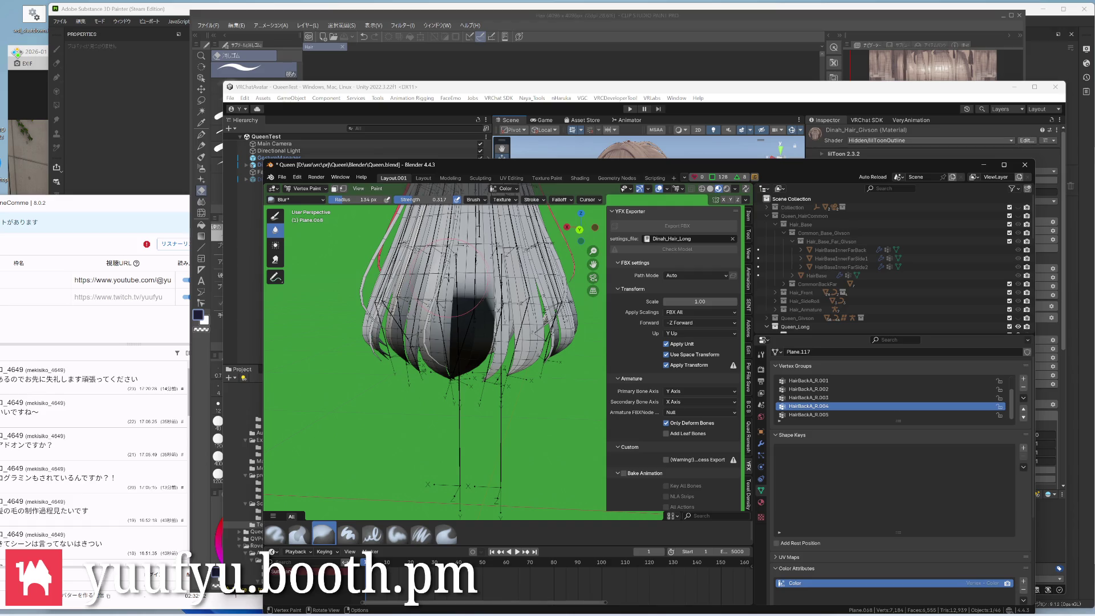
drag(471, 299, 462, 296)
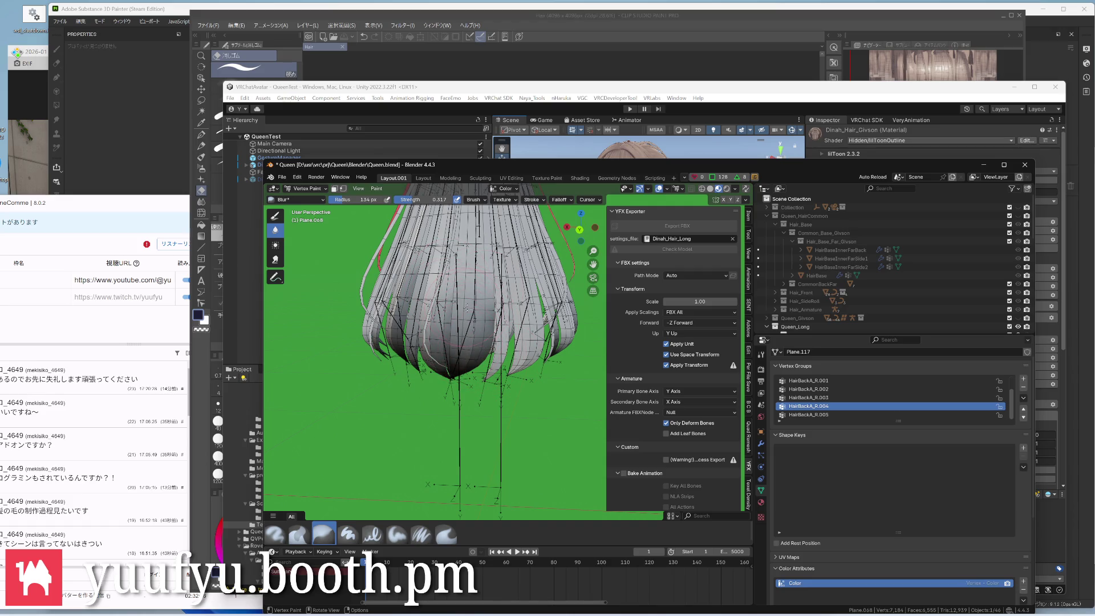
middle_drag(470, 299, 479, 333)
scroll(479, 342, up, 3)
key(ctrl+Tab)
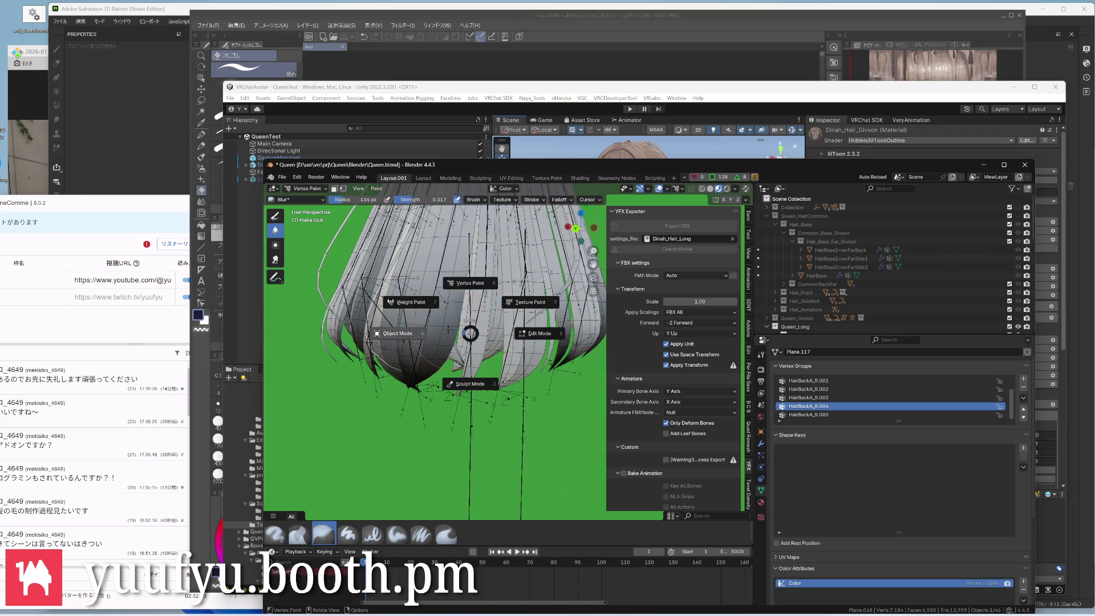
click(484, 364)
Select the next hair strip, enter Vertex Paint and draw a dark stroke up it with Paint Soft
click(513, 360)
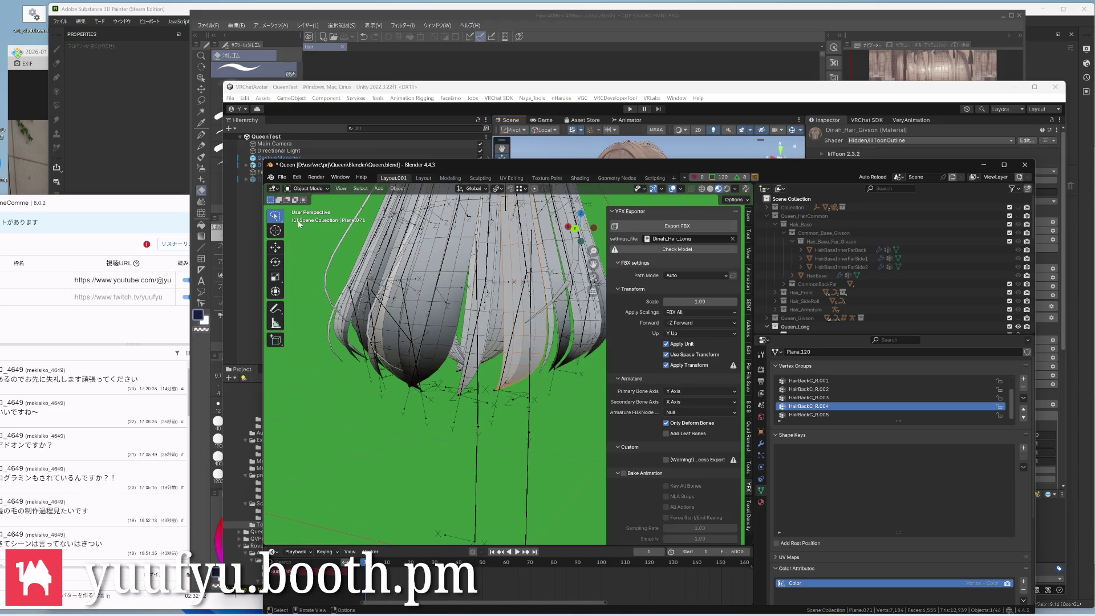
key(ctrl+Tab)
click(485, 364)
middle_drag(478, 342, 428, 308)
key(x)
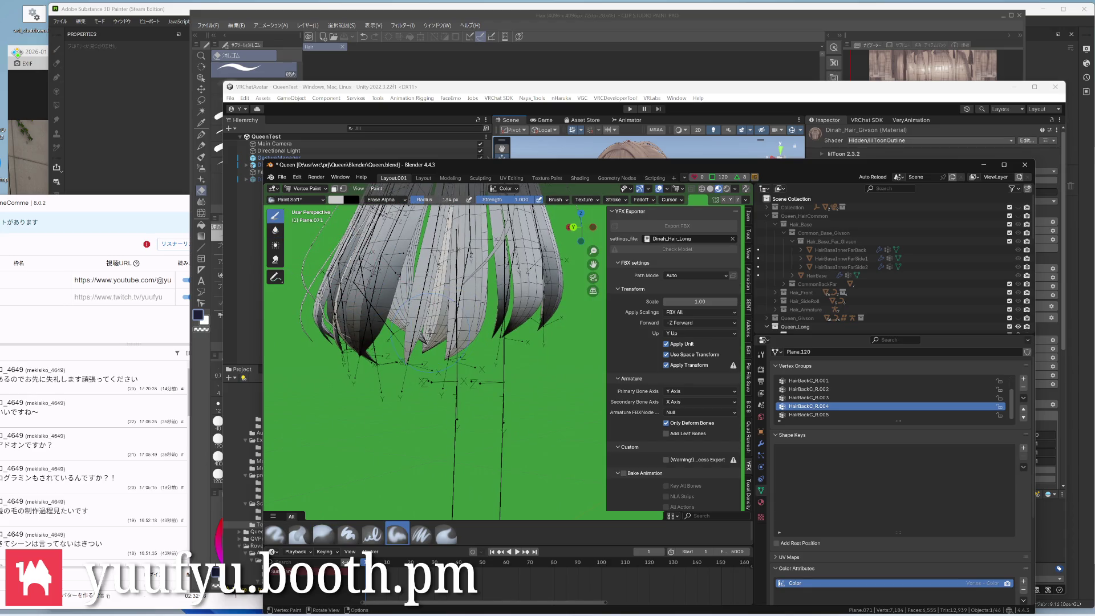
mouse_move(475, 353)
mouse_down()
mouse_move(474, 249)
mouse_move(478, 285)
mouse_move(472, 269)
mouse_up()
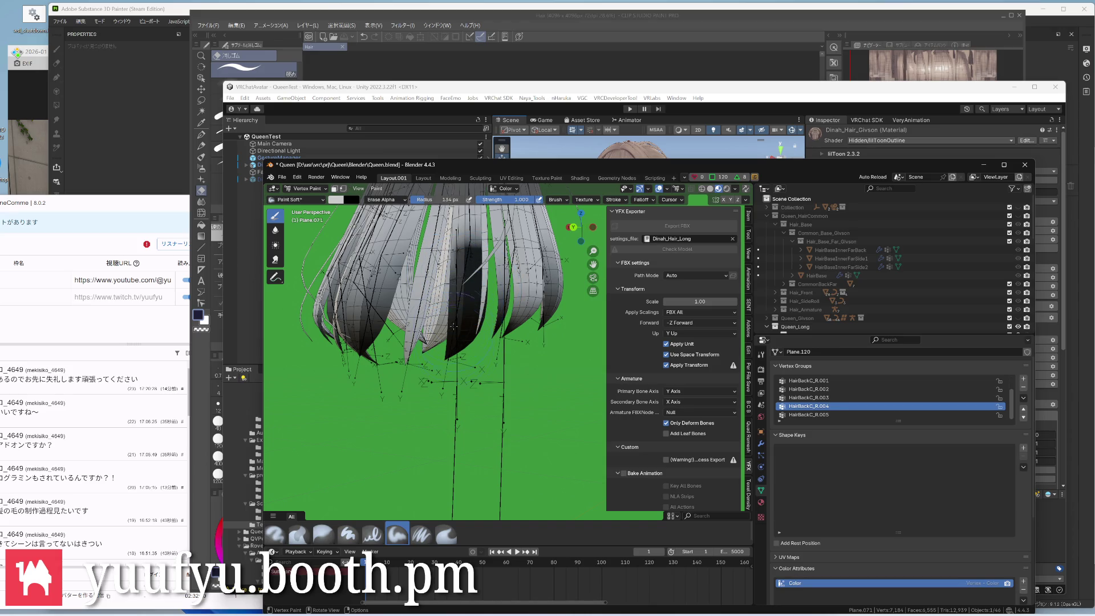
scroll(455, 328, up, 2)
Blur the dark stroke along the strip and return to Object Mode
click(274, 231)
mouse_move(483, 262)
mouse_down()
mouse_move(496, 376)
mouse_move(479, 368)
mouse_up()
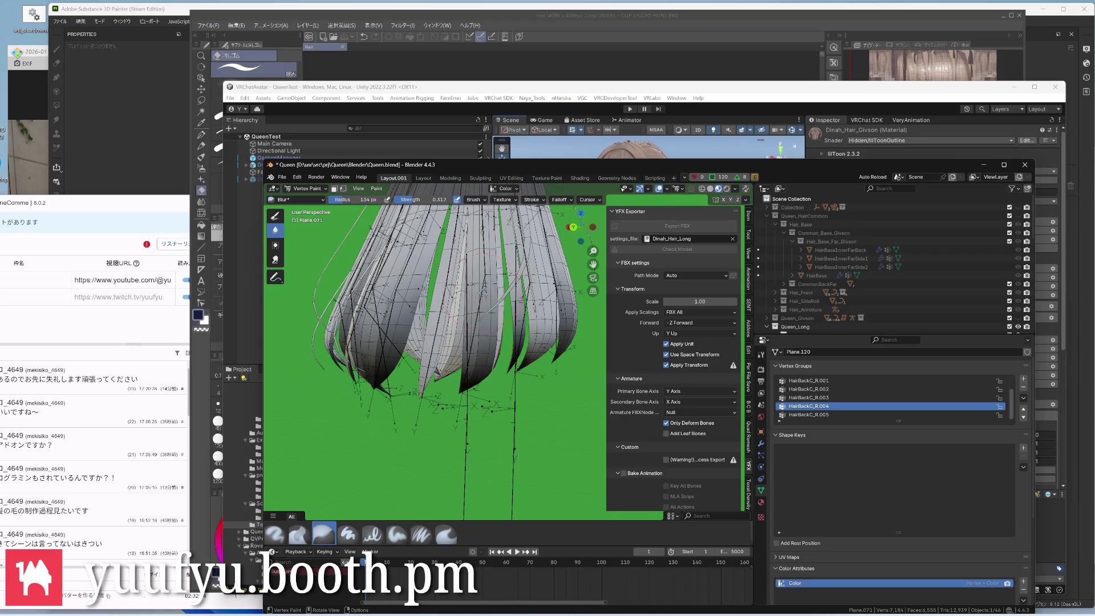
middle_drag(467, 313, 479, 325)
scroll(466, 312, up, 3)
key(ctrl+Tab)
click(394, 337)
Select Plane.069, enter Vertex Paint and shade its tips black with Paint Soft
middle_drag(466, 343, 445, 368)
click(433, 390)
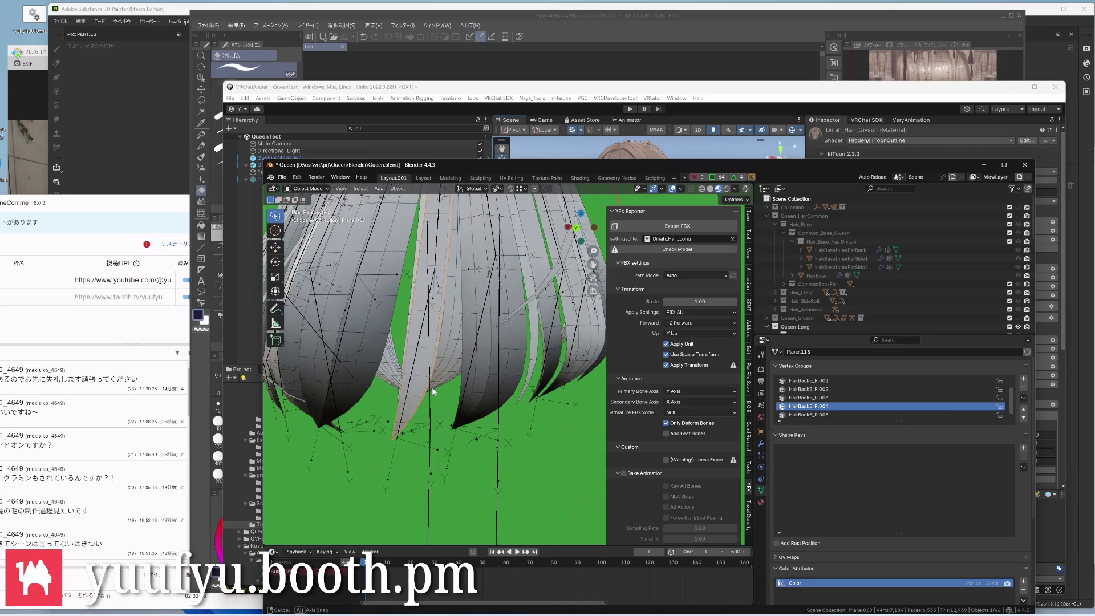
scroll(433, 391, down, 4)
key(ctrl+Tab)
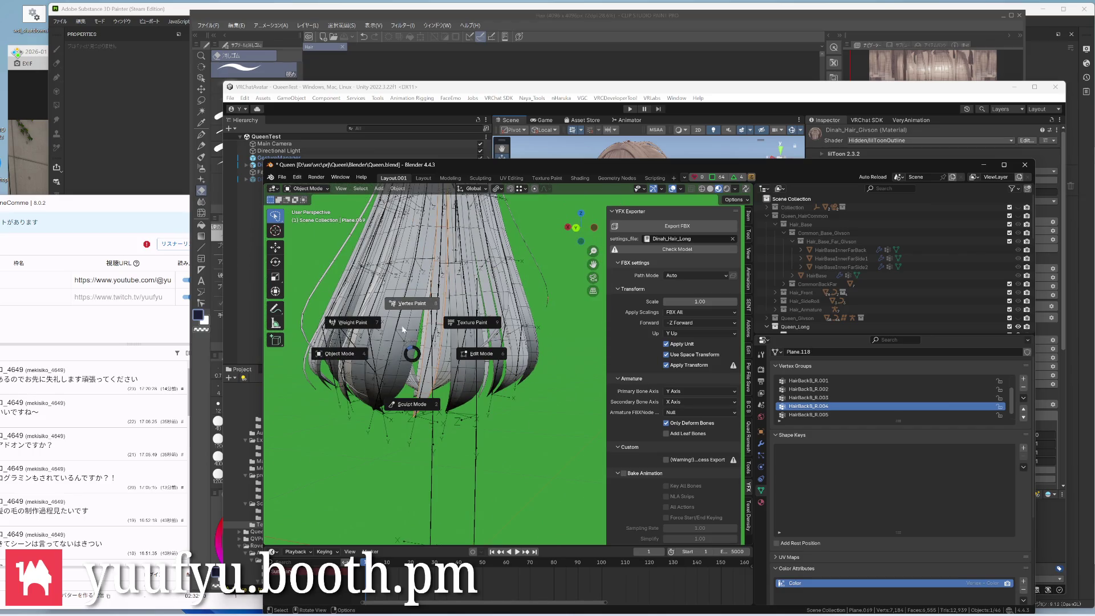
click(412, 304)
scroll(412, 343, up, 3)
click(275, 216)
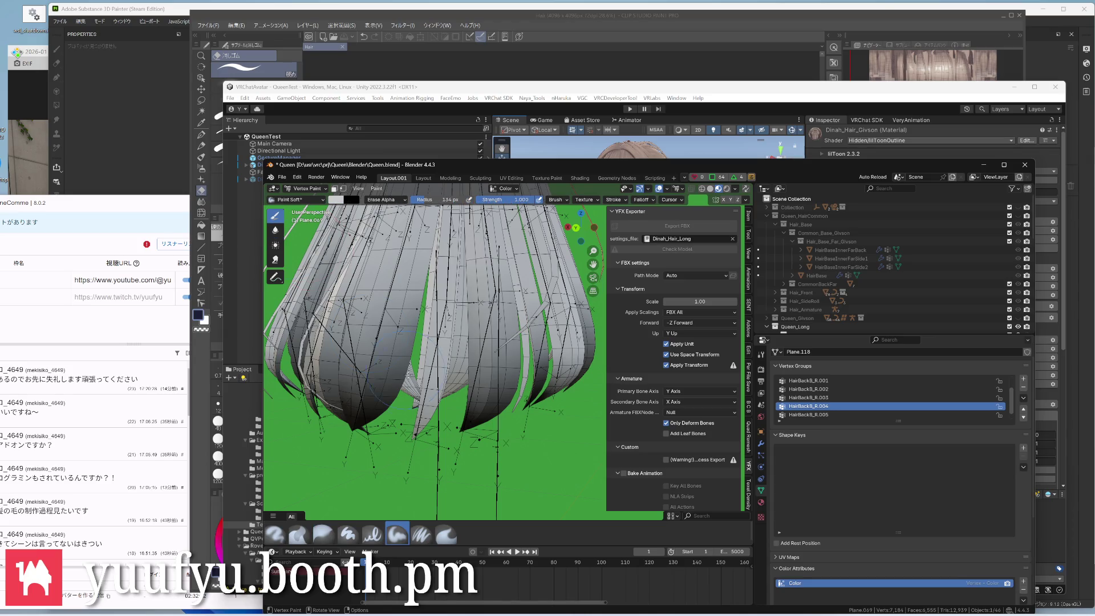
mouse_move(425, 414)
middle_down()
mouse_move(417, 432)
mouse_move(453, 410)
middle_up()
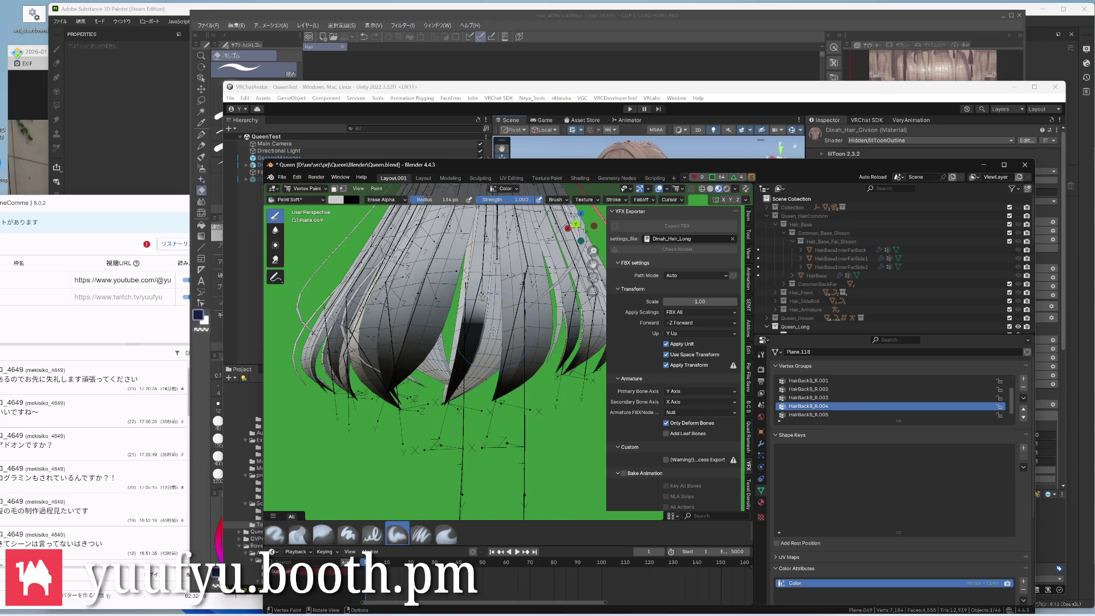
middle_drag(459, 377, 458, 351)
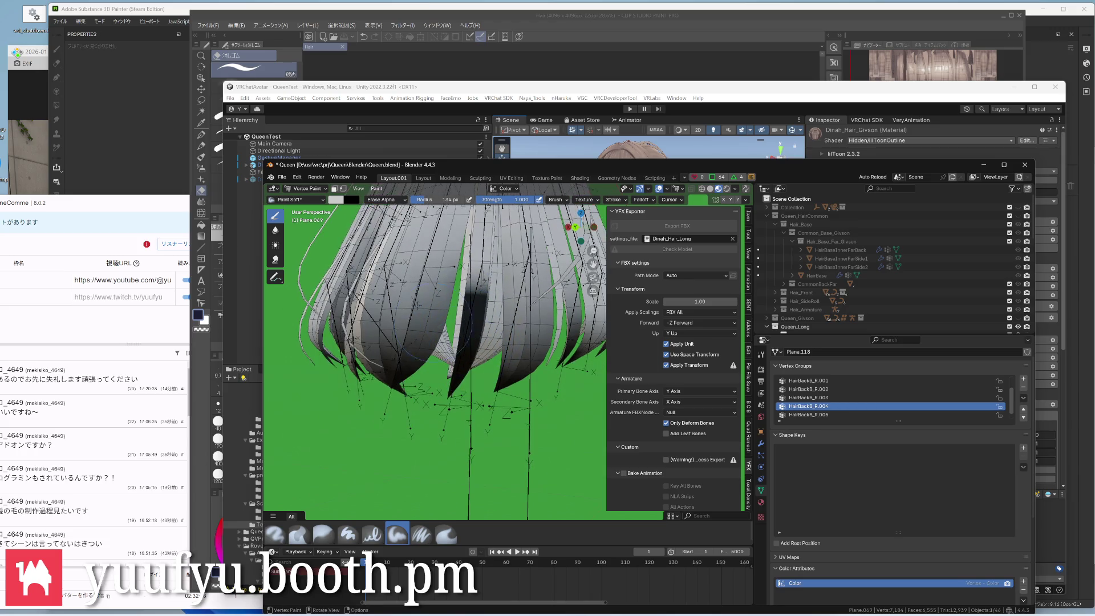
Soften the tip shading with Blur while inspecting the hair from several angles
click(276, 230)
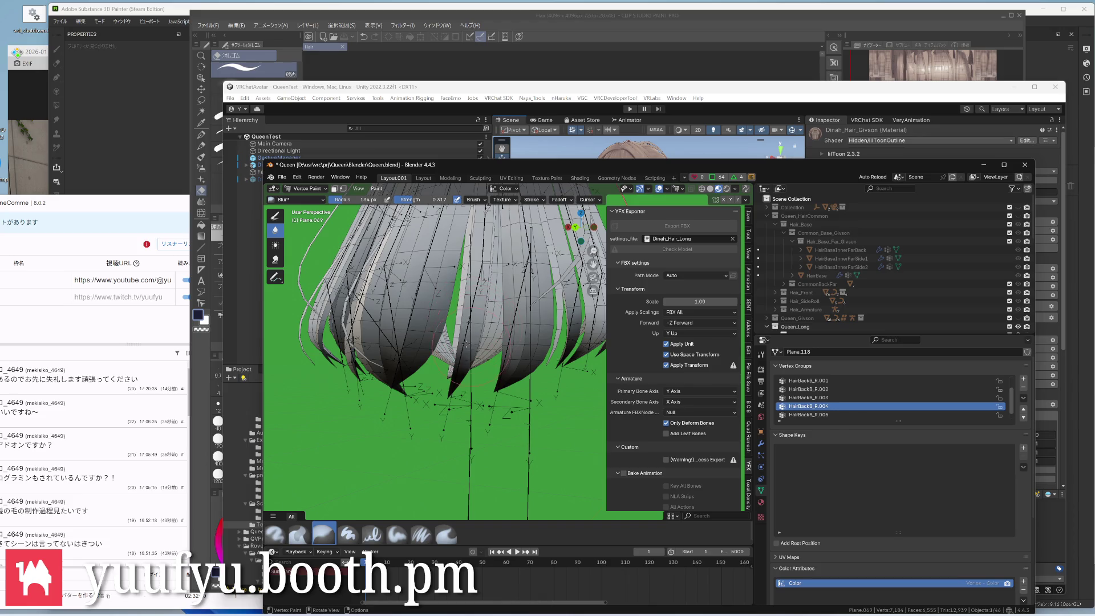
scroll(453, 360, down, 1)
mouse_move(501, 394)
middle_down()
mouse_move(411, 325)
mouse_move(513, 360)
mouse_move(453, 342)
mouse_move(394, 368)
mouse_move(534, 354)
mouse_move(496, 346)
mouse_move(590, 381)
middle_up()
scroll(523, 361, up, 2)
scroll(514, 359, up, 2)
middle_drag(513, 360, 462, 357)
key(ctrl+Tab)
Back in object mode, select hair strand Plane.077 and enter vertex paint with the soft paint brush
click(454, 299)
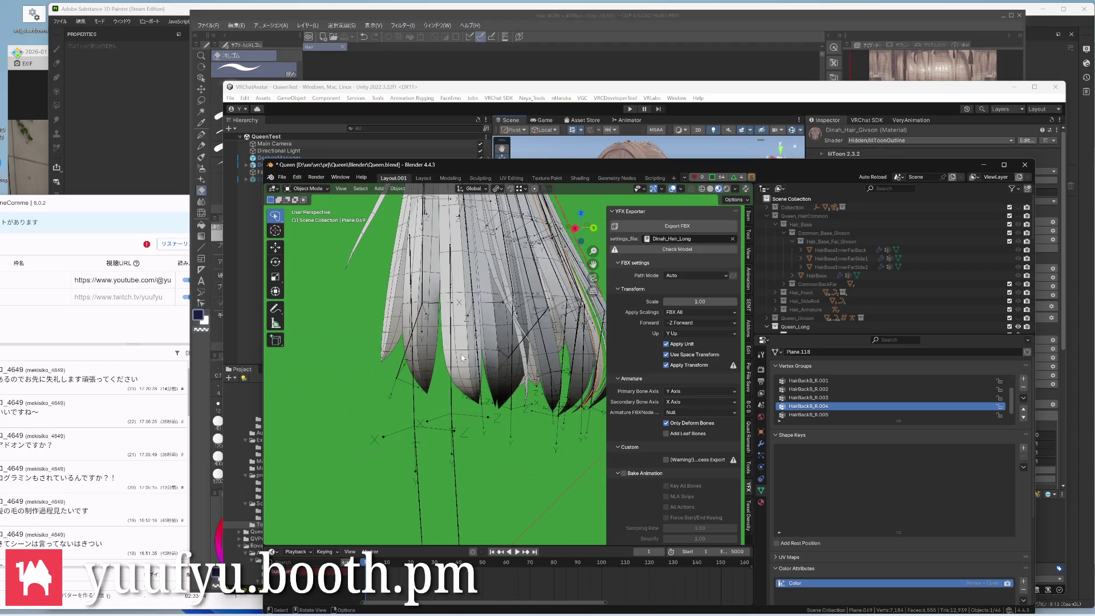
click(394, 331)
middle_drag(410, 334, 494, 336)
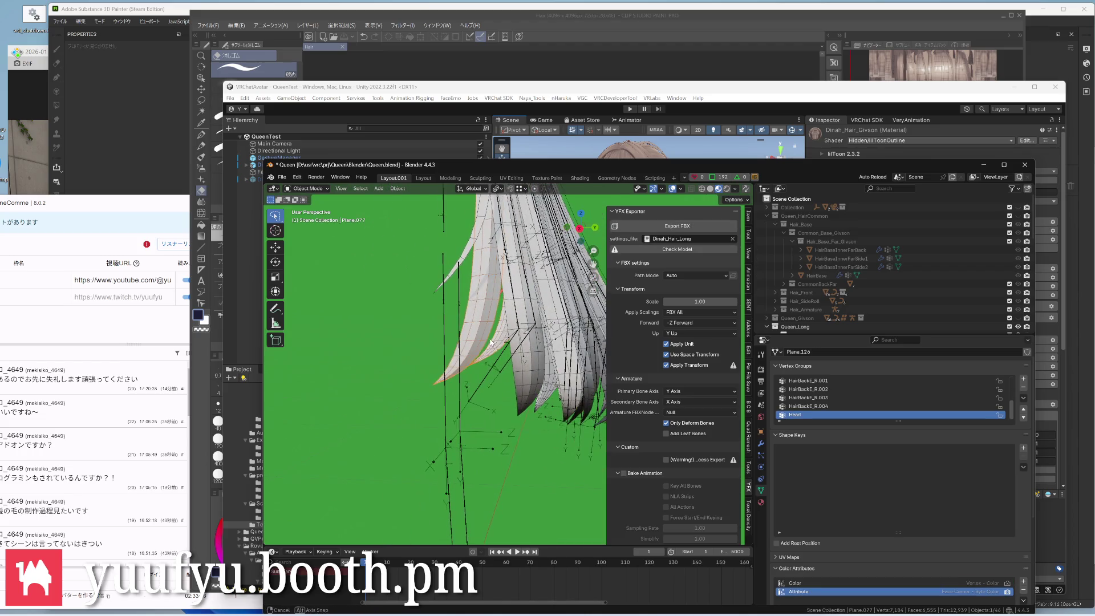
key(ctrl+Tab)
click(501, 284)
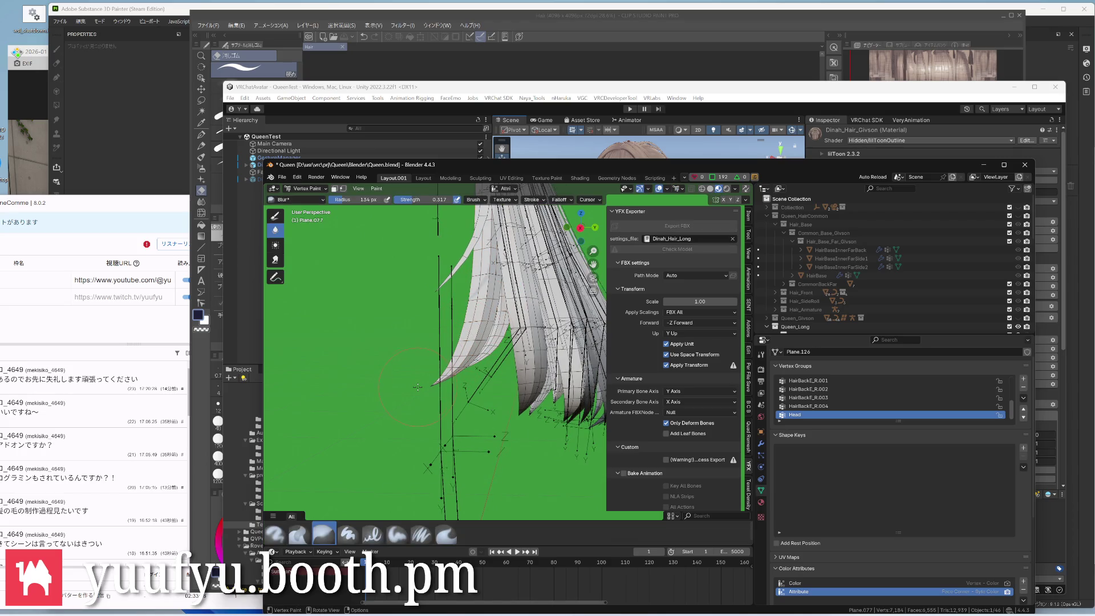
click(396, 533)
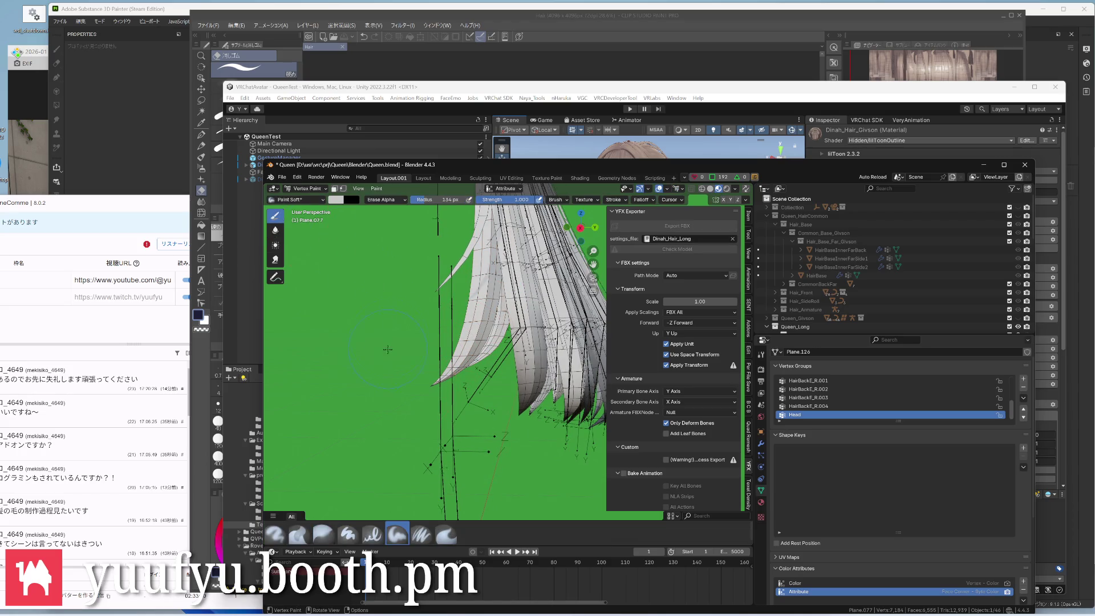
mouse_move(436, 367)
middle_down()
mouse_move(421, 368)
mouse_move(452, 386)
middle_up()
Inspect Plane.077 in edit mode and vertex paint from closer angles, ending in object mode
key(ctrl+Tab)
click(451, 386)
mouse_move(473, 349)
middle_down()
mouse_move(445, 369)
mouse_move(446, 342)
middle_up()
key(Tab)
key(Tab)
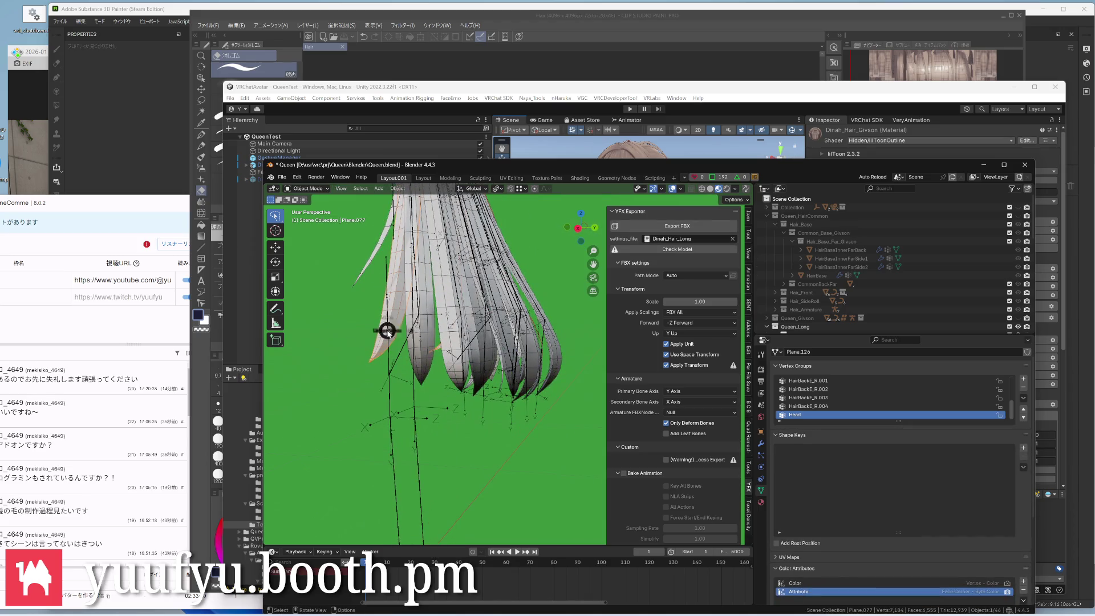
key(ctrl+Tab)
click(387, 281)
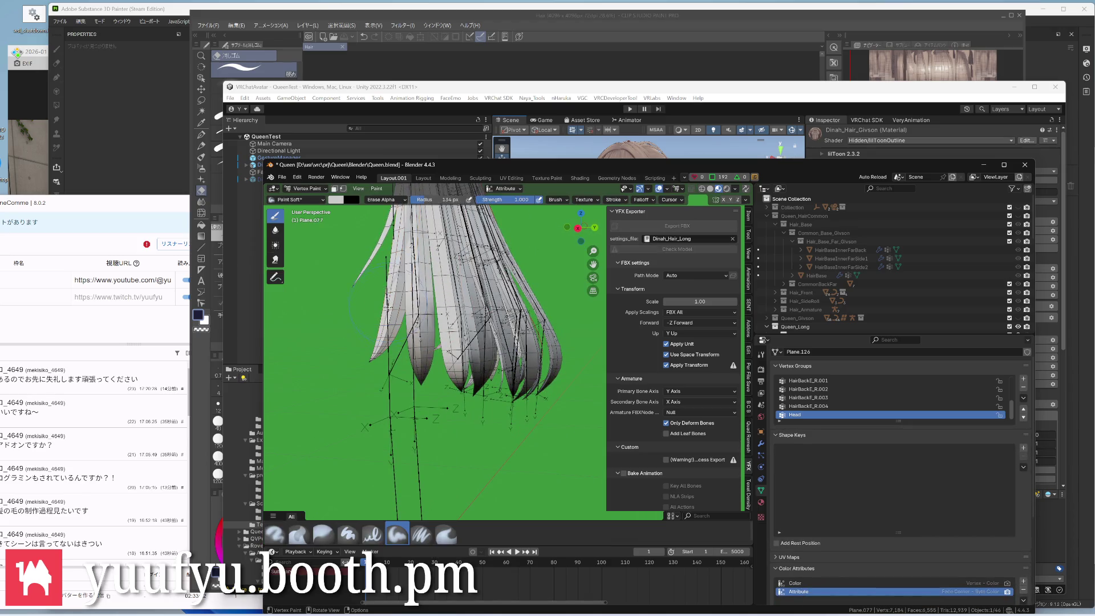
middle_drag(462, 359, 497, 368)
scroll(414, 351, up, 3)
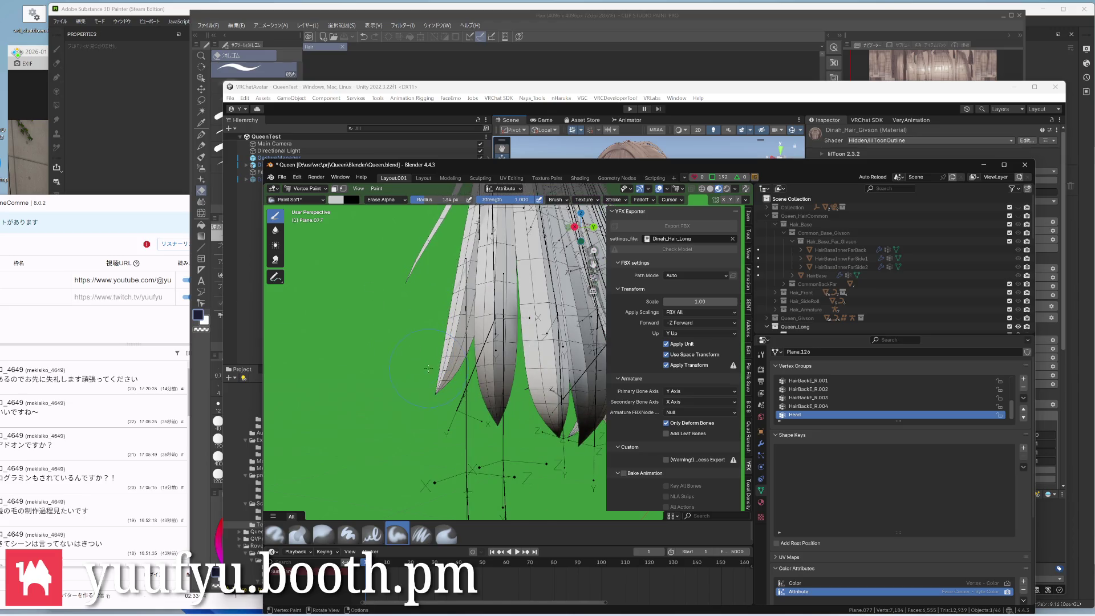
scroll(444, 394, up, 3)
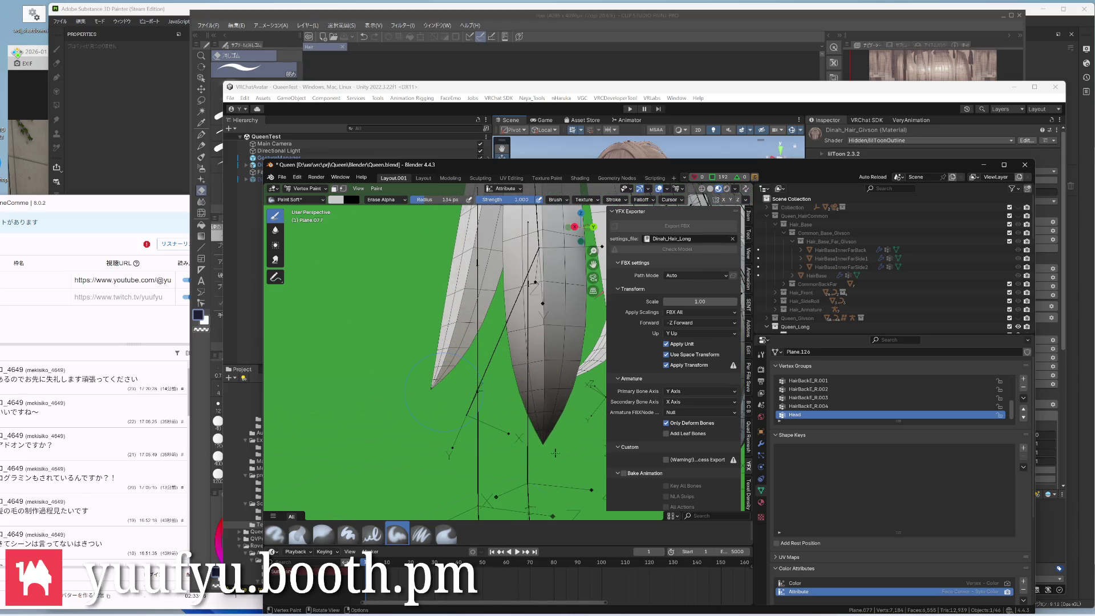
key(ctrl+Tab)
click(402, 355)
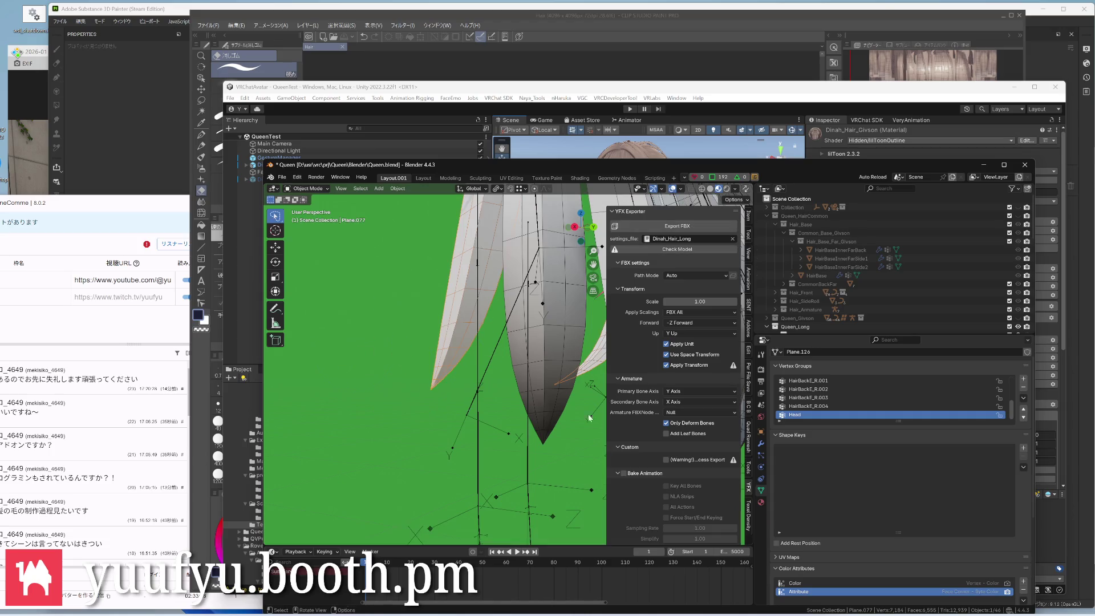
scroll(996, 542, down, 2)
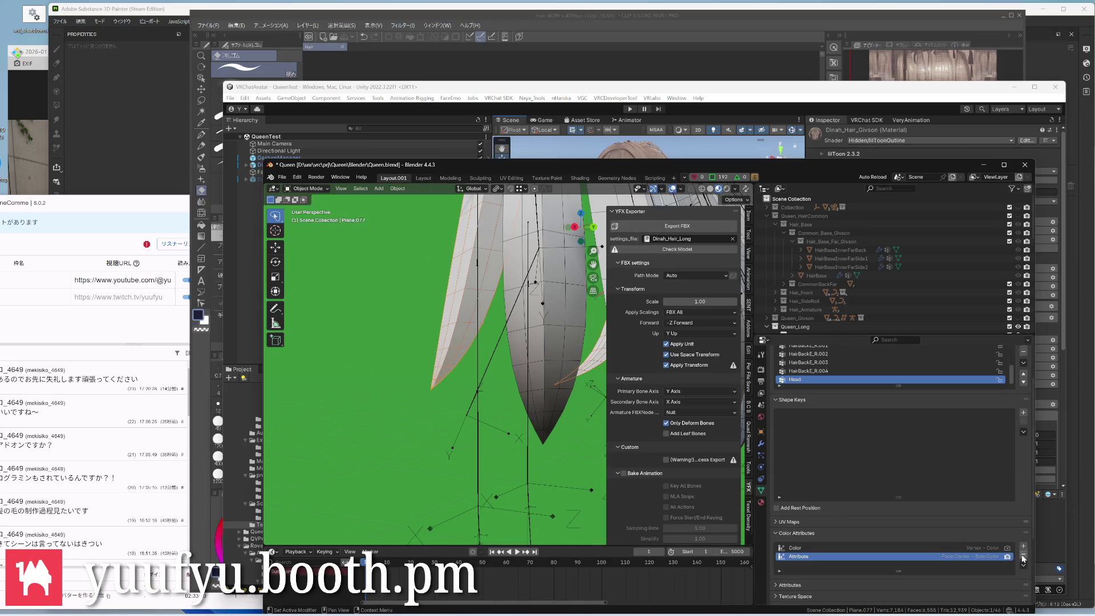
Delete Plane.077's extra 'Attribute' colour attribute and switch into vertex paint mode
click(1024, 558)
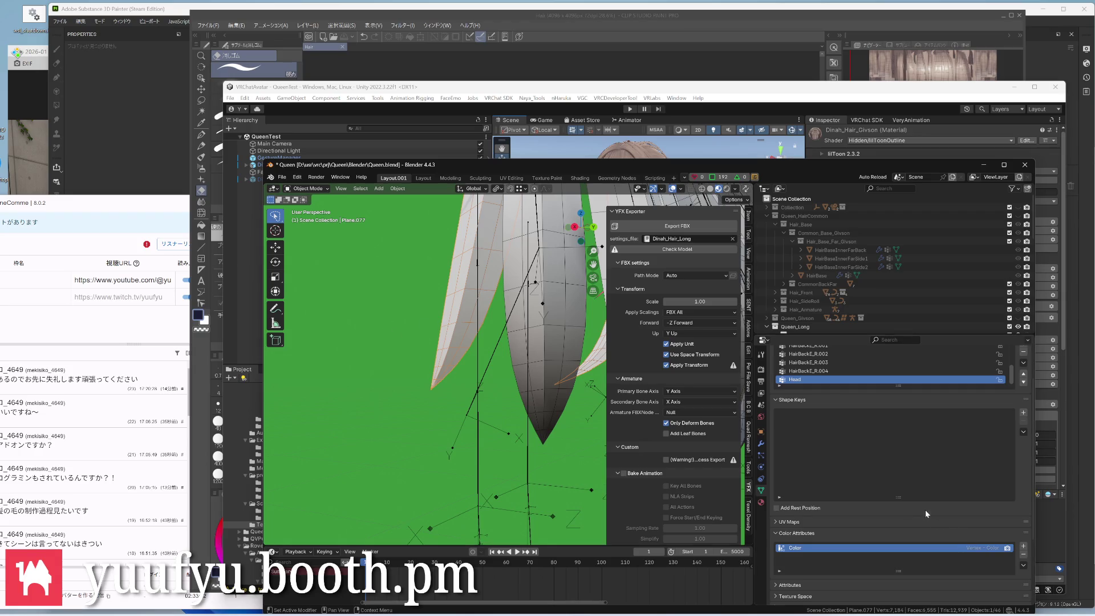
key(ctrl+Tab)
click(440, 270)
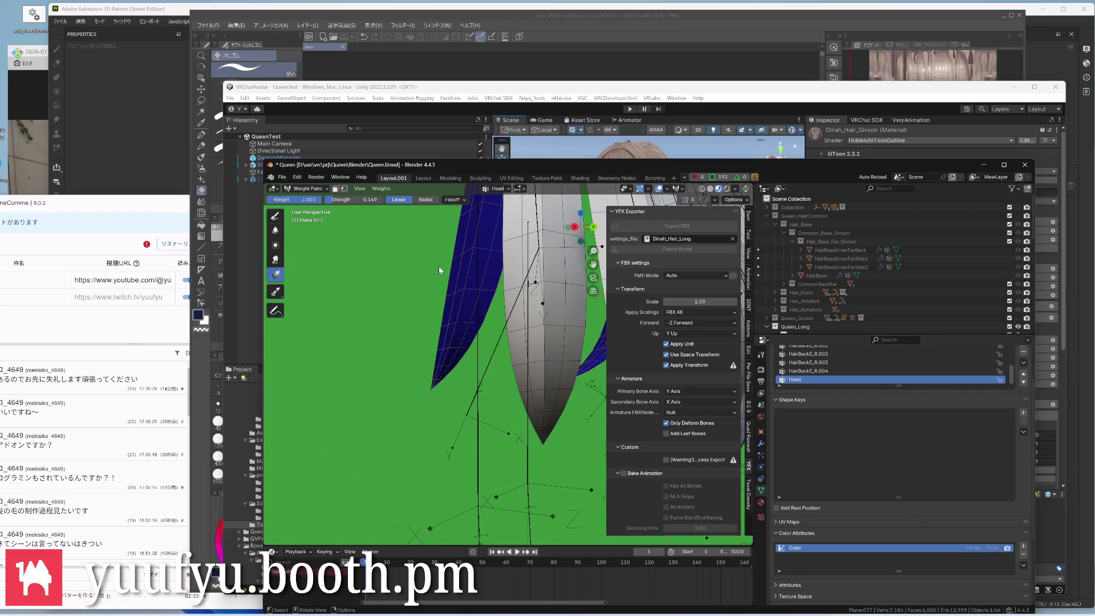
key(ctrl+Tab)
click(441, 323)
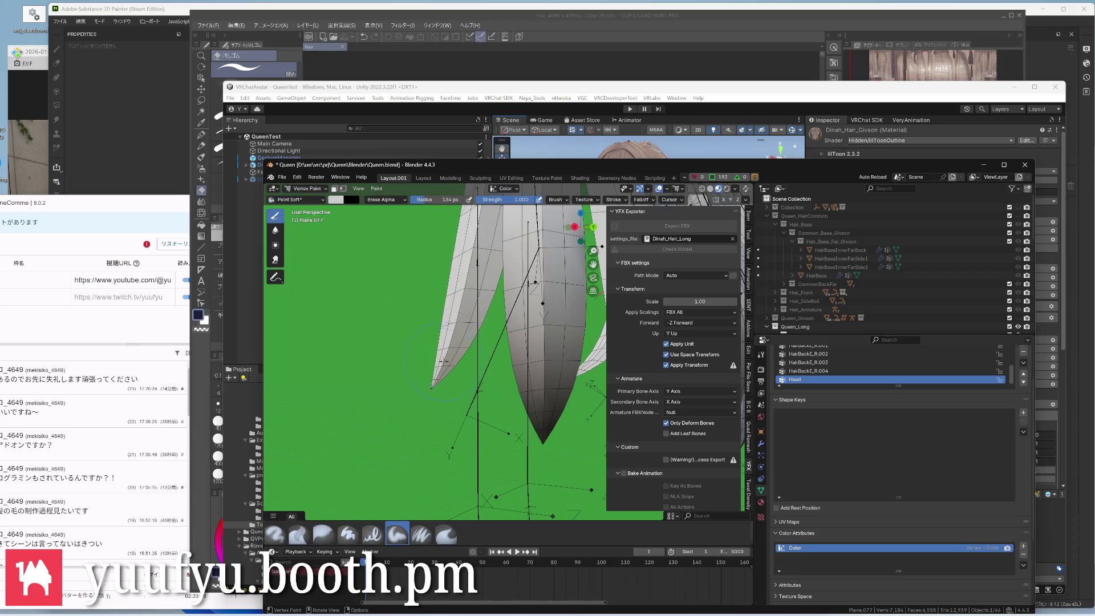
scroll(434, 387, up, 1)
Paint the hair tip black with Paint Soft, then soften it with the Blur brush
mouse_move(434, 383)
mouse_down()
mouse_move(475, 292)
mouse_move(445, 346)
mouse_up()
click(275, 231)
mouse_move(445, 308)
mouse_down()
mouse_move(441, 351)
mouse_move(454, 354)
mouse_up()
middle_drag(474, 337, 557, 323)
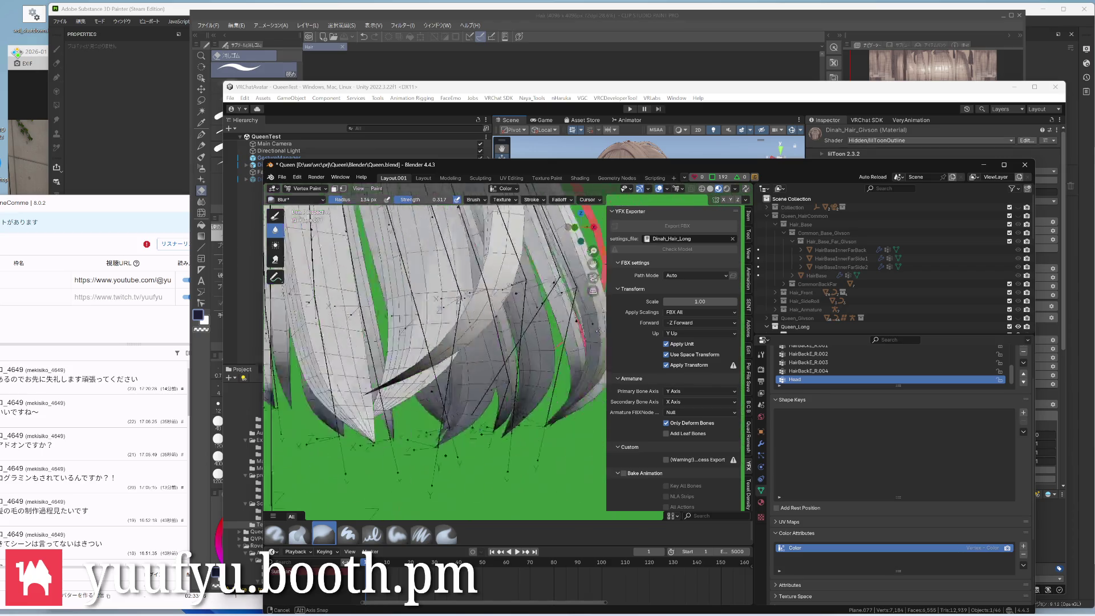
scroll(478, 336, down, 4)
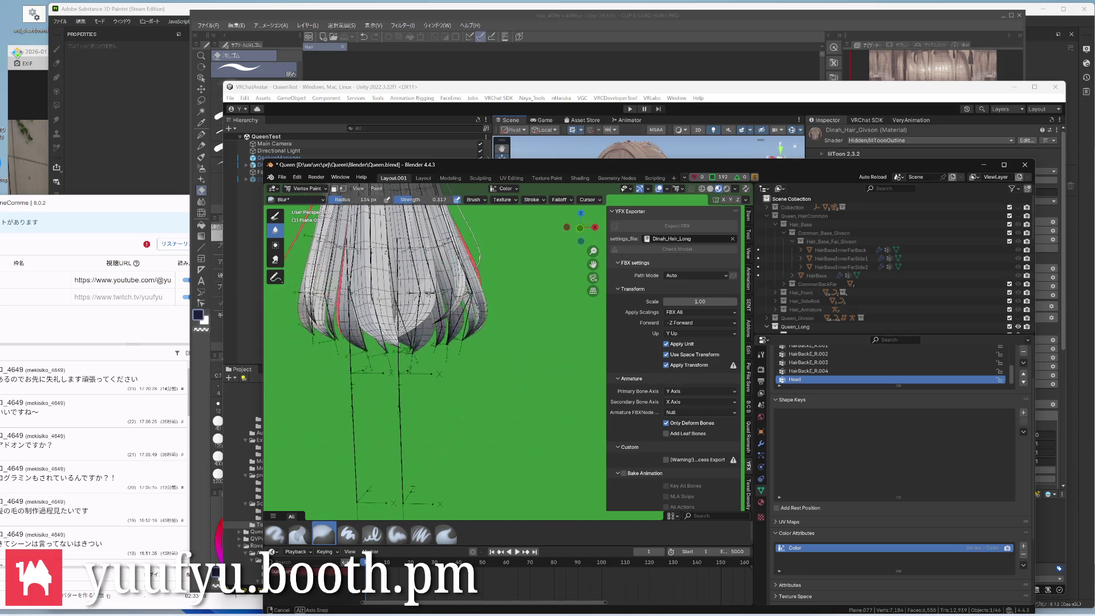
middle_drag(428, 300, 402, 332)
scroll(402, 332, up, 3)
Vertex-paint black onto strand Plane.057 with Paint Soft and blur it into a lighter gradient
key(ctrl+Tab)
click(491, 310)
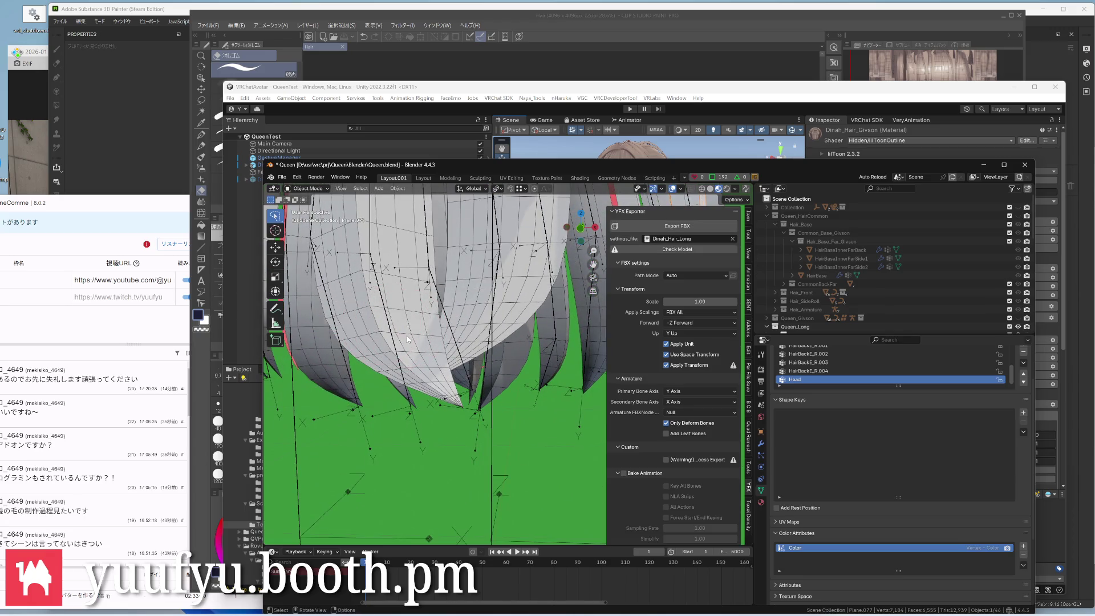
key(ctrl+Tab)
click(419, 316)
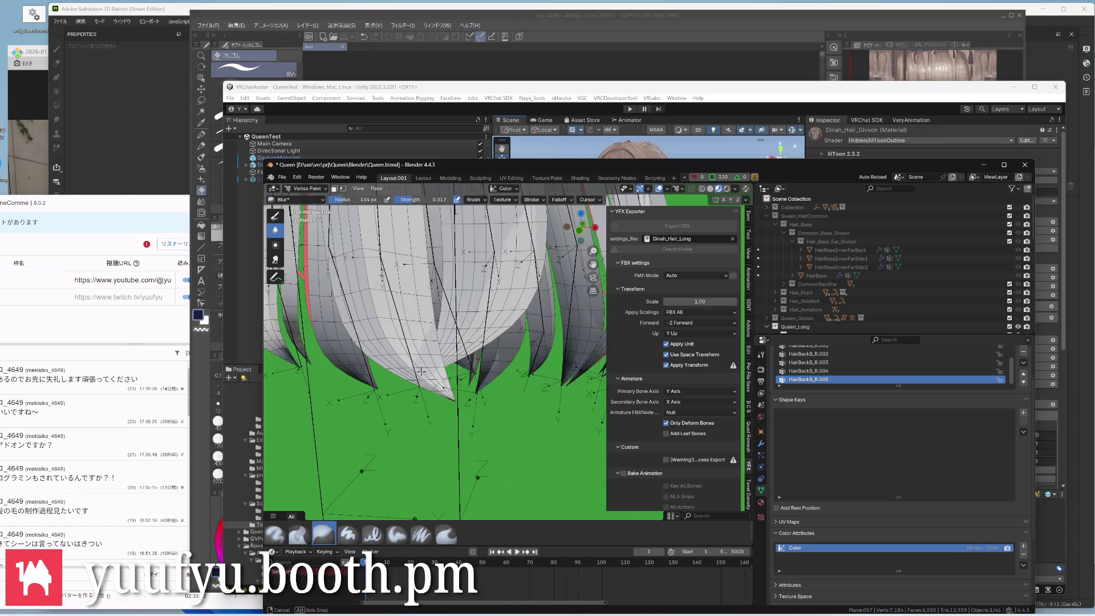
click(396, 535)
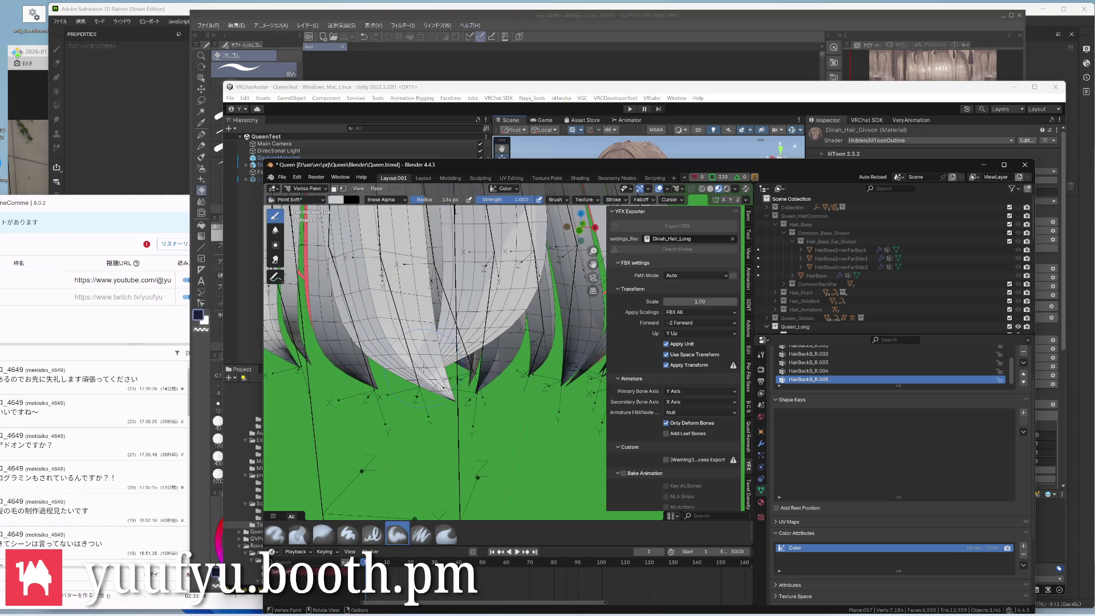
mouse_move(427, 360)
mouse_down()
mouse_move(377, 342)
mouse_move(359, 316)
mouse_move(419, 325)
mouse_move(351, 308)
mouse_move(426, 385)
mouse_up()
click(275, 231)
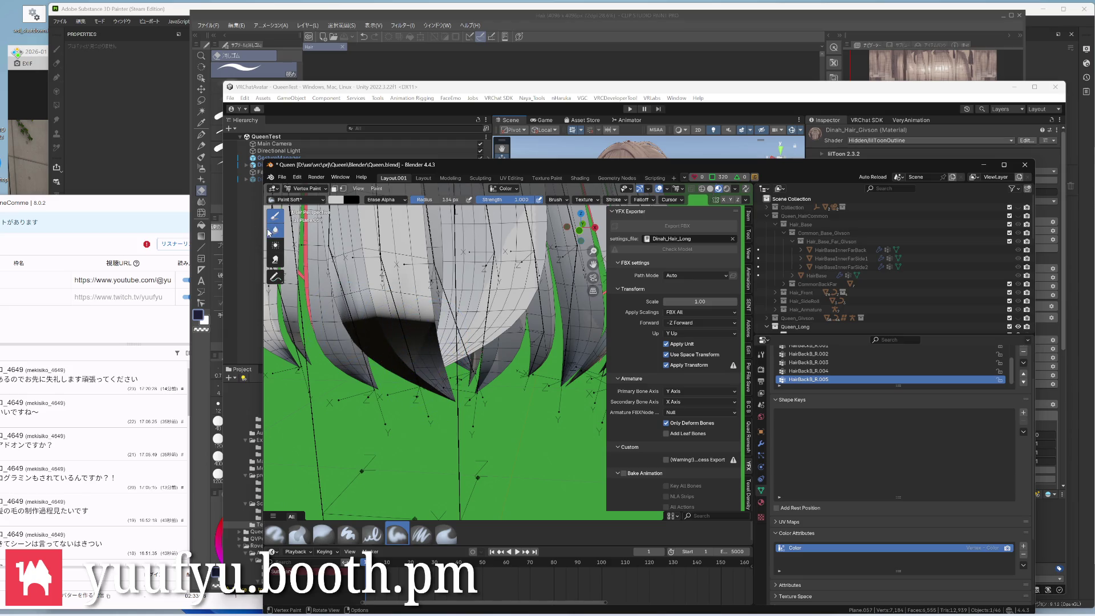
mouse_move(360, 307)
mouse_down()
mouse_move(411, 338)
mouse_move(372, 351)
mouse_up()
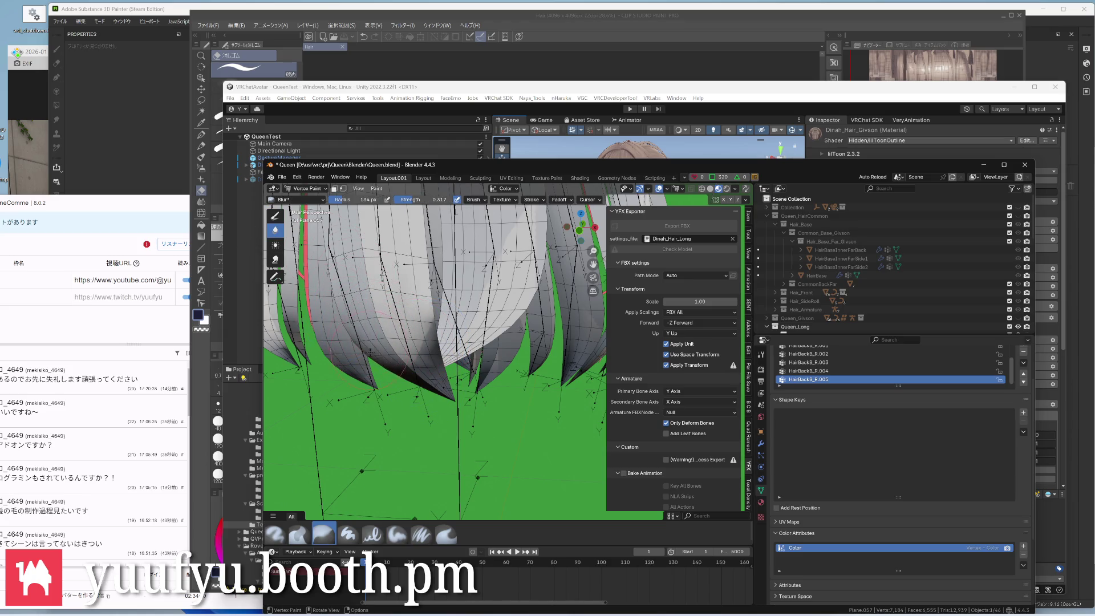
middle_drag(410, 343, 450, 316)
Enter vertex paint on another strand and lay dark colour along it with the soft brush
key(ctrl+Tab)
click(463, 318)
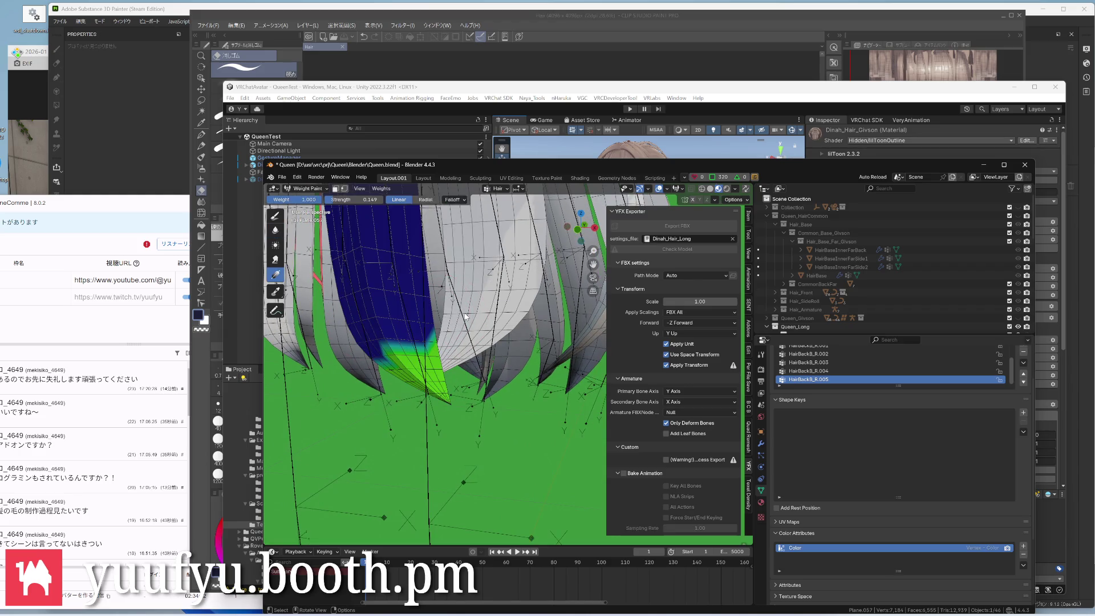
key(ctrl+Tab)
key(ctrl+Tab)
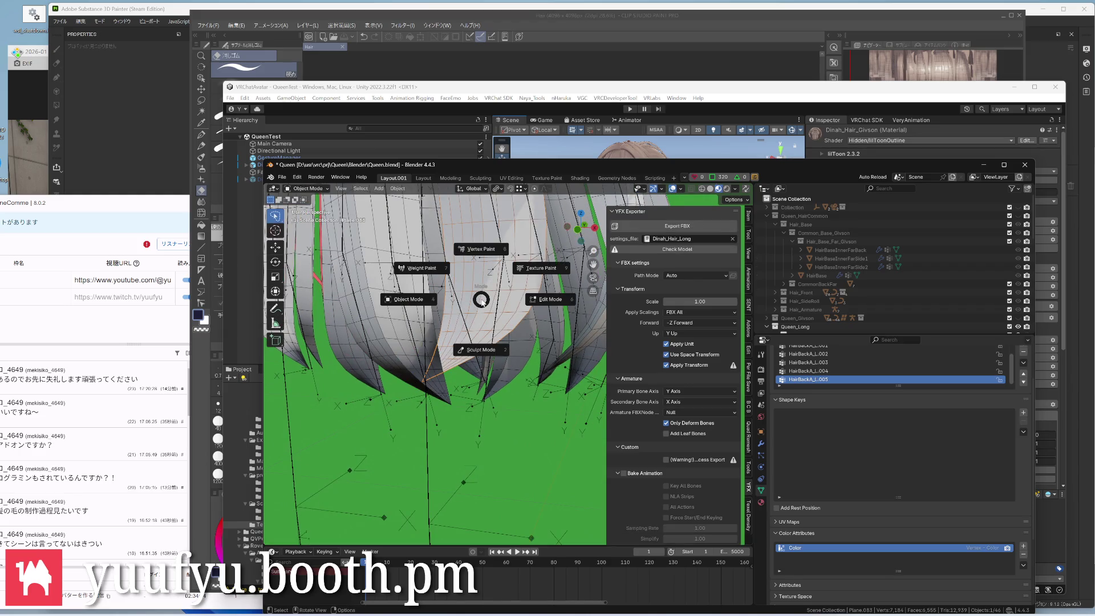
click(462, 318)
mouse_move(480, 325)
middle_down()
mouse_move(530, 291)
mouse_move(513, 282)
middle_up()
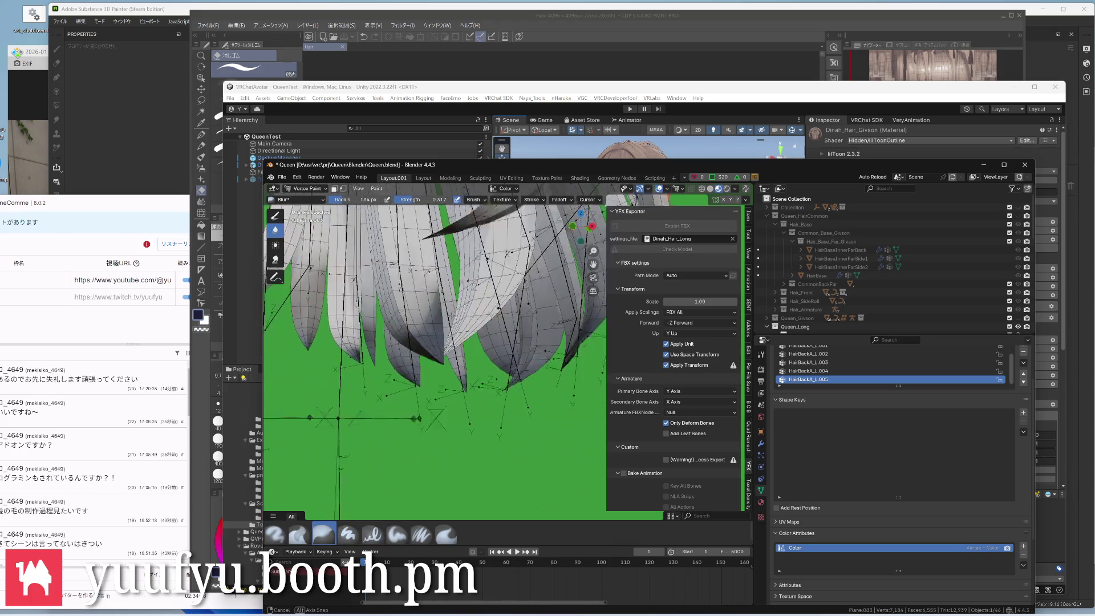
scroll(445, 308, down, 2)
click(276, 218)
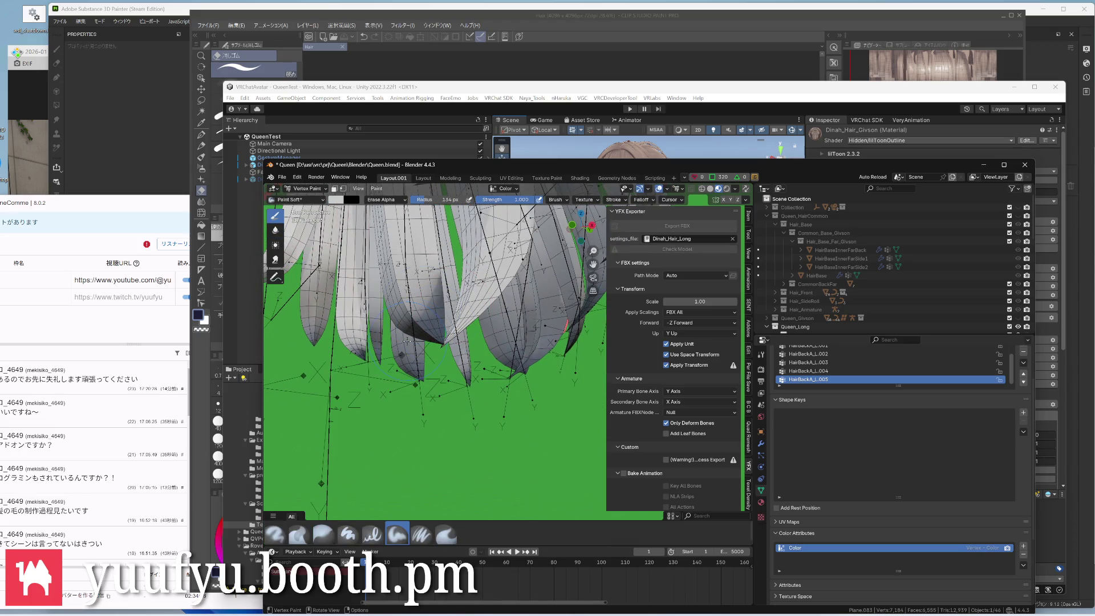
mouse_move(453, 343)
mouse_down()
mouse_move(468, 248)
mouse_move(517, 258)
mouse_up()
mouse_move(488, 275)
middle_down()
mouse_move(476, 307)
mouse_move(475, 291)
middle_up()
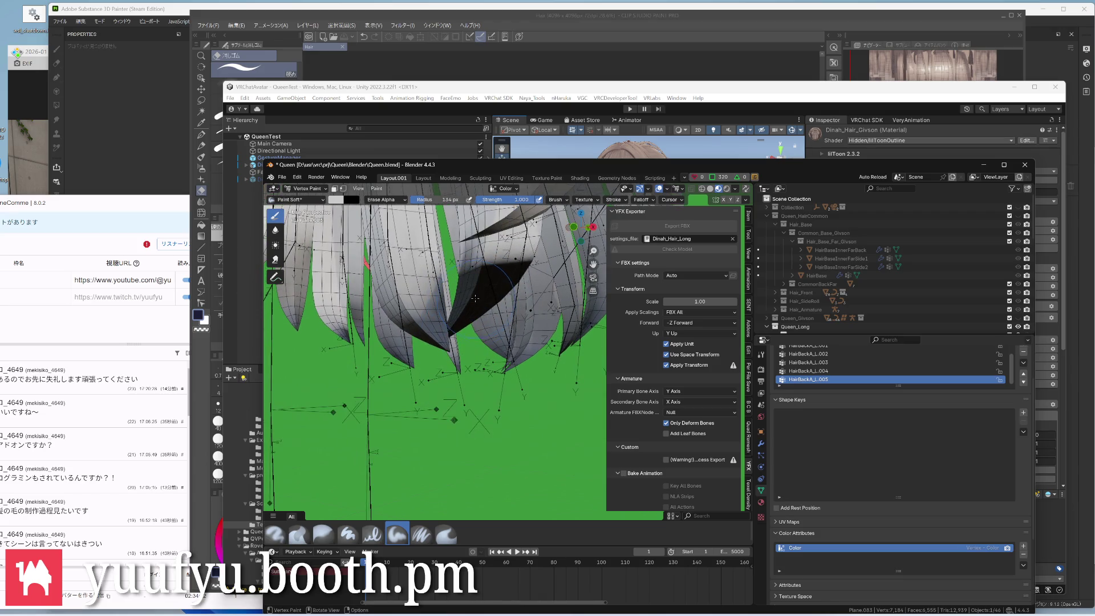
Blur that strand's dark colour smooth, then return to object mode
key(ctrl+Tab)
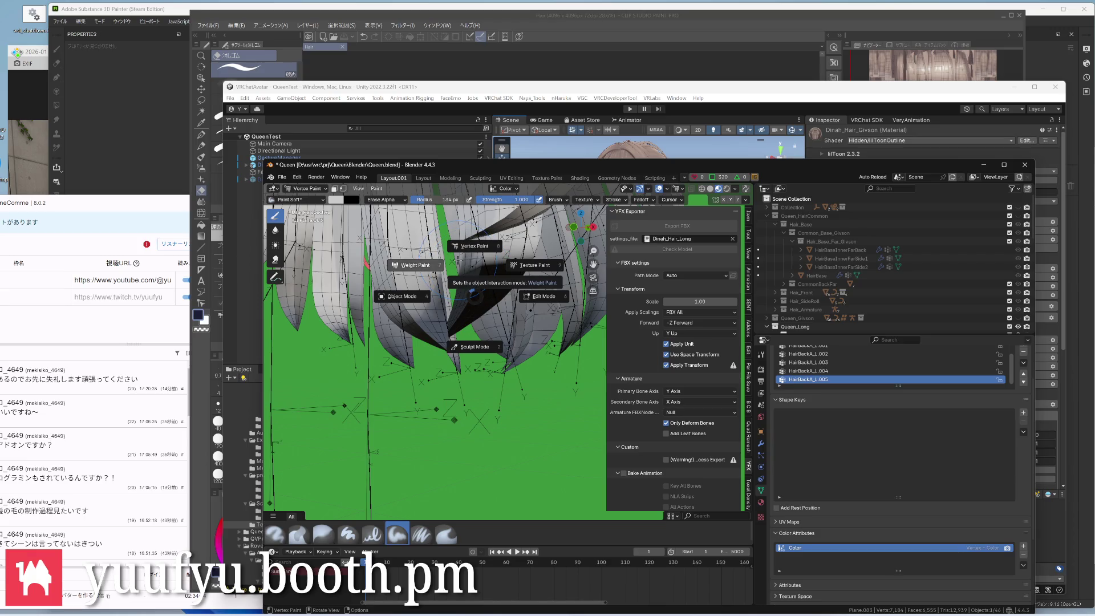
click(475, 256)
click(275, 237)
drag(497, 249, 479, 308)
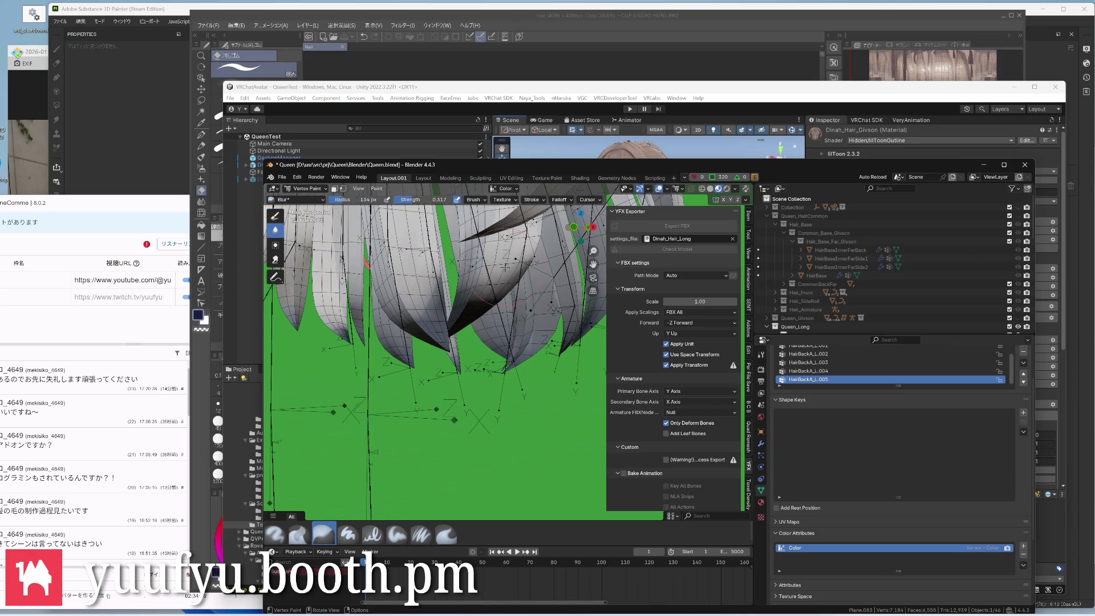
mouse_move(500, 256)
mouse_down()
mouse_move(480, 317)
mouse_move(462, 321)
mouse_up()
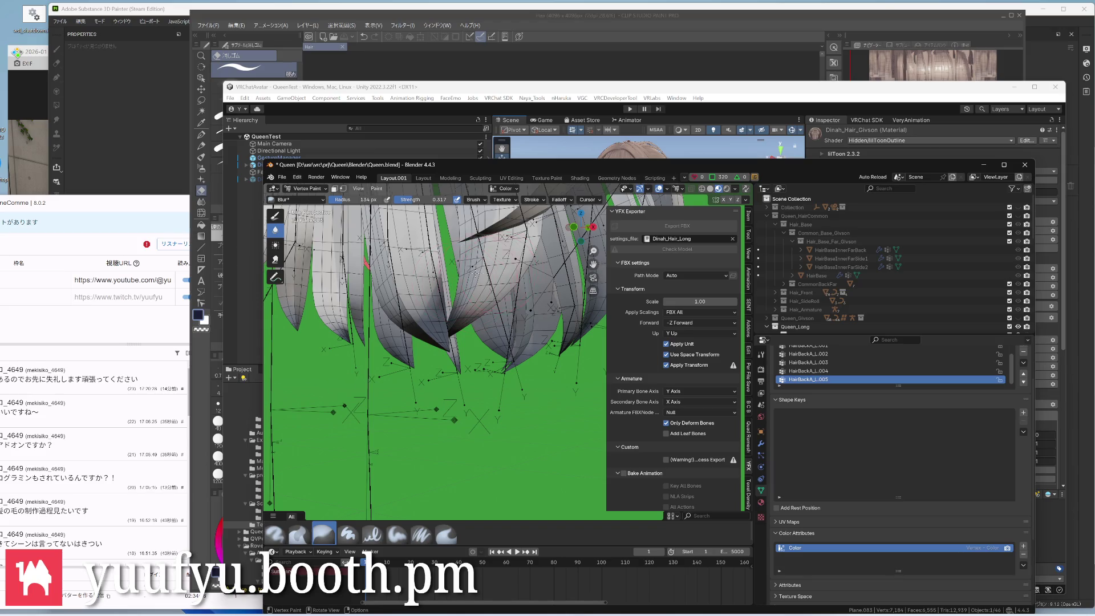
scroll(445, 342, down, 3)
mouse_move(444, 342)
middle_down()
mouse_move(411, 299)
mouse_move(433, 252)
mouse_move(479, 273)
mouse_move(431, 248)
mouse_move(551, 249)
mouse_move(500, 279)
middle_up()
key(ctrl+Tab)
click(453, 257)
scroll(445, 300, up, 4)
scroll(501, 278, up, 3)
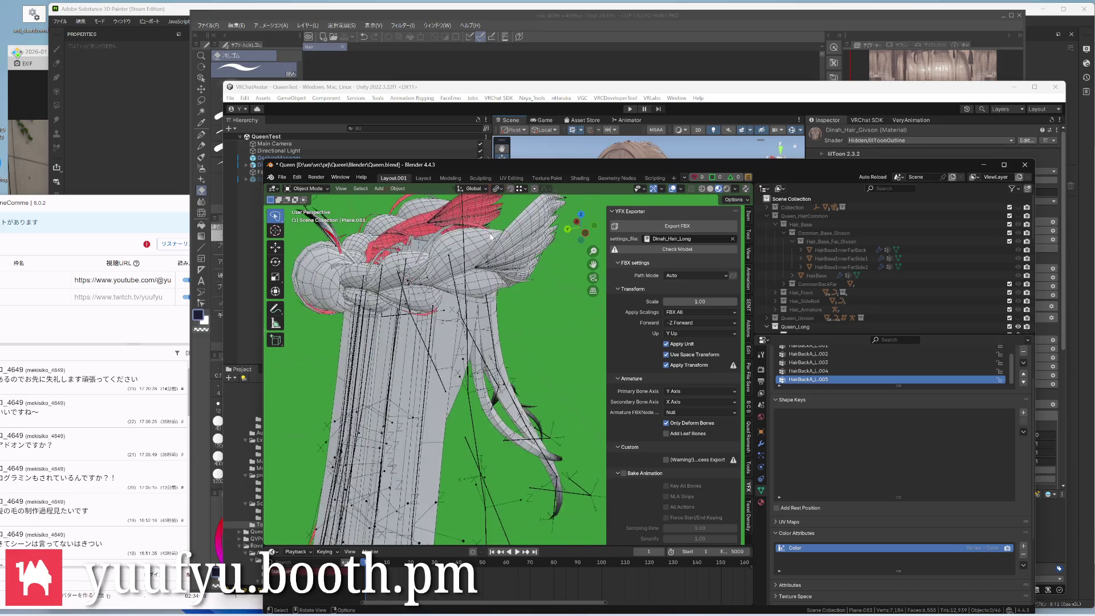
scroll(480, 257, up, 3)
scroll(438, 220, up, 2)
Select NurbsPath.023, check it in edit mode, and ready vertex paint with the soft brush
click(438, 225)
mouse_move(438, 227)
middle_down()
mouse_move(438, 317)
mouse_move(422, 274)
mouse_move(454, 277)
mouse_move(463, 326)
mouse_move(466, 291)
mouse_move(447, 306)
middle_up()
key(Tab)
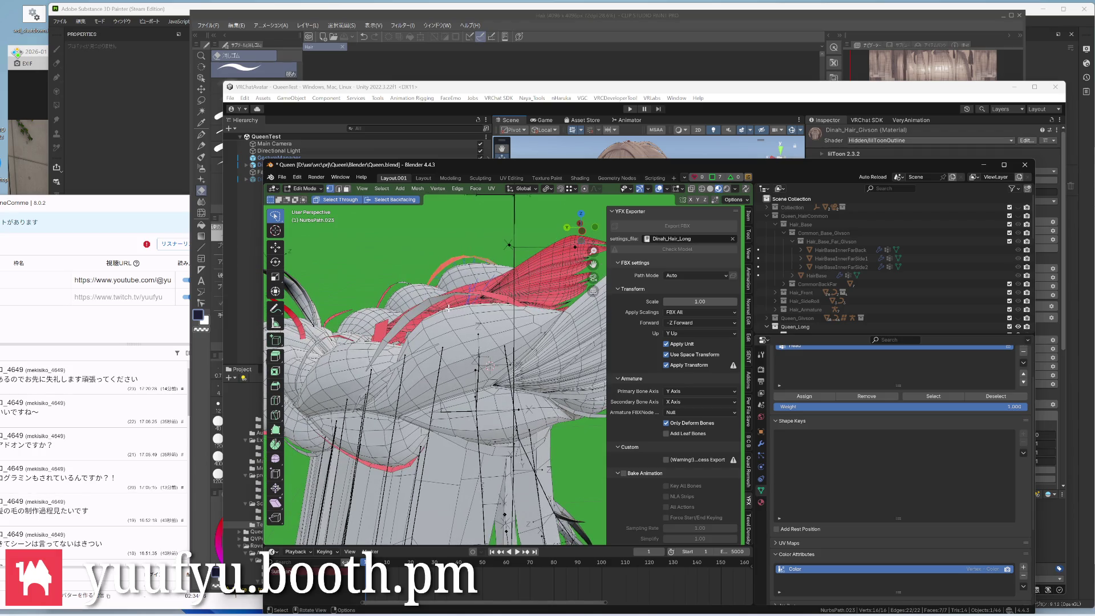
key(Tab)
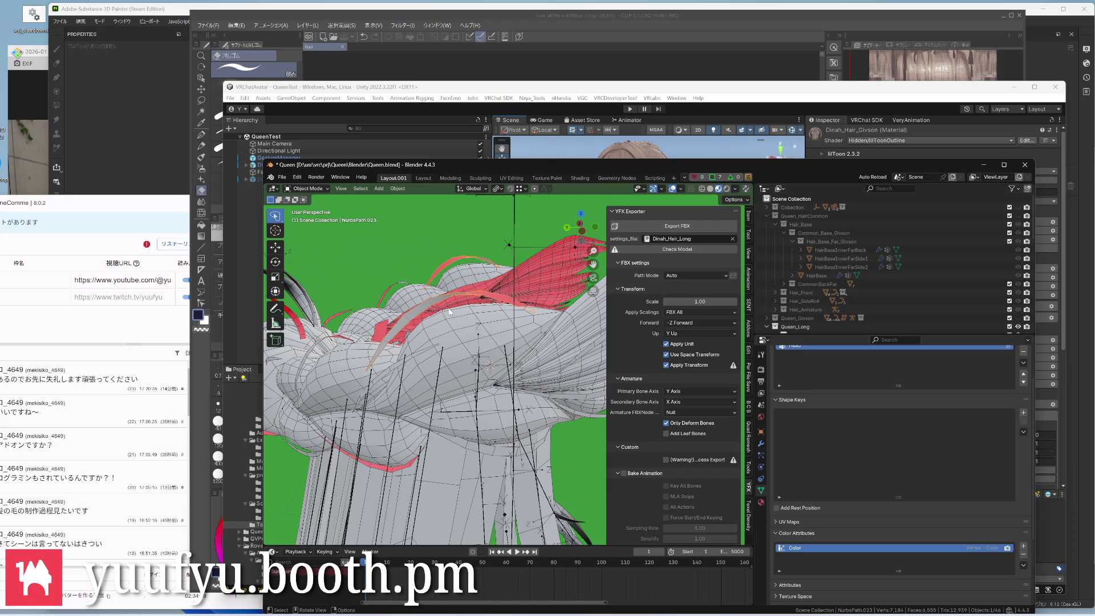
key(ctrl+Tab)
click(450, 259)
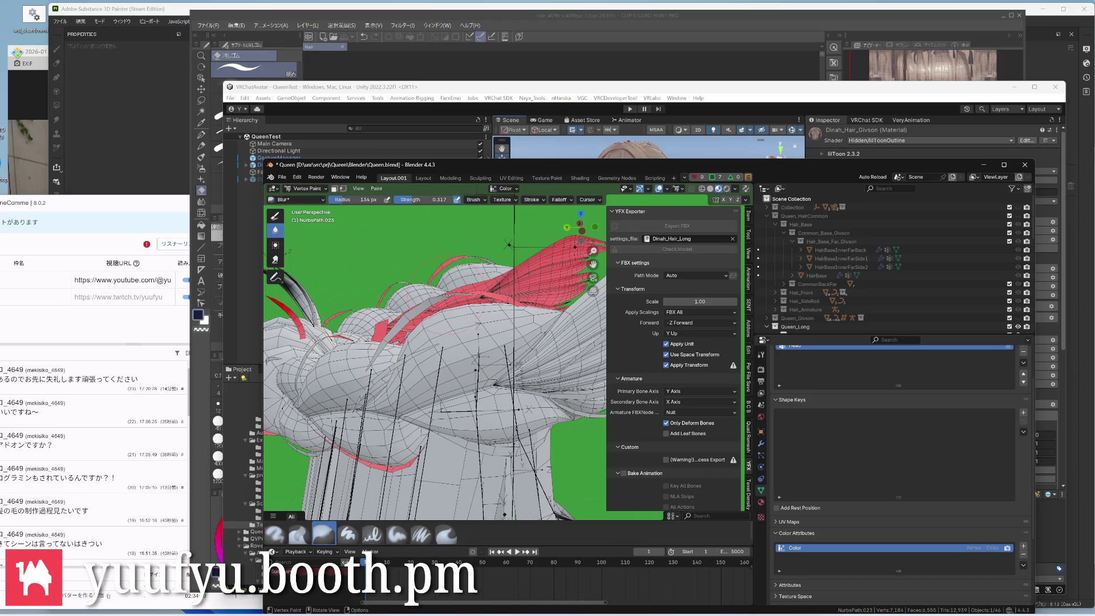
key(shift+space)
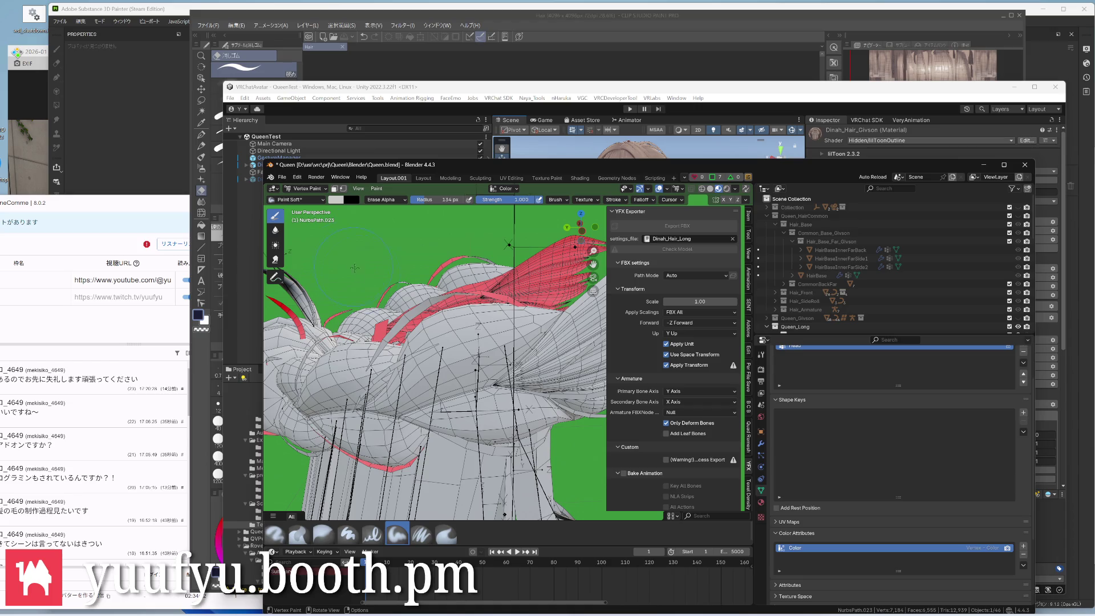
middle_drag(508, 244, 487, 258)
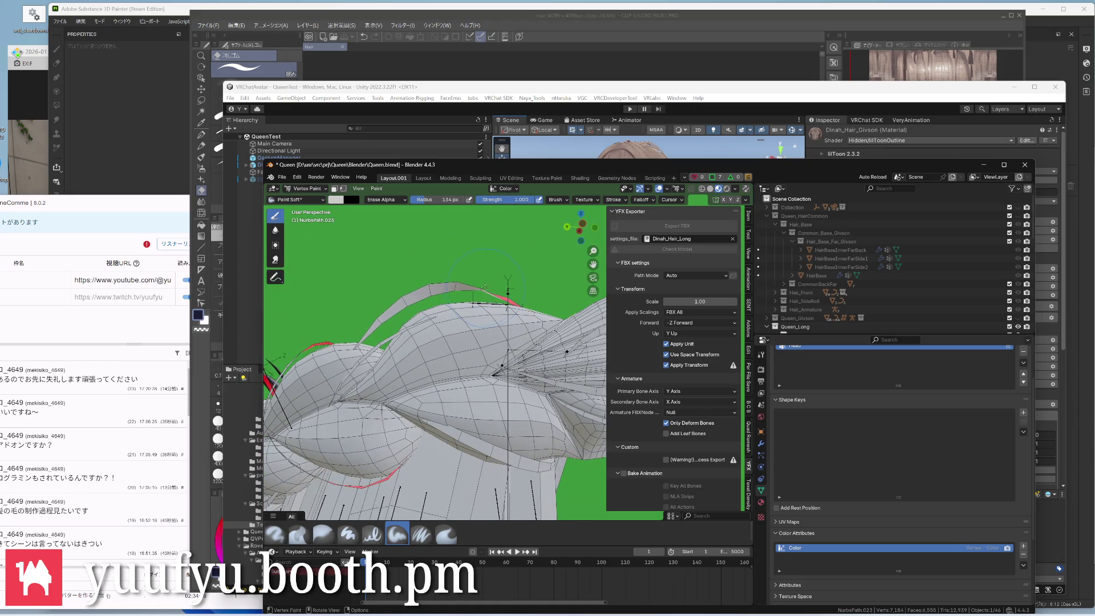
middle_drag(481, 285, 479, 285)
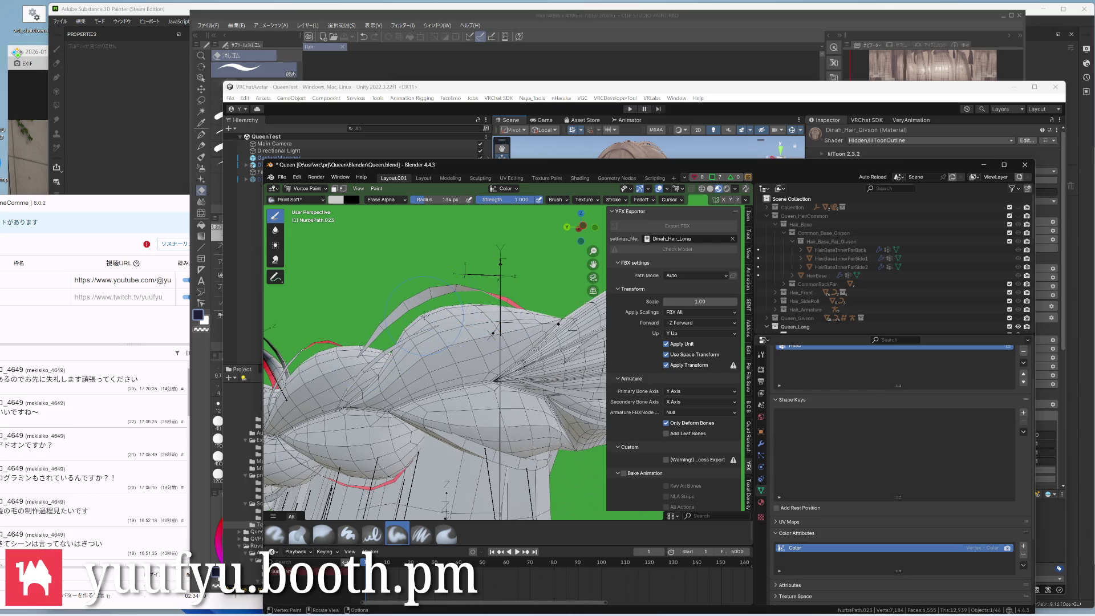
key(ctrl+Tab)
click(399, 320)
Paint dark vertex colour along the NurbsPath.023 strand tip, then return to object mode
mouse_move(431, 334)
middle_down()
mouse_move(433, 358)
mouse_move(482, 326)
middle_up()
scroll(432, 357, down, 4)
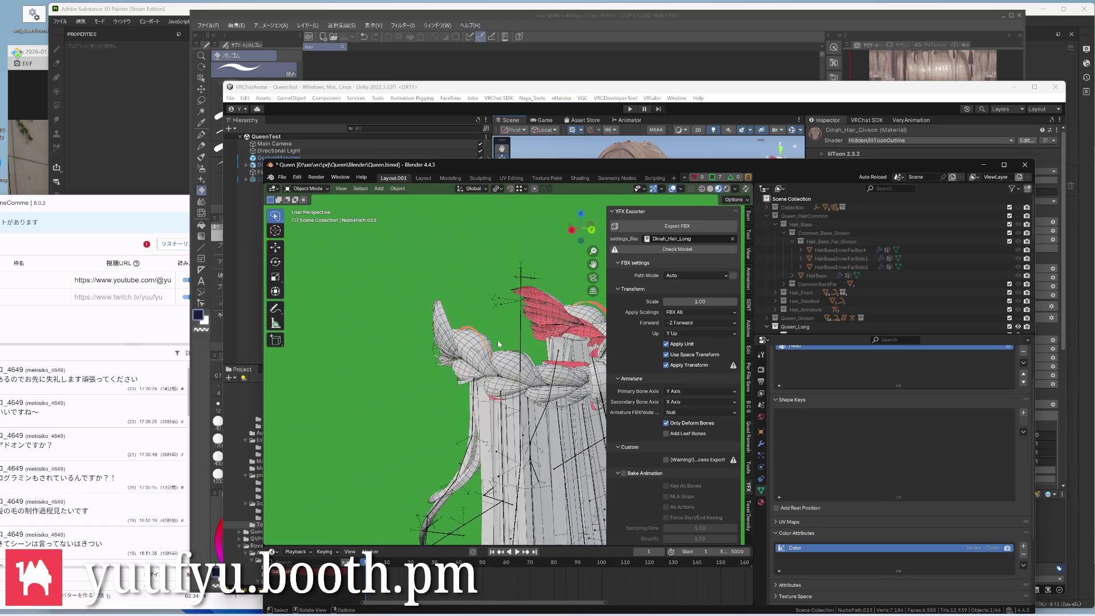
key(ctrl+Tab)
click(481, 276)
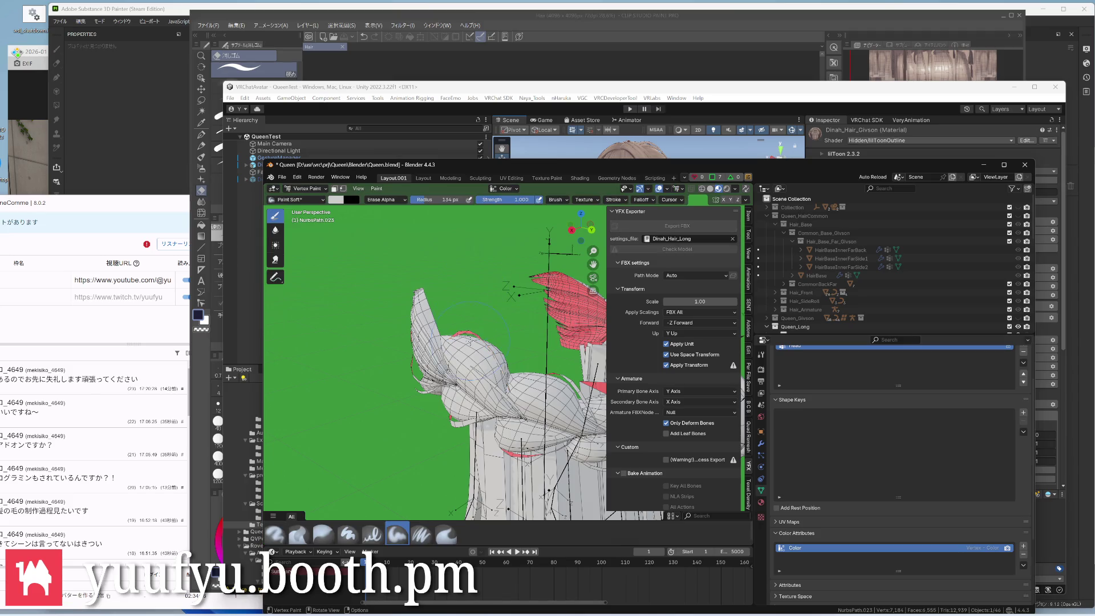
middle_drag(507, 342, 505, 333)
drag(462, 343, 519, 370)
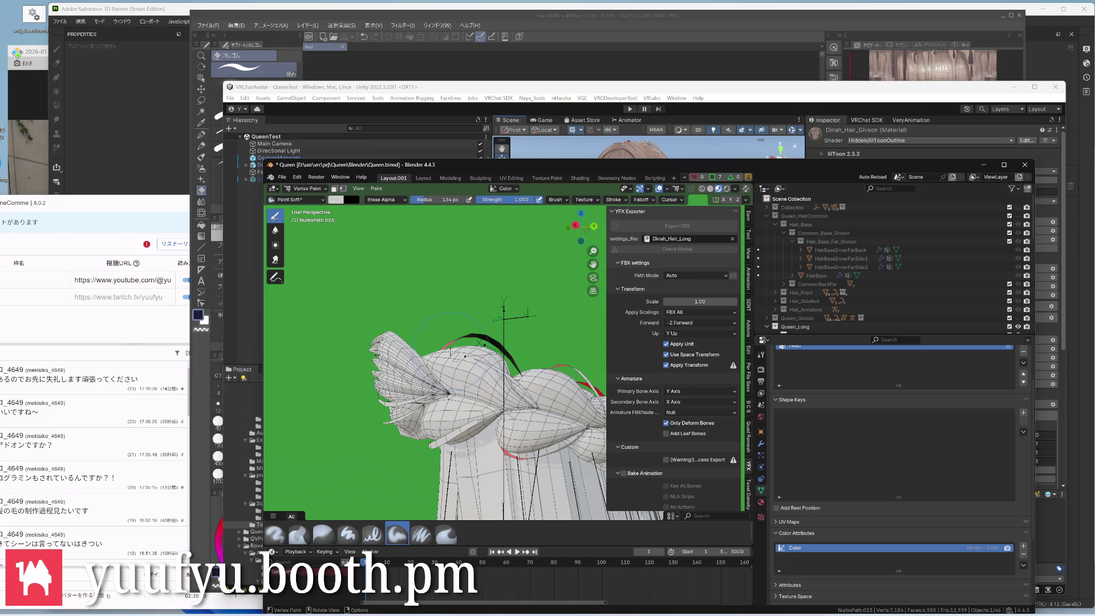
mouse_move(502, 325)
middle_down()
mouse_move(479, 369)
mouse_move(445, 376)
mouse_move(462, 360)
middle_up()
drag(479, 338, 541, 352)
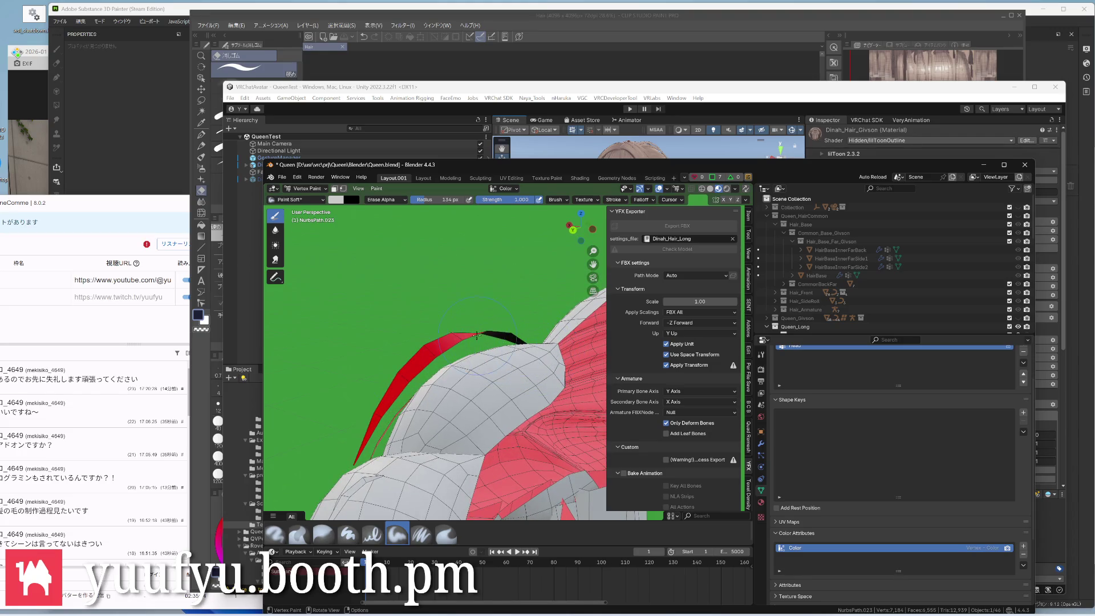
mouse_move(439, 342)
middle_down()
mouse_move(462, 359)
mouse_move(501, 321)
mouse_move(479, 342)
mouse_move(490, 258)
middle_up()
key(ctrl+Tab)
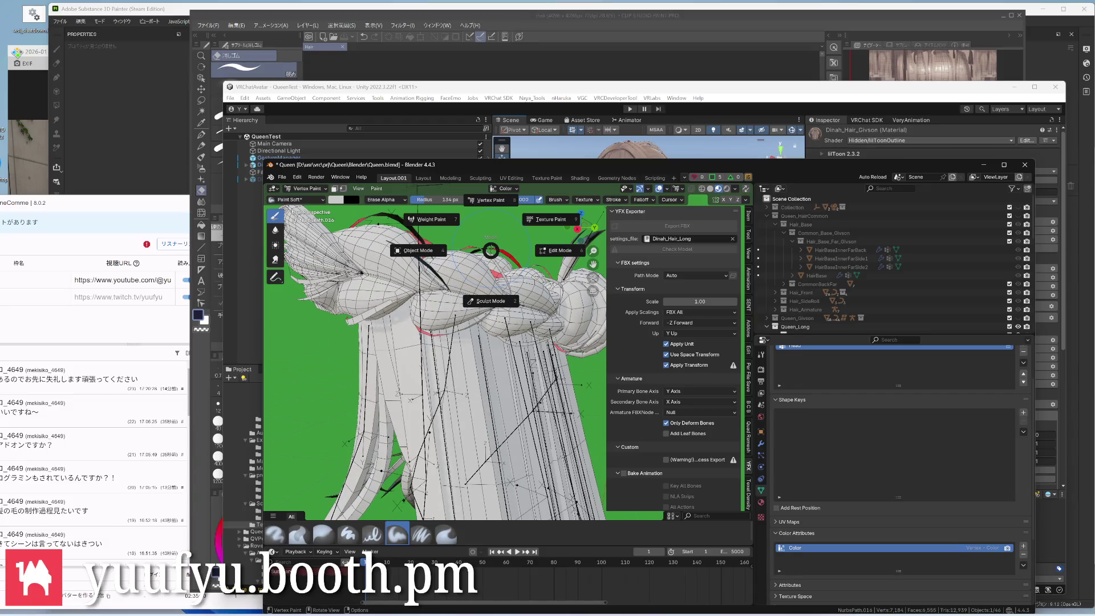
click(419, 249)
middle_drag(488, 256, 503, 330)
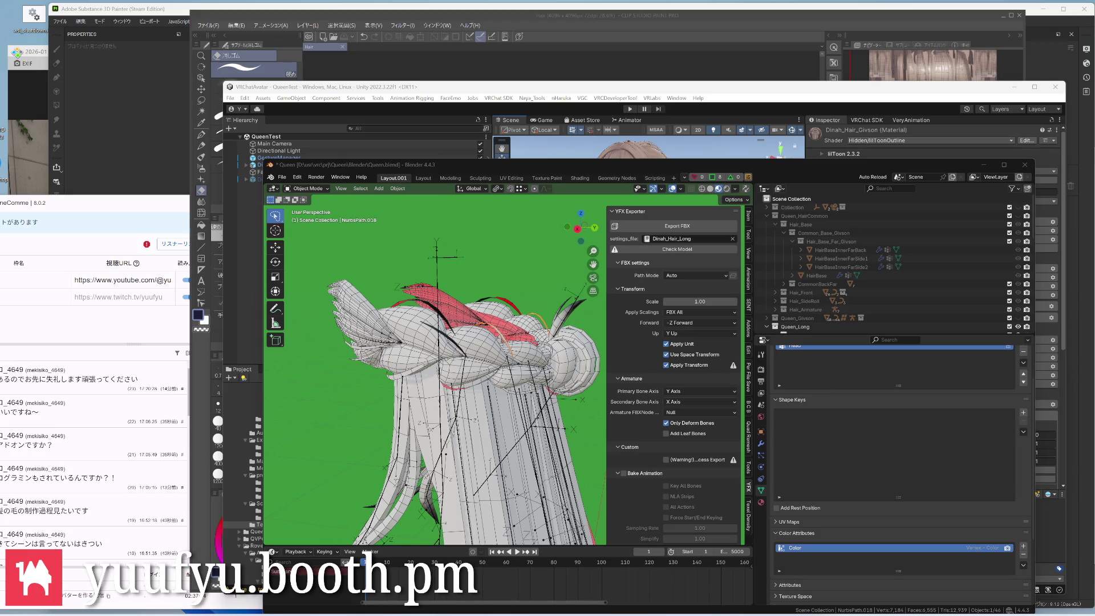
key(a)
Switch to the Scripting workspace and select the script's target_color line
click(655, 178)
drag(702, 215, 583, 215)
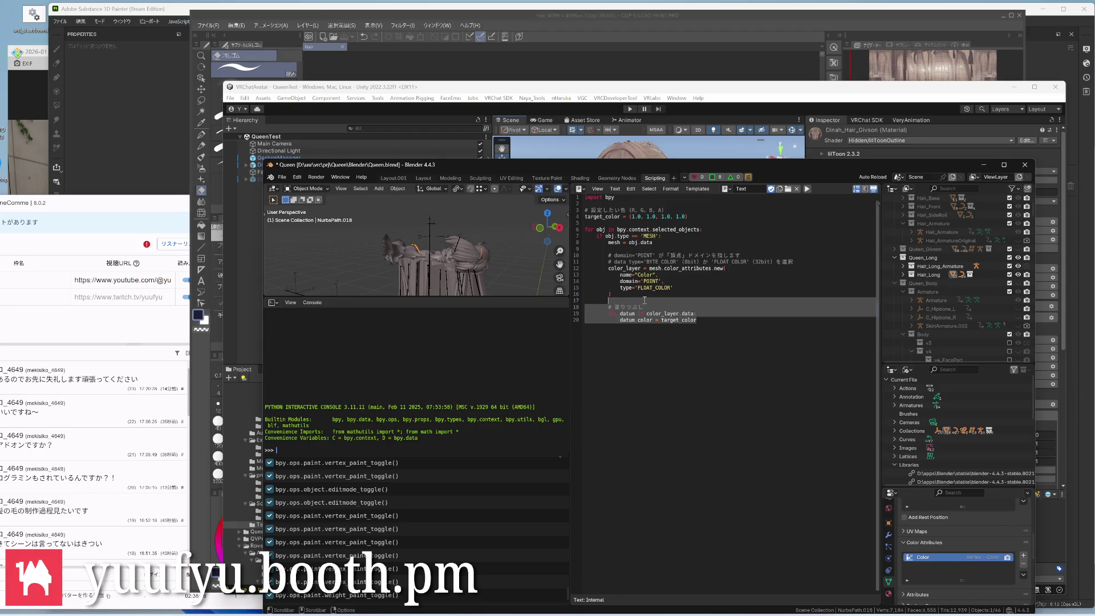
Paste the new script, drop the duplicate 'import bpy', rename 'Vertex' to 'Color', save, and go to Layout.001
drag(698, 320, 559, 205)
text(import bpy  # 設定: 白 (1.0, 1.0, 1.0) でアルファ 0.0 target_color = (1.0, 1.0, 1.0, 0.0)  for obj in bpy.context.selected_objects:     if obj.type == 'MESH':         mesh = obj.data         color_layer = None          # 1. すでに "Color" という名前の属性があるかチェック         if "Color" in mesh.color_attributes:             color_layer = mesh.color_attributes["Color"]         else:             # 2. なければ "Vertex" という名前で新規作成（ドメインは頂点）             color_layer = mesh.color_attributes.new(                 name="Vertex",                 domain='POINT',                 type='FLOAT_COLOR'             )          # 塗りつぶし実行         for datum in color_layer.data:             datum.color = target_color)
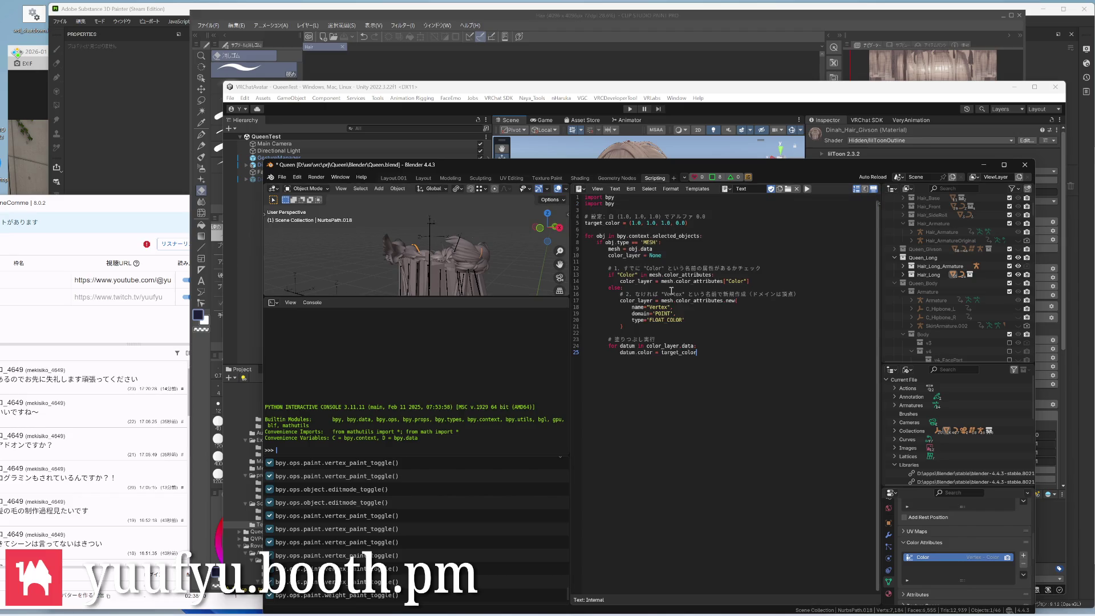
triple_click(638, 207)
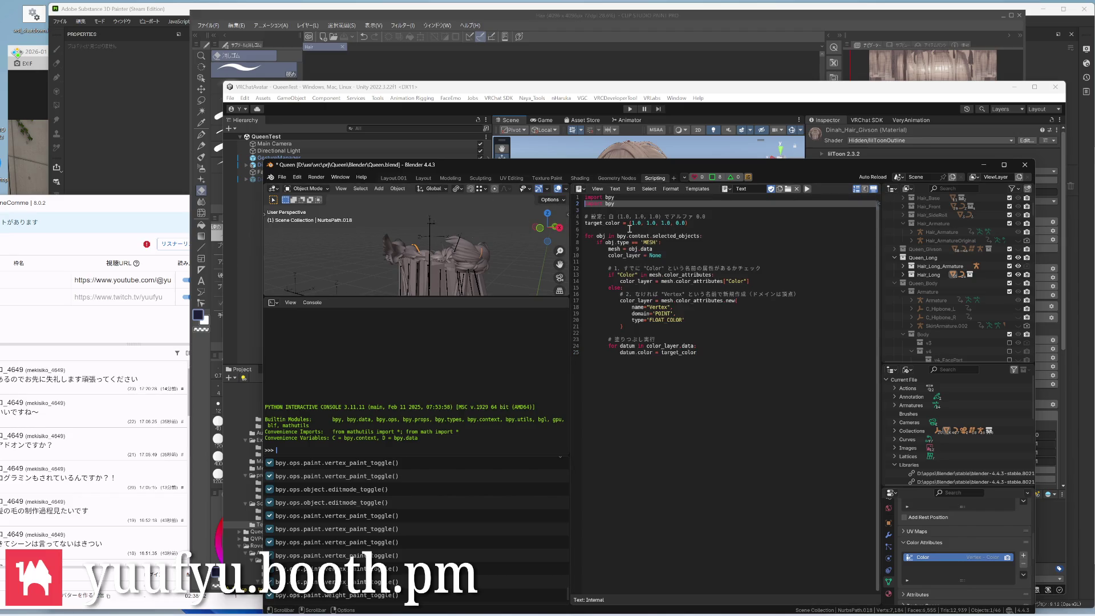
key(BackSpace)
double_click(663, 300)
text(Color)
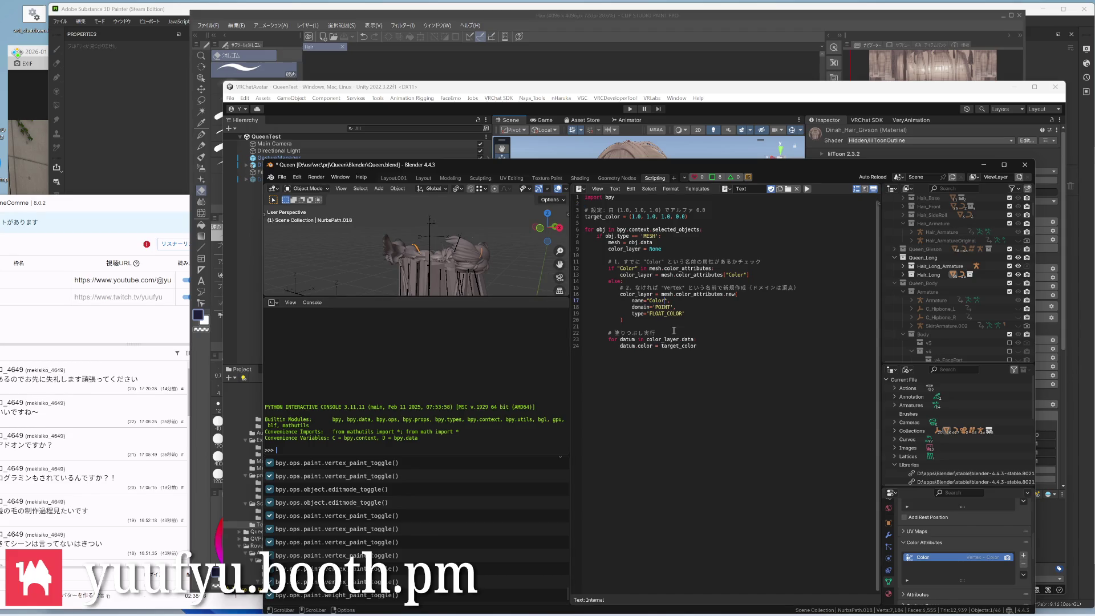
key(ctrl+s)
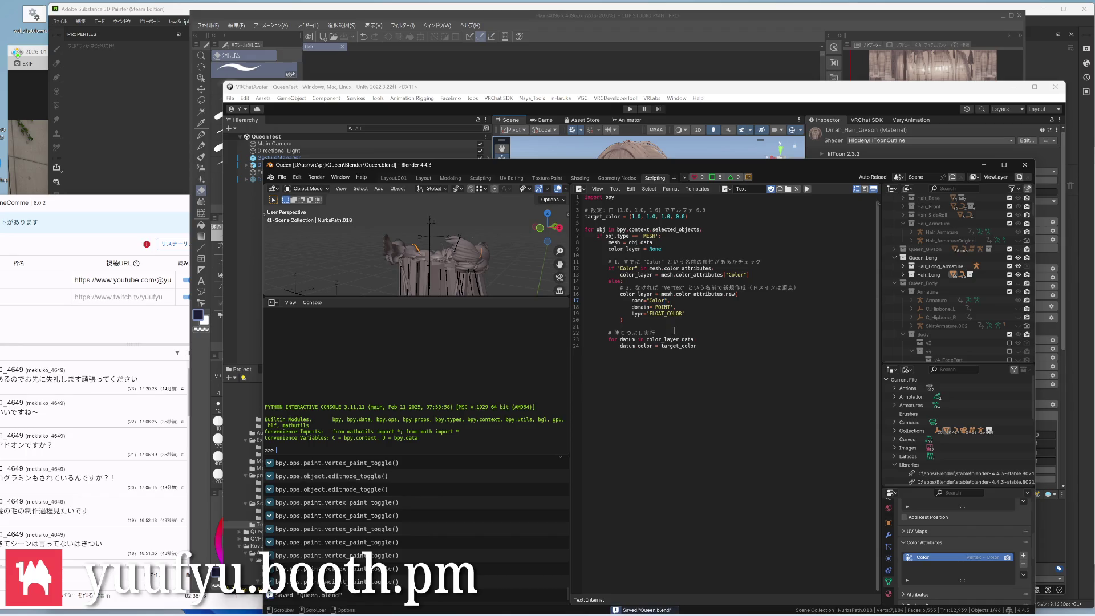
click(395, 178)
scroll(445, 304, up, 2)
Select the MitsuamiBody_L mesh and NurbsPath.014 strand, staying in object mode
click(413, 308)
scroll(413, 311, down, 1)
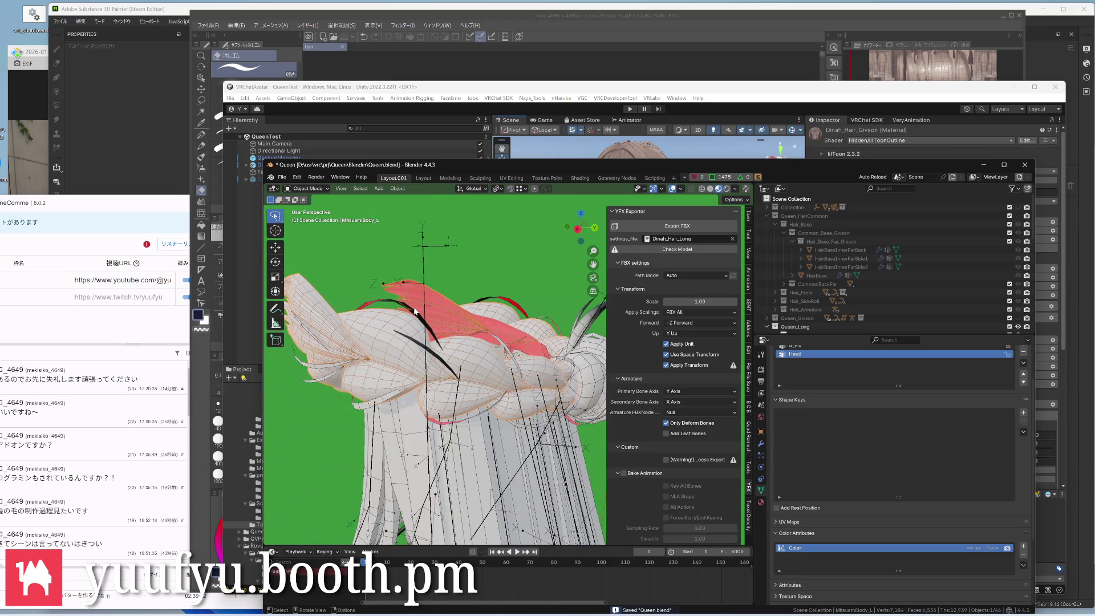
scroll(414, 312, up, 2)
click(405, 332)
key(ctrl+Tab)
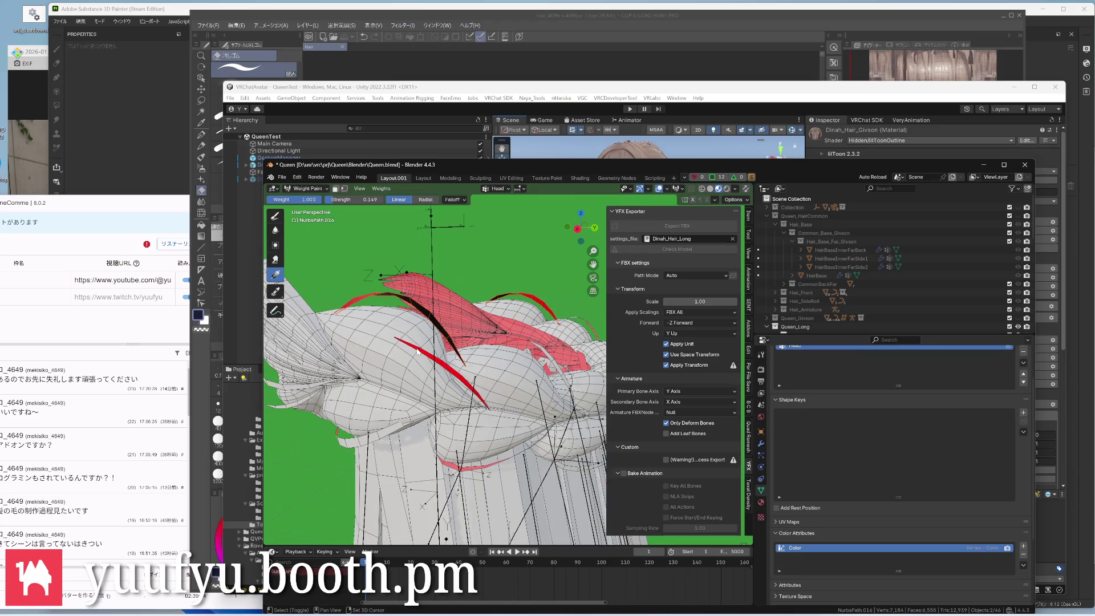
key(ctrl+Tab)
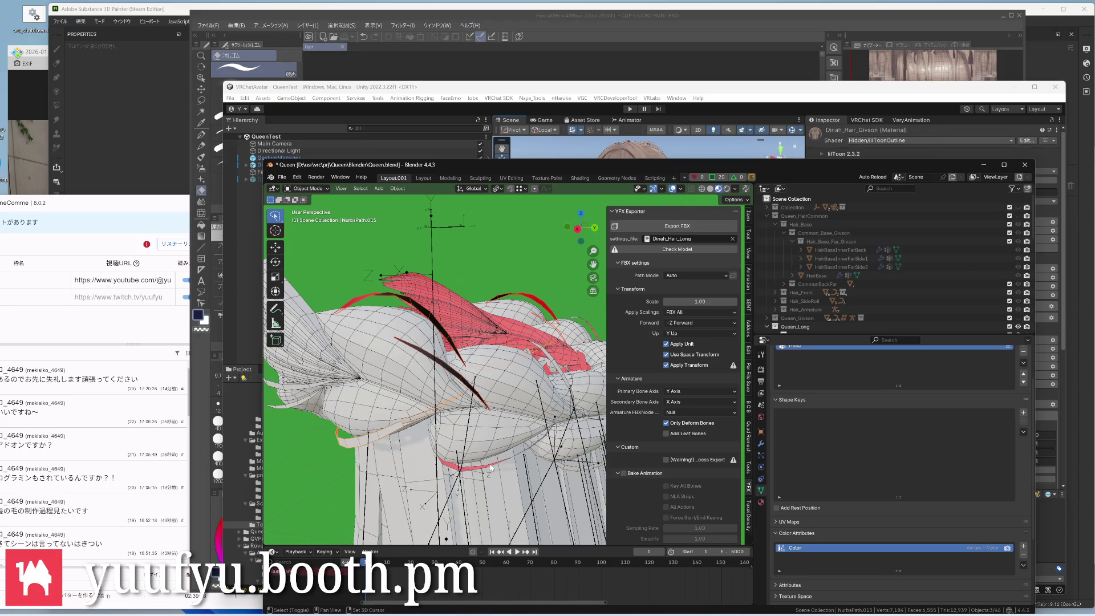
shift+middle_drag(492, 467, 531, 402)
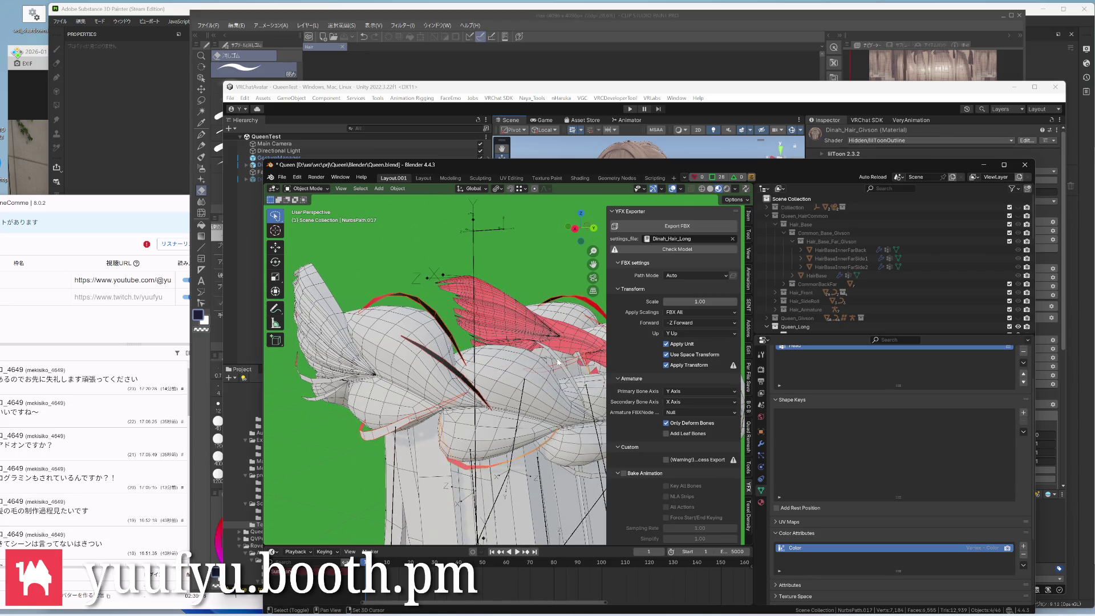
mouse_move(558, 362)
middle_down()
mouse_move(491, 397)
mouse_move(561, 320)
mouse_move(446, 359)
mouse_move(514, 373)
mouse_move(479, 325)
mouse_move(496, 314)
mouse_move(437, 351)
mouse_move(518, 396)
mouse_move(485, 449)
middle_up()
scroll(497, 314, down, 4)
scroll(513, 402, up, 4)
scroll(505, 411, up, 2)
scroll(484, 445, down, 4)
Add NurbsPath.013 and NurbsPath.019 to the selection and check the long strands from several angles
mouse_move(479, 411)
middle_down()
mouse_move(544, 297)
mouse_move(497, 316)
mouse_move(492, 377)
mouse_move(522, 374)
mouse_move(504, 368)
mouse_move(460, 399)
mouse_move(385, 368)
mouse_move(328, 438)
mouse_move(525, 393)
mouse_move(466, 400)
mouse_move(458, 427)
middle_up()
scroll(531, 308, up, 3)
scroll(514, 312, down, 5)
scroll(493, 376, up, 4)
scroll(504, 367, down, 4)
scroll(471, 394, up, 3)
click(460, 398)
scroll(525, 393, down, 3)
scroll(466, 401, up, 3)
scroll(458, 427, down, 4)
scroll(479, 385, up, 4)
scroll(496, 343, up, 4)
middle_drag(496, 343, 491, 247)
scroll(492, 247, up, 4)
click(496, 265)
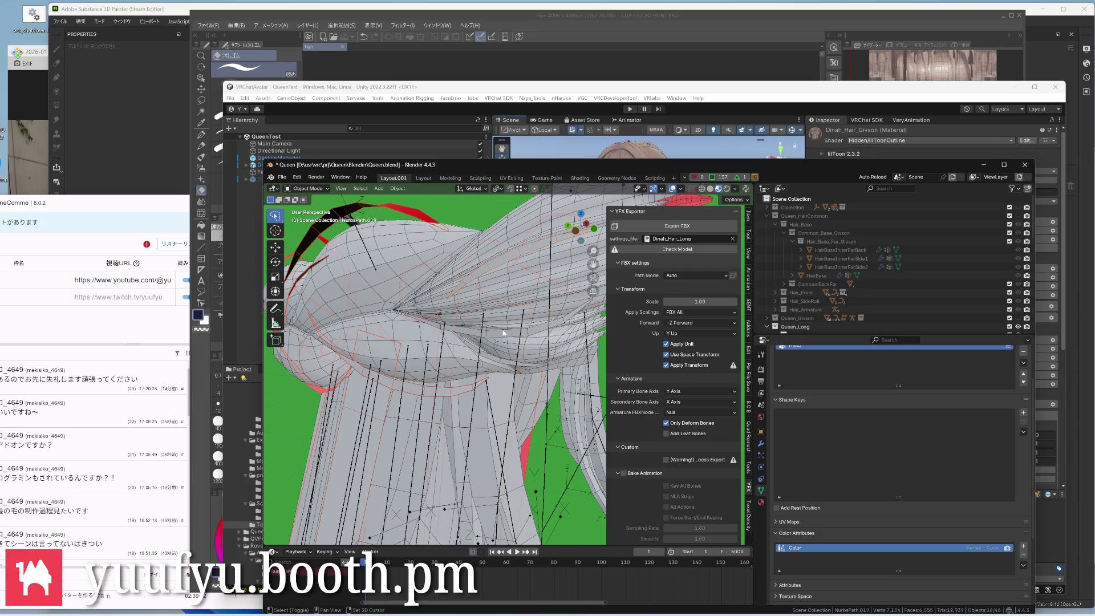
mouse_move(504, 336)
middle_down()
mouse_move(461, 329)
mouse_move(492, 340)
mouse_move(357, 413)
mouse_move(445, 332)
mouse_move(392, 327)
mouse_move(480, 318)
mouse_move(522, 395)
mouse_move(661, 293)
middle_up()
scroll(444, 343, down, 4)
scroll(445, 342, up, 4)
mouse_move(445, 342)
middle_down()
mouse_move(486, 276)
mouse_move(457, 361)
middle_up()
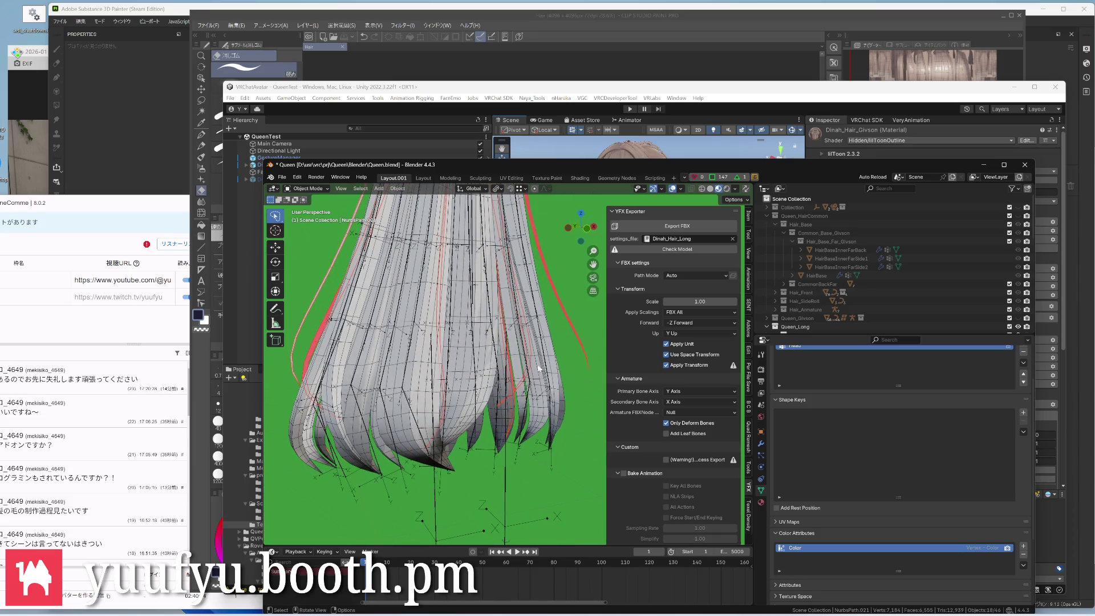
Run the vertex colour script from the Scripting workspace and return to the hair layout
click(655, 177)
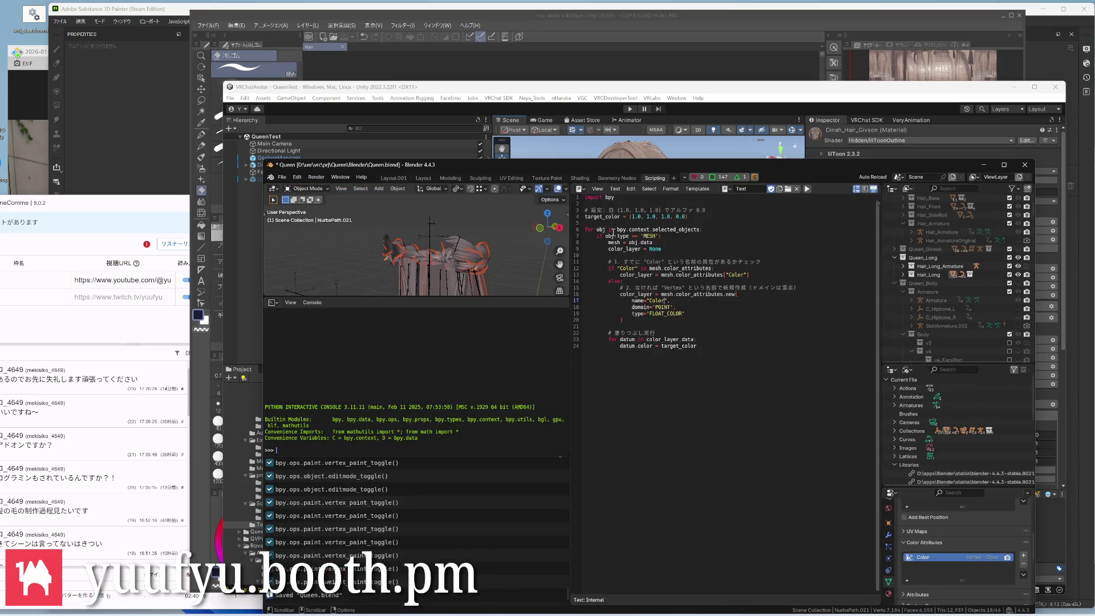
click(773, 189)
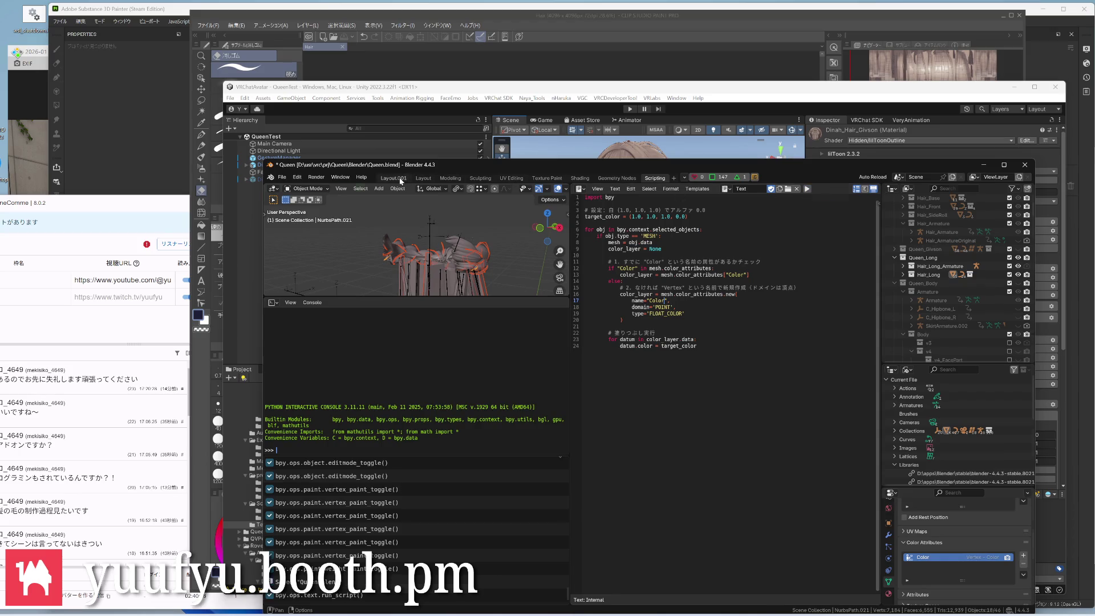
click(399, 180)
scroll(452, 288, down, 3)
scroll(451, 288, up, 4)
Save the Queen file and start the Dinah_Hair_Long export via Export FBX in the YFX Exporter panel
mouse_move(452, 287)
middle_down()
mouse_move(545, 288)
mouse_move(529, 328)
mouse_move(528, 317)
middle_up()
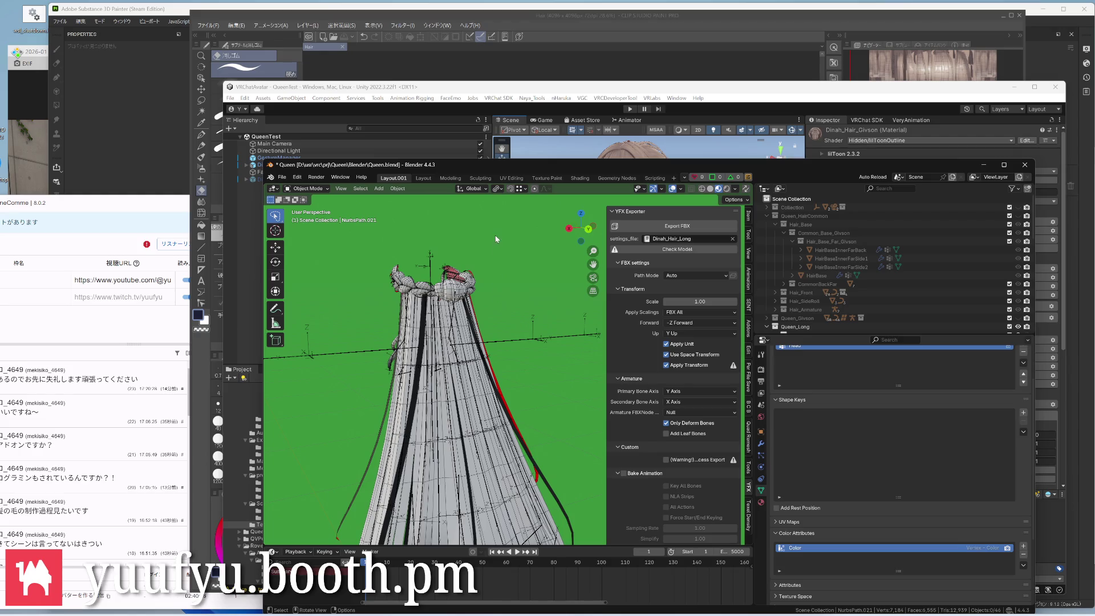
key(grave)
key(Escape)
key(ctrl+s)
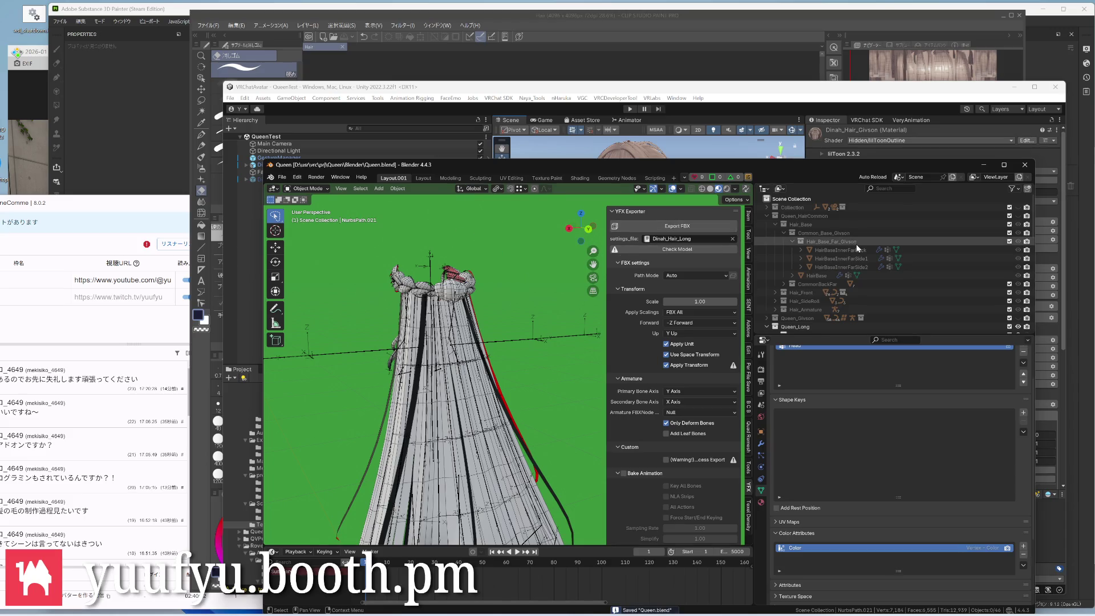
click(701, 224)
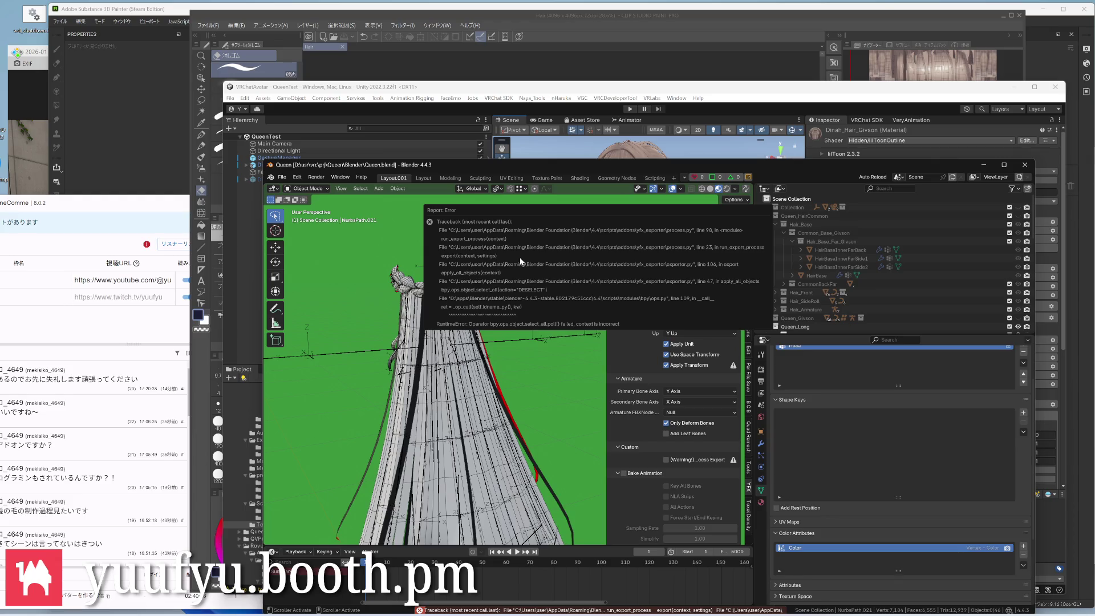
Dismiss the Report: Error popup, read the traceback in Scripting, and return to the hair layout
click(374, 242)
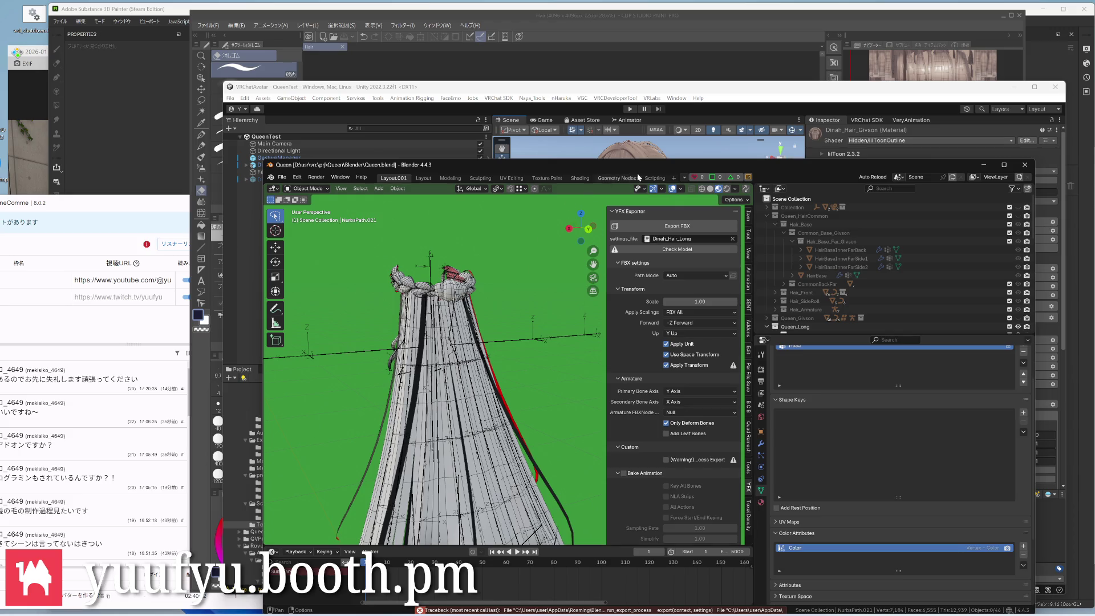
click(654, 177)
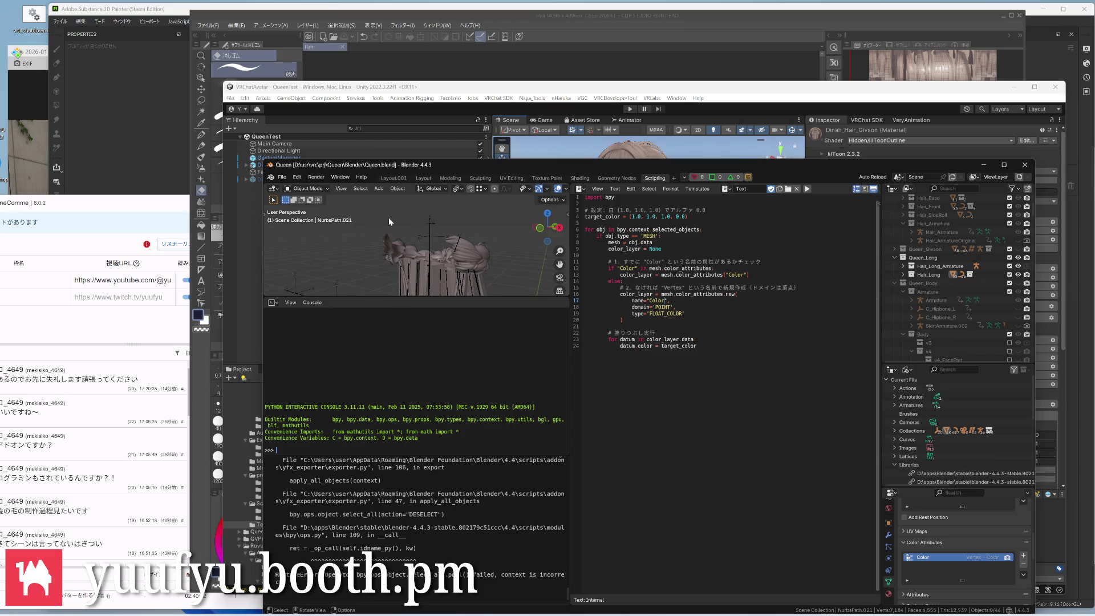
click(396, 177)
Select hair strands, the long hair armature, FrontSideC_1_R.030 and NurbsPath.005, making Plane.077 active
middle_drag(368, 291, 405, 314)
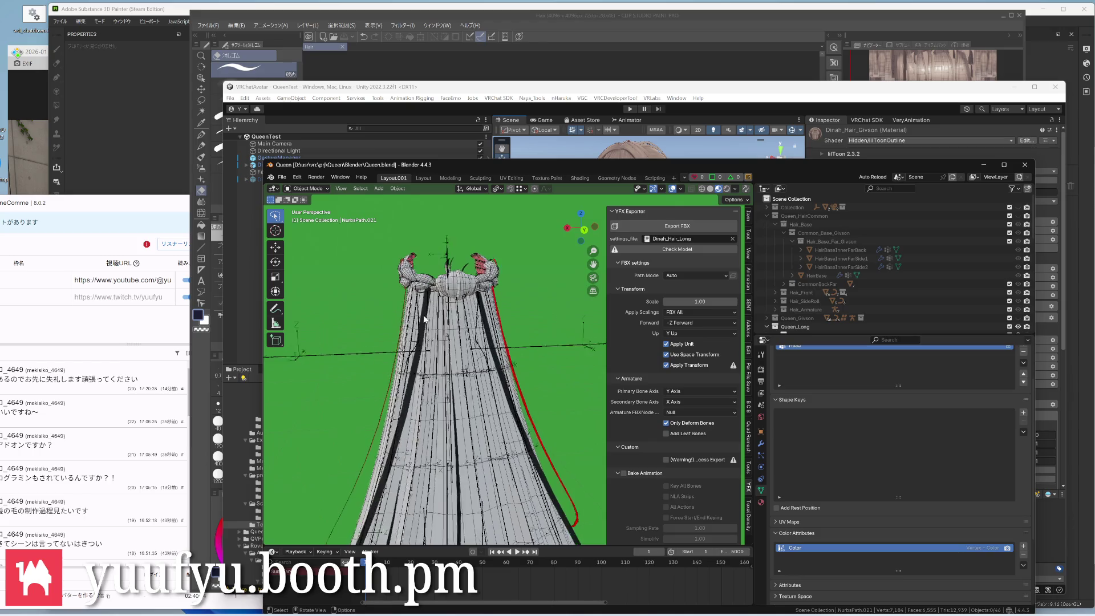
click(402, 313)
click(419, 332)
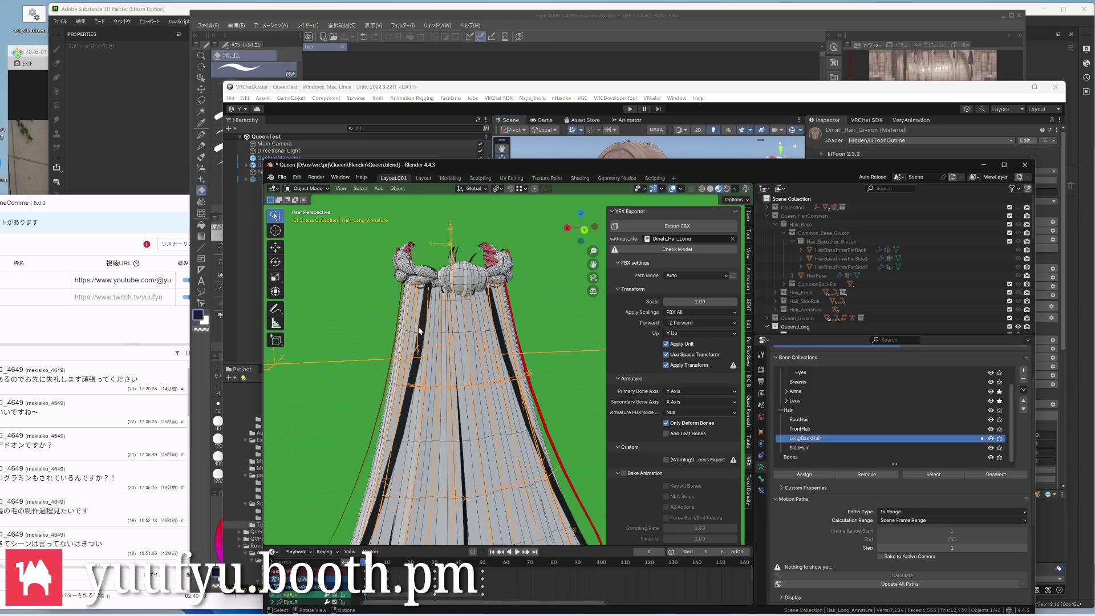
click(475, 288)
middle_drag(476, 288, 488, 336)
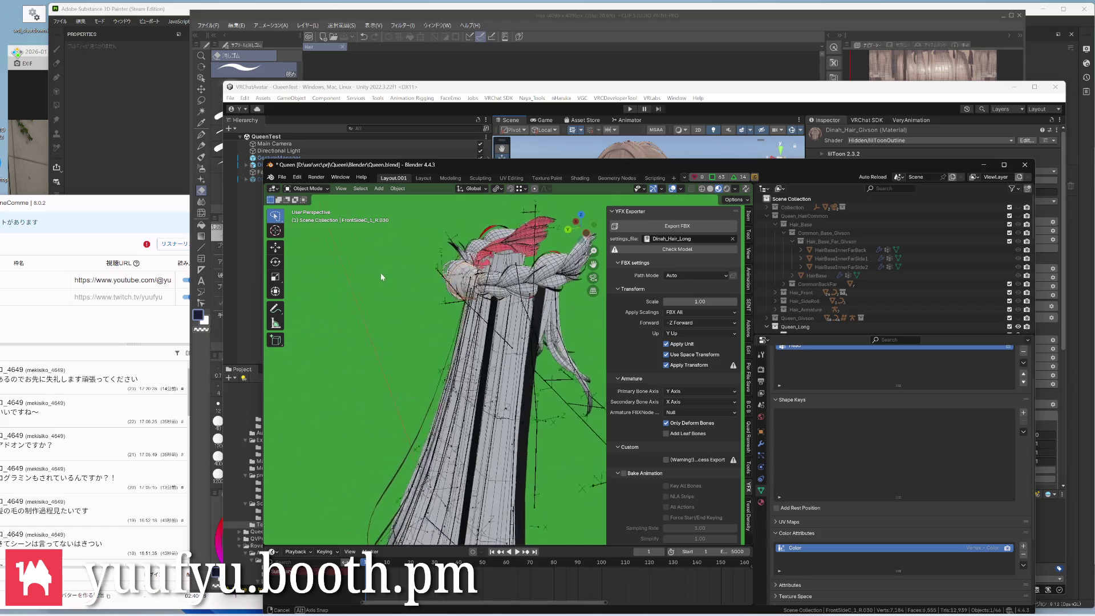
click(528, 385)
mouse_move(527, 385)
middle_down()
mouse_move(515, 467)
mouse_move(410, 363)
mouse_move(457, 363)
mouse_move(479, 394)
mouse_move(516, 408)
mouse_move(578, 270)
middle_up()
click(515, 466)
scroll(428, 377, up, 3)
Select two more hair strand meshes and save the file again before retrying the export
click(416, 356)
key(z)
click(441, 374)
scroll(440, 374, down, 4)
key(ctrl+s)
scroll(516, 408, down, 3)
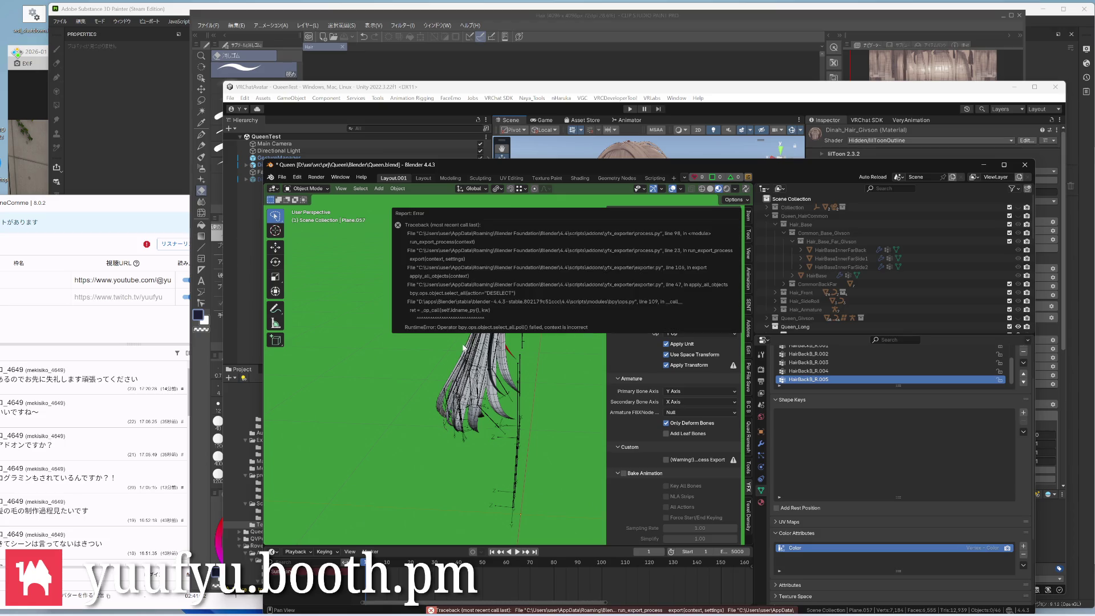
scroll(463, 366, up, 2)
scroll(463, 366, up, 2)
scroll(453, 385, up, 2)
scroll(447, 396, up, 2)
scroll(448, 397, up, 3)
scroll(447, 397, up, 2)
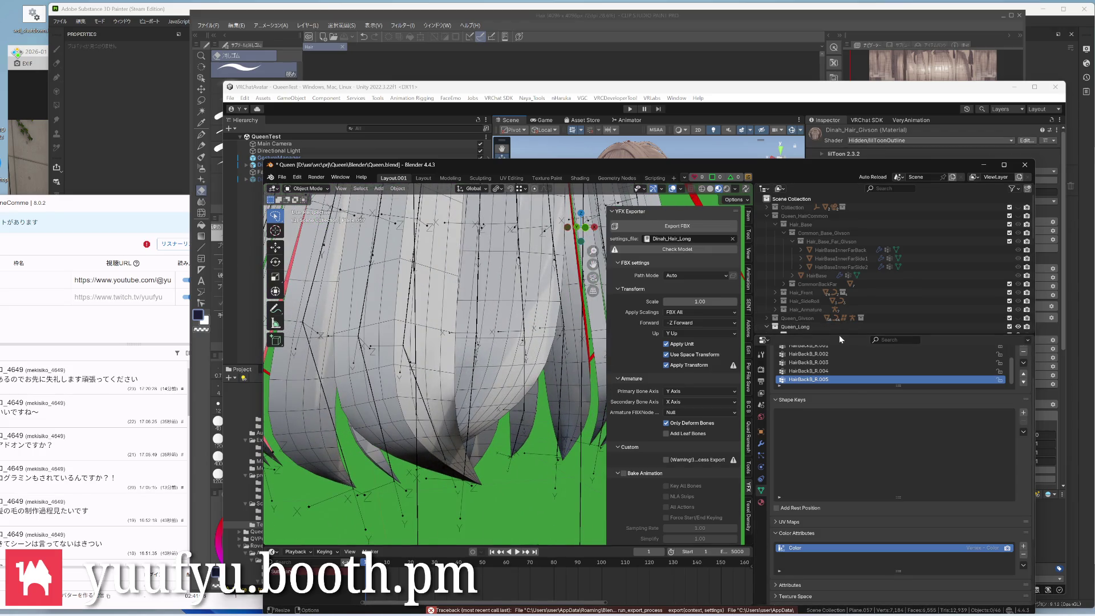
Enlarge the outliner, pick the Plane.078, .072 and .077 hair meshes, then select all hair meshes
drag(841, 334, 857, 448)
scroll(882, 331, down, 3)
scroll(881, 331, down, 3)
scroll(881, 331, down, 3)
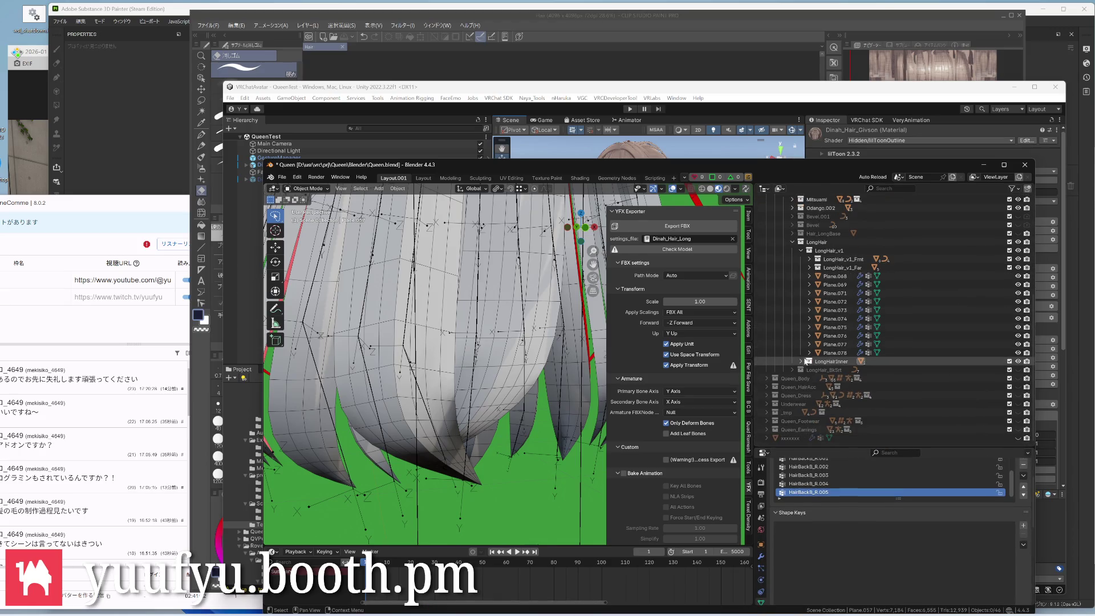
click(799, 360)
click(799, 360)
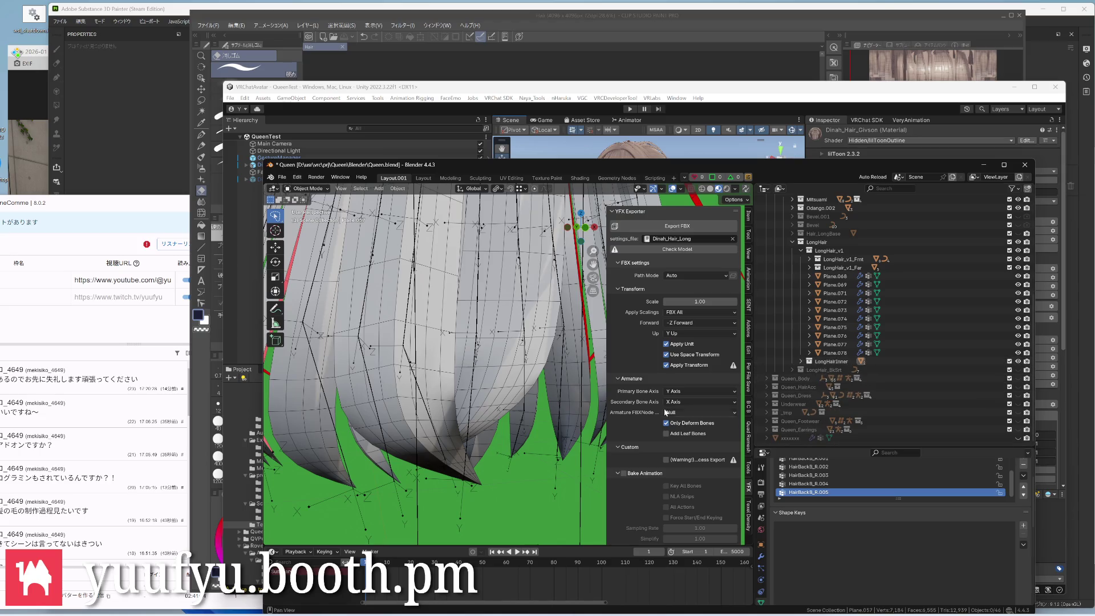
scroll(505, 401, down, 2)
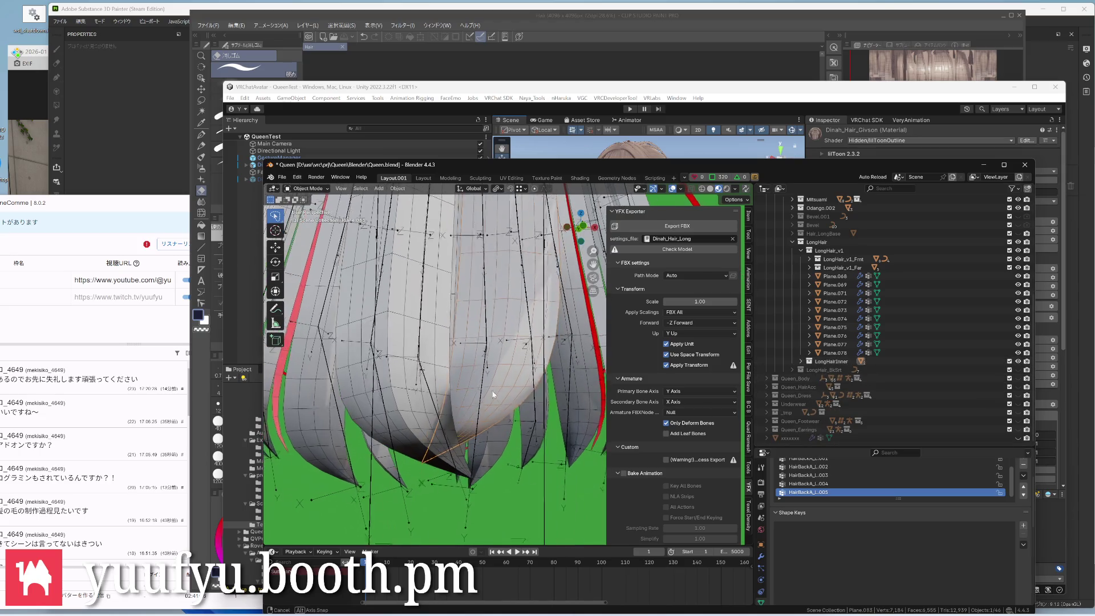
click(489, 434)
click(553, 423)
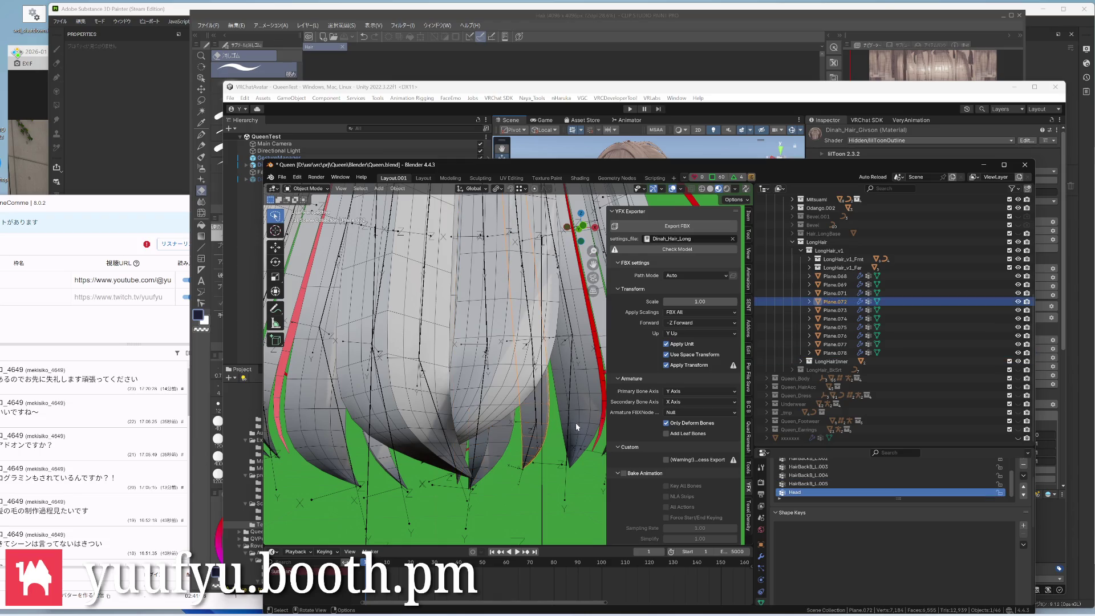
middle_drag(576, 422, 539, 375)
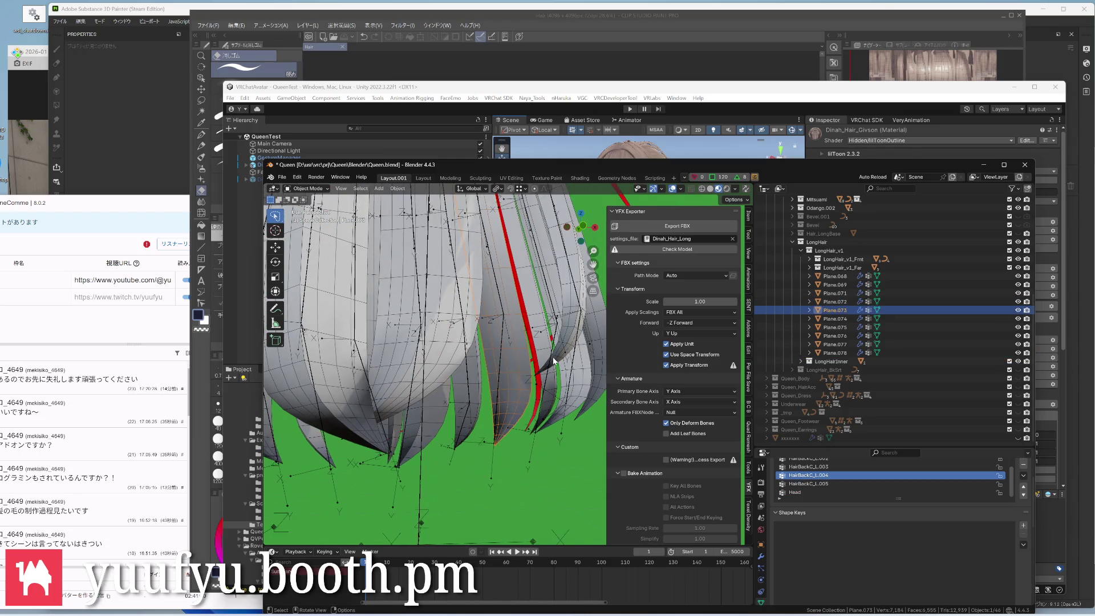
click(544, 374)
key(a)
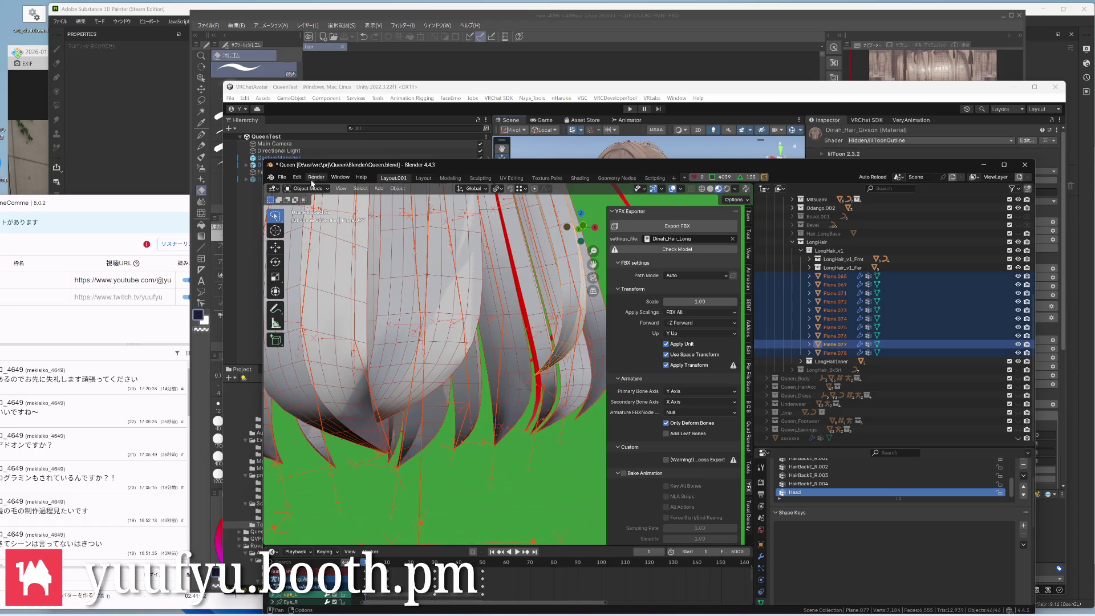
Toggle the selected hair meshes into Edit Mode to inspect them and back to Object Mode
click(314, 189)
scroll(336, 218, down, 3)
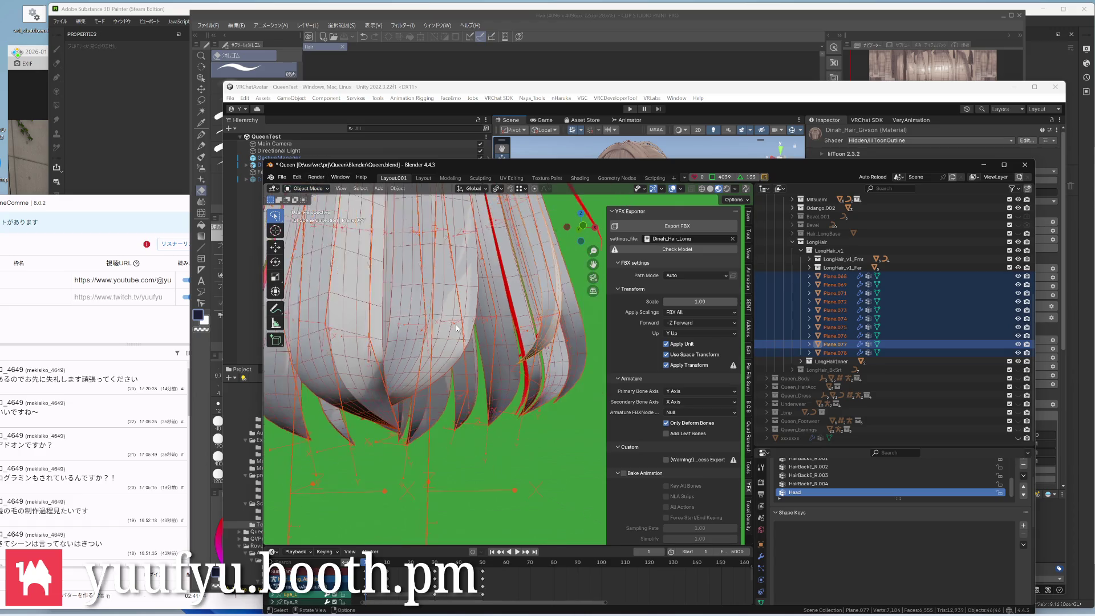
click(315, 189)
click(309, 209)
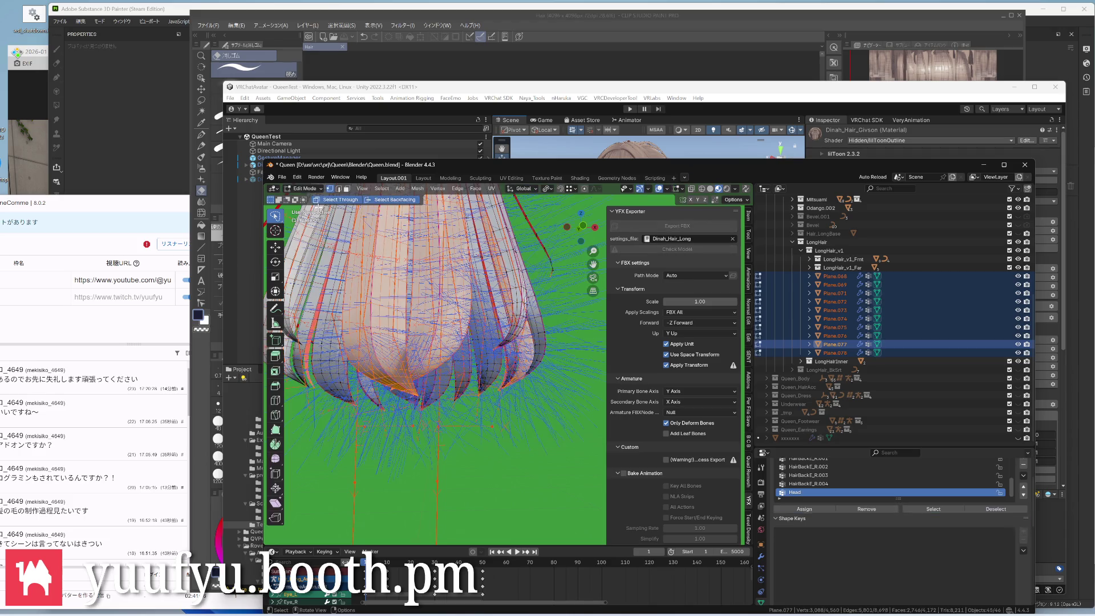
click(310, 189)
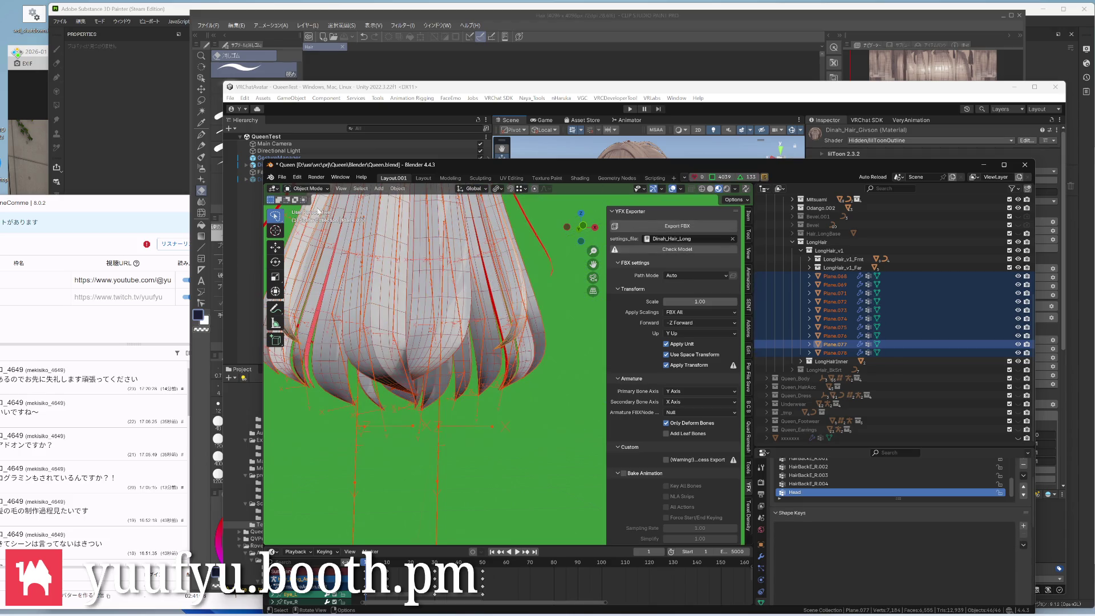
scroll(432, 323, down, 2)
key(Tab)
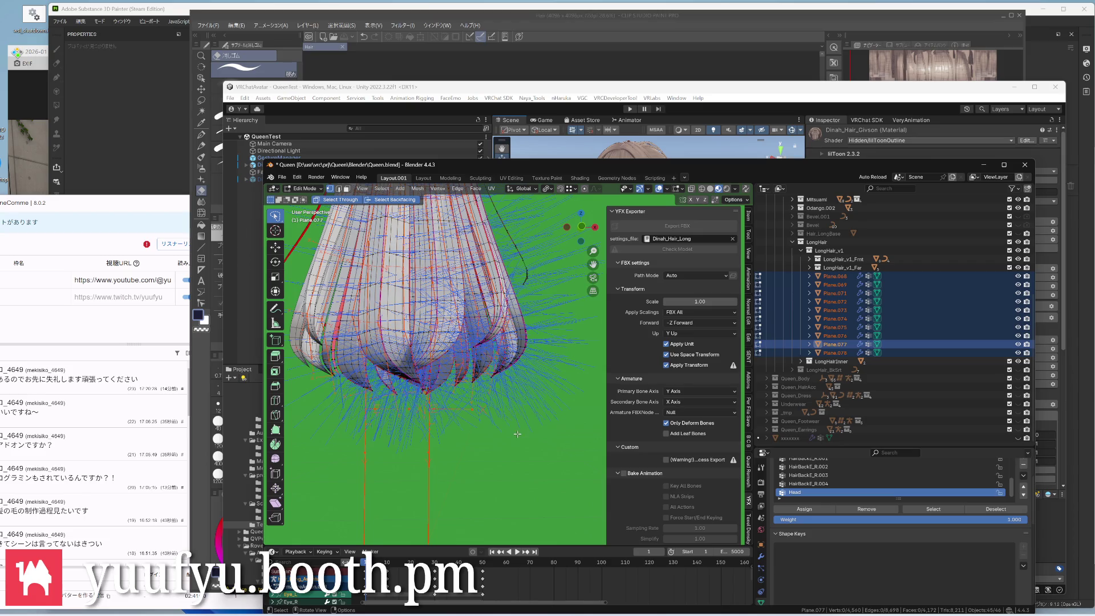
key(Tab)
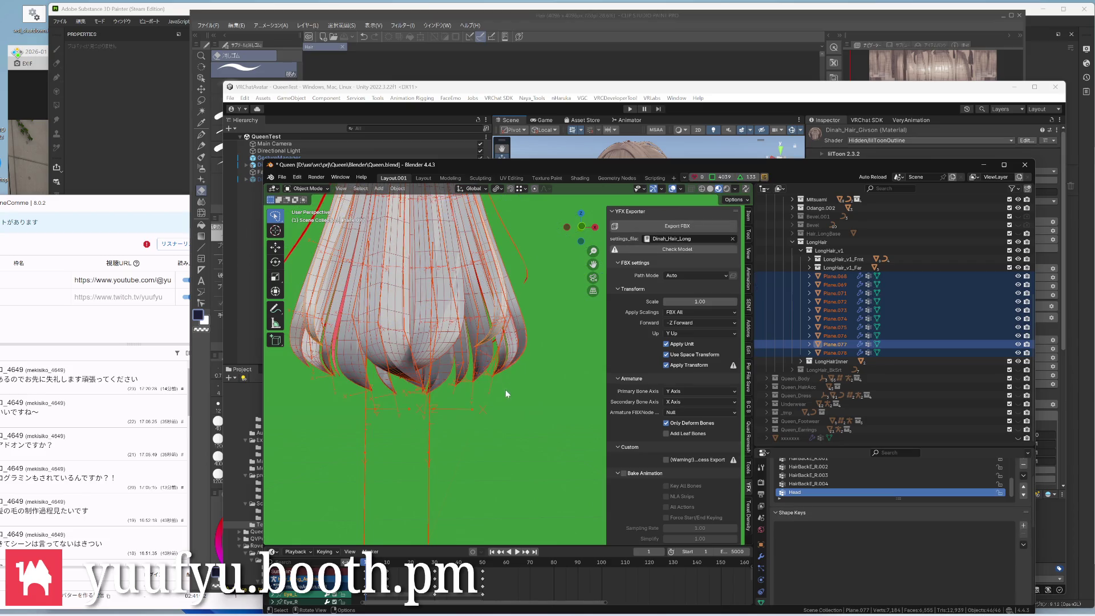
scroll(505, 375, down, 5)
scroll(496, 325, up, 3)
scroll(494, 323, up, 3)
middle_drag(479, 313, 486, 310)
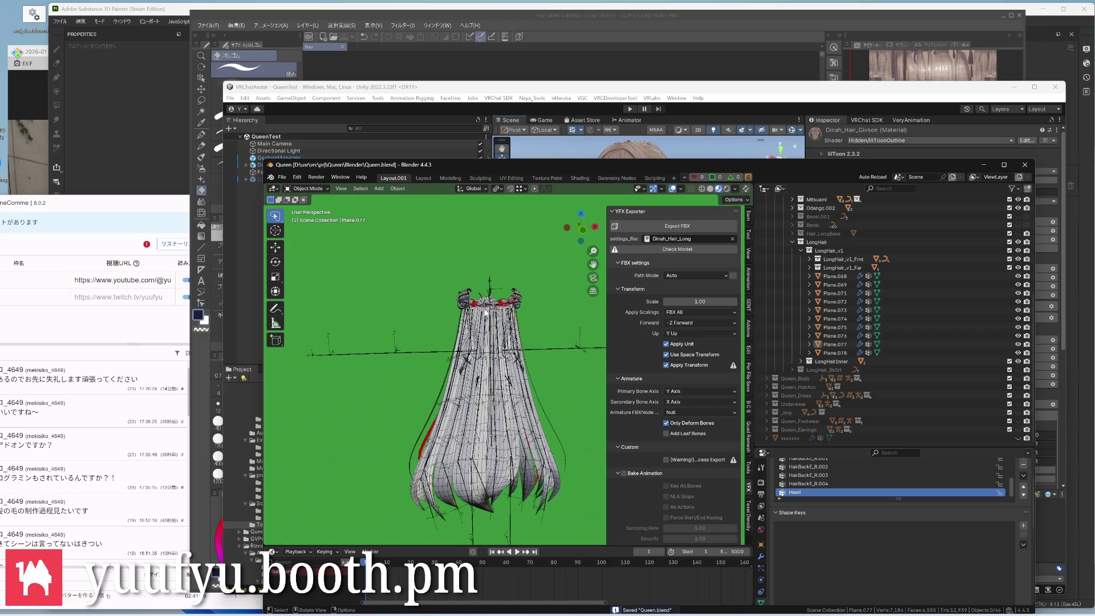
scroll(485, 310, up, 3)
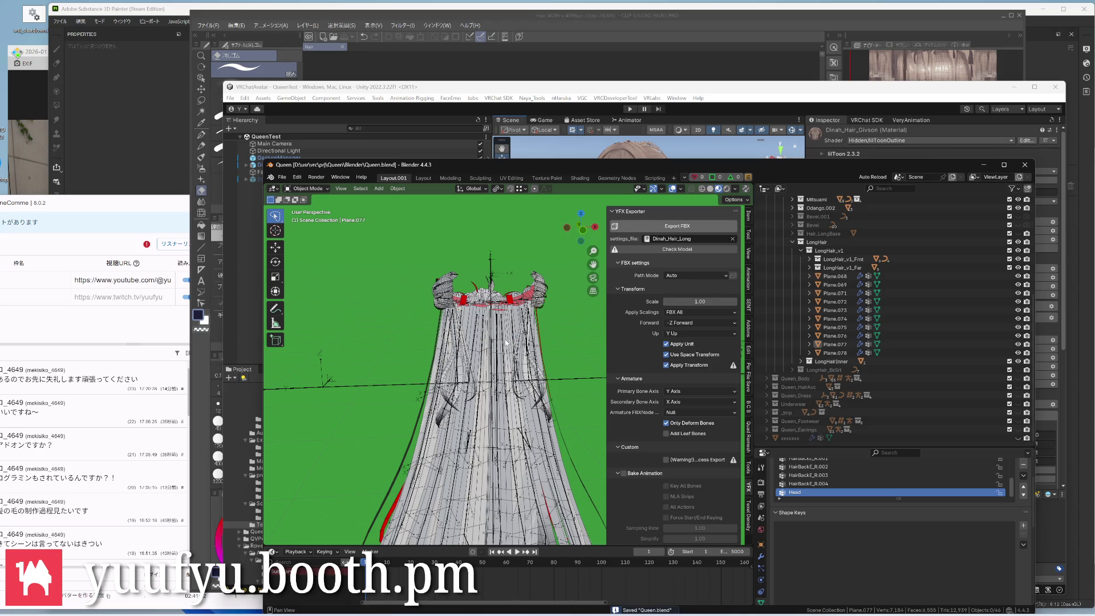
Export the long hair to FBX, then hide and collapse the Queen_Long collection
click(673, 227)
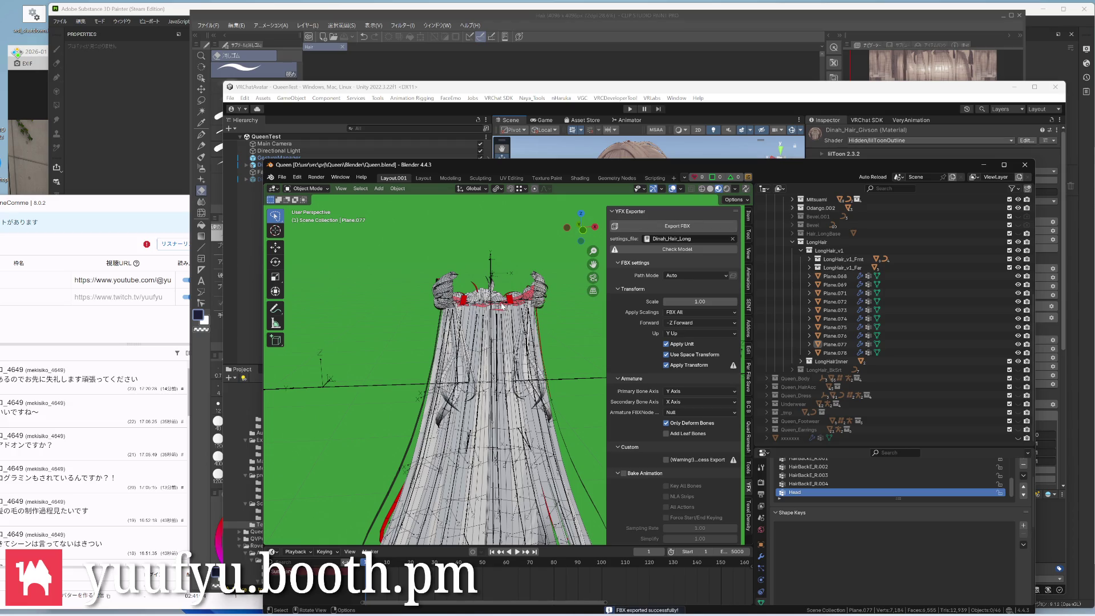
scroll(929, 287, up, 5)
scroll(929, 287, up, 3)
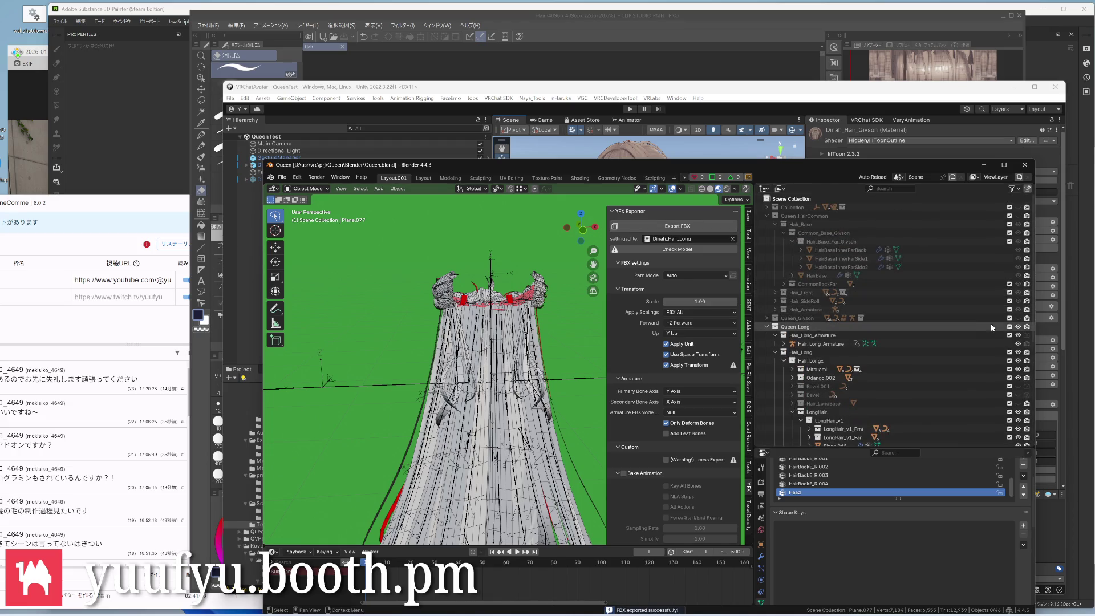
click(1018, 325)
click(768, 327)
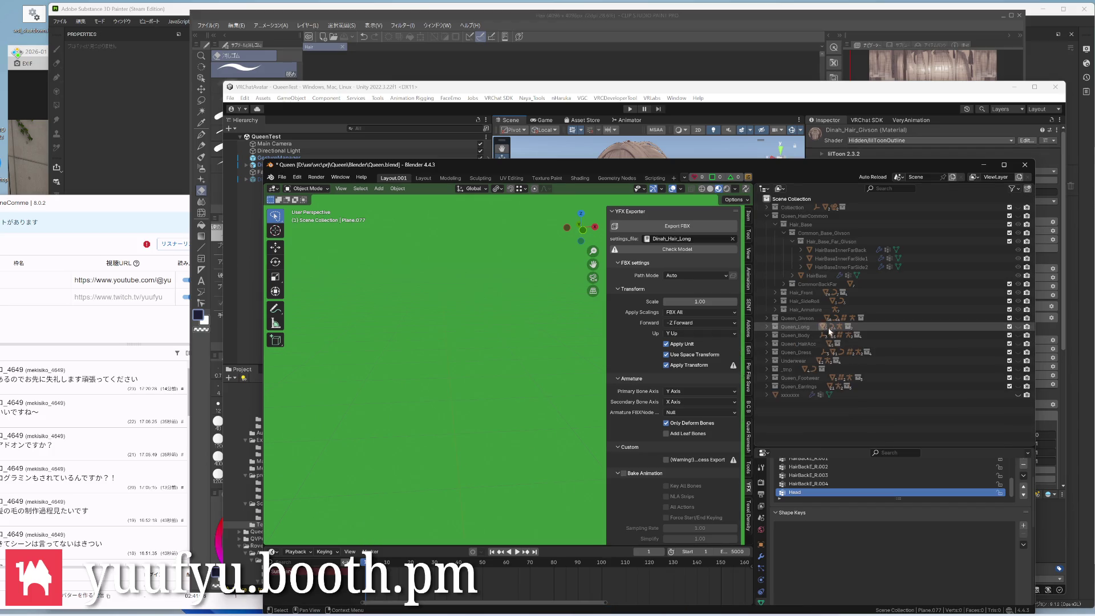
click(1026, 225)
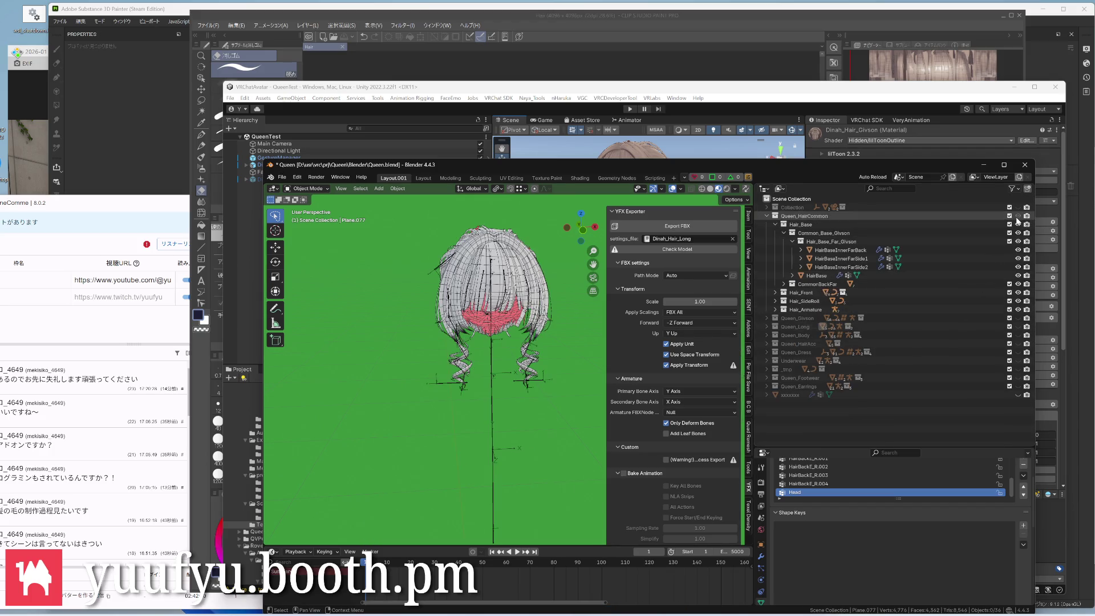
scroll(529, 310, up, 5)
scroll(528, 310, up, 3)
scroll(529, 310, up, 3)
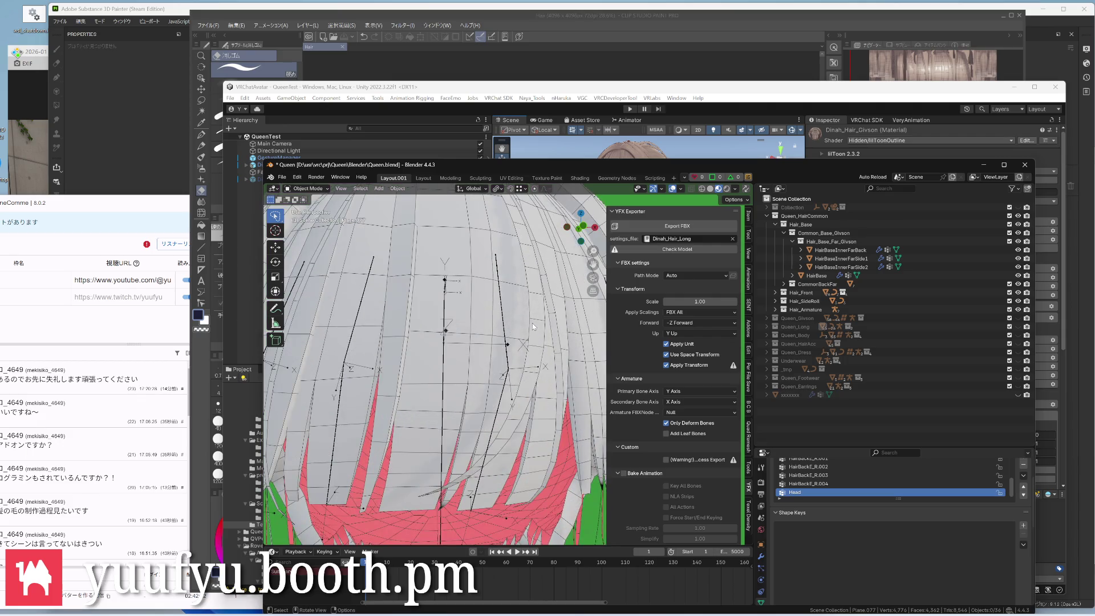
click(532, 322)
scroll(532, 322, up, 3)
mouse_move(547, 336)
middle_down()
mouse_move(446, 264)
mouse_move(480, 291)
middle_up()
scroll(479, 291, down, 4)
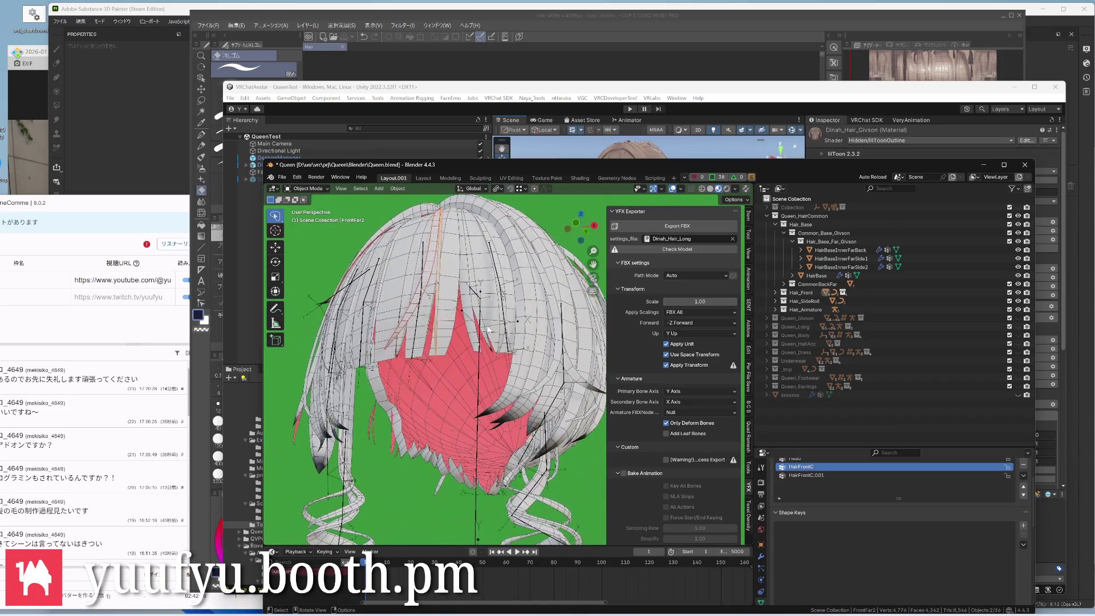
scroll(480, 290, up, 2)
scroll(479, 290, up, 4)
click(506, 311)
click(498, 330)
scroll(498, 329, down, 5)
middle_drag(497, 329, 495, 342)
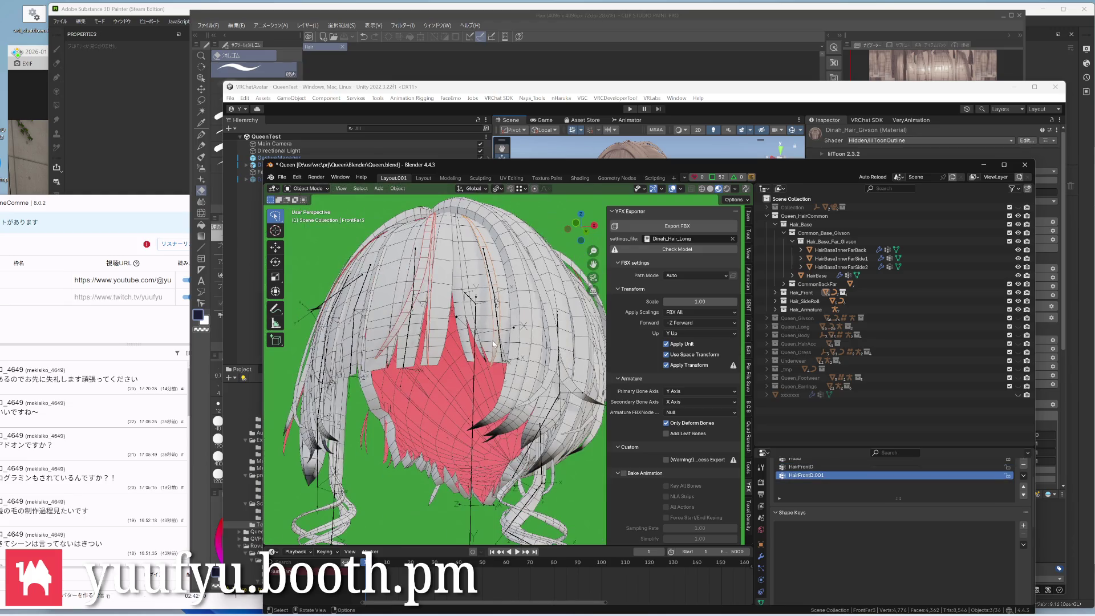
click(462, 276)
click(443, 286)
mouse_move(444, 287)
middle_down()
mouse_move(474, 353)
mouse_move(424, 367)
mouse_move(435, 380)
mouse_move(442, 353)
mouse_move(395, 422)
mouse_move(425, 324)
middle_up()
scroll(423, 368, up, 4)
scroll(411, 331, down, 4)
scroll(543, 358, up, 4)
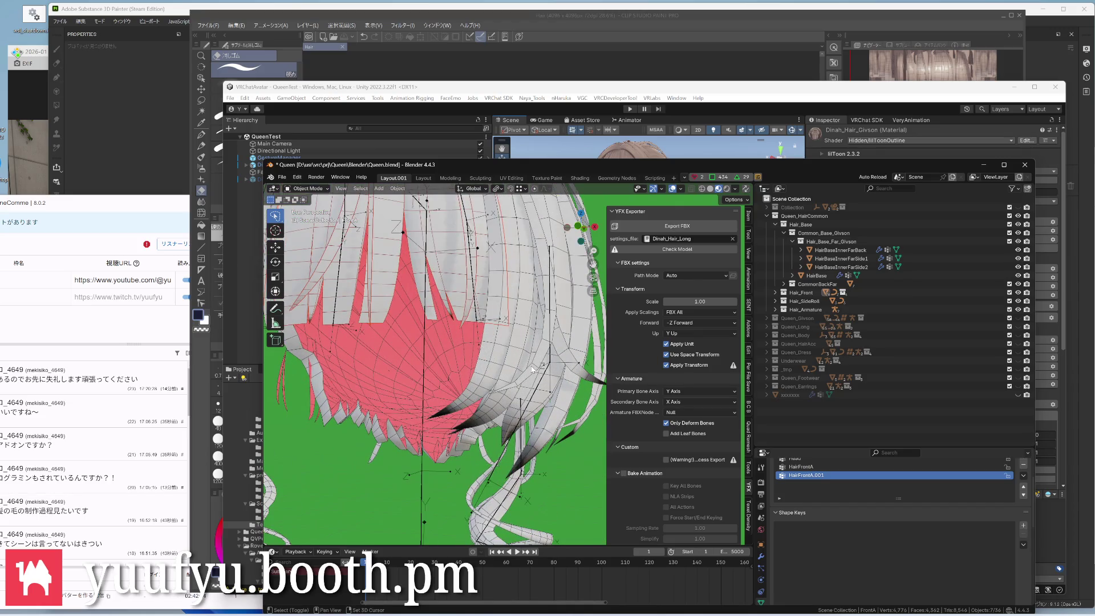
scroll(534, 369, down, 4)
scroll(539, 360, up, 3)
mouse_move(538, 359)
middle_down()
mouse_move(546, 352)
mouse_move(376, 383)
mouse_move(435, 315)
mouse_move(398, 314)
mouse_move(559, 318)
middle_up()
scroll(375, 382, down, 4)
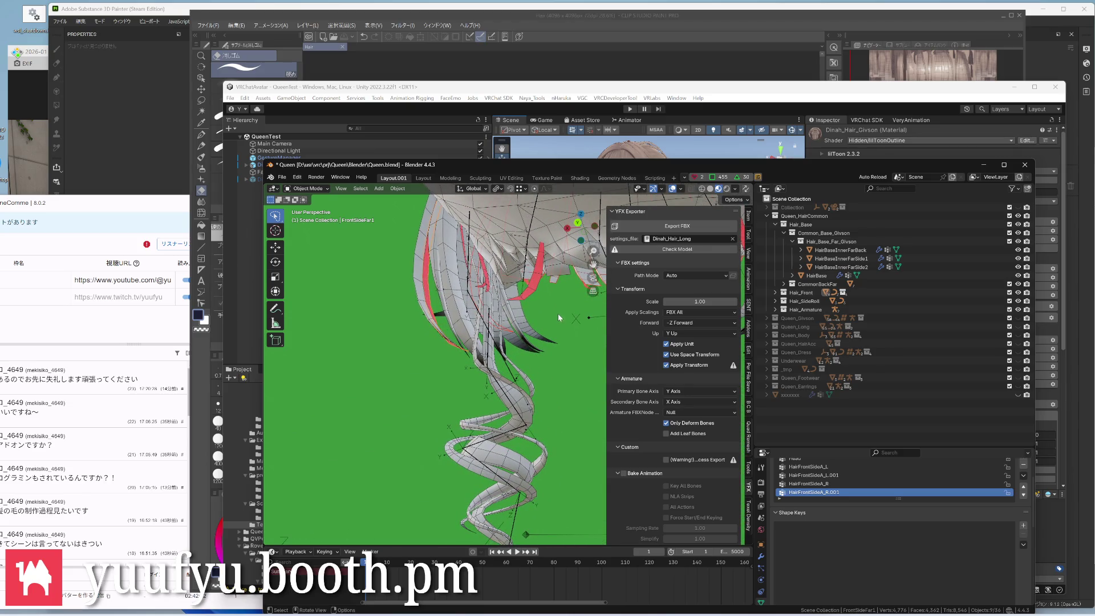
click(537, 294)
scroll(537, 300, up, 4)
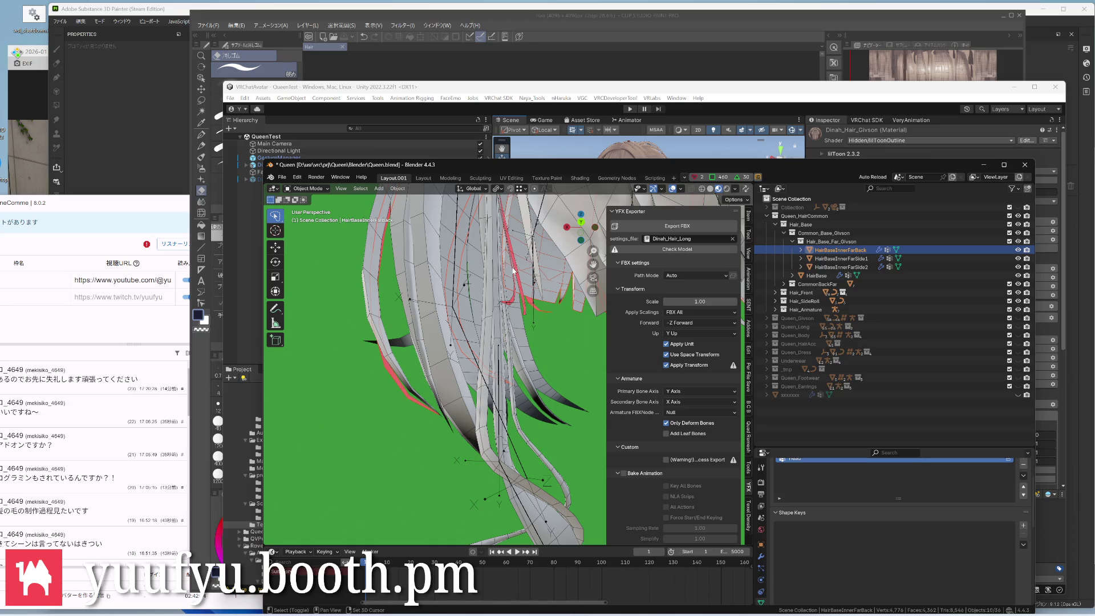
click(516, 279)
middle_drag(517, 282, 484, 285)
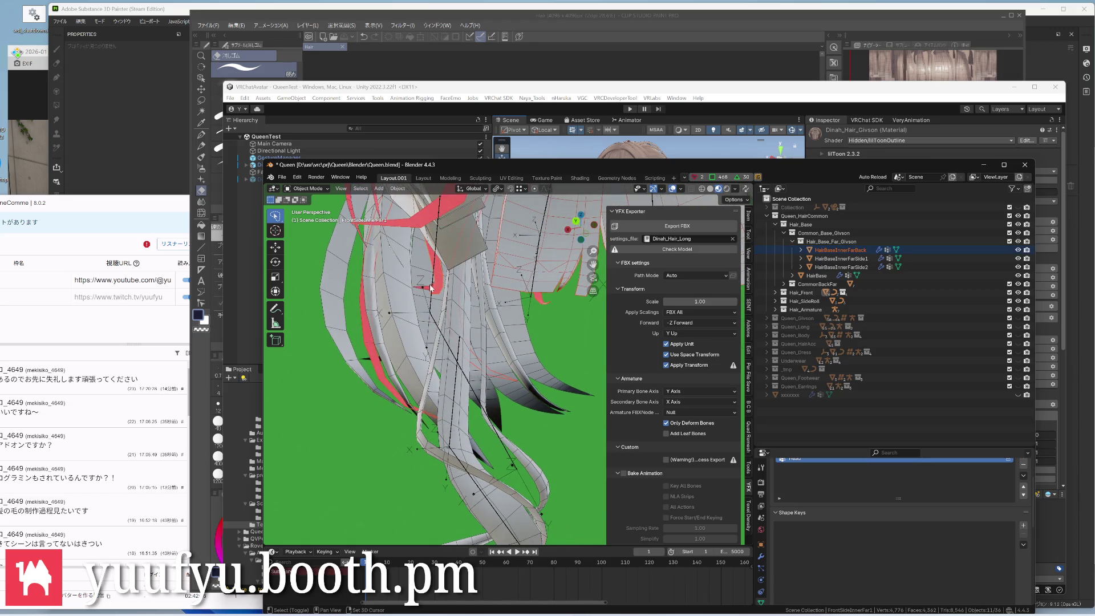
mouse_move(540, 306)
middle_down()
mouse_move(386, 316)
mouse_move(516, 339)
mouse_move(483, 378)
mouse_move(530, 326)
mouse_move(521, 292)
mouse_move(506, 275)
mouse_move(411, 255)
middle_up()
scroll(516, 339, down, 5)
scroll(521, 308, up, 3)
scroll(506, 274, up, 3)
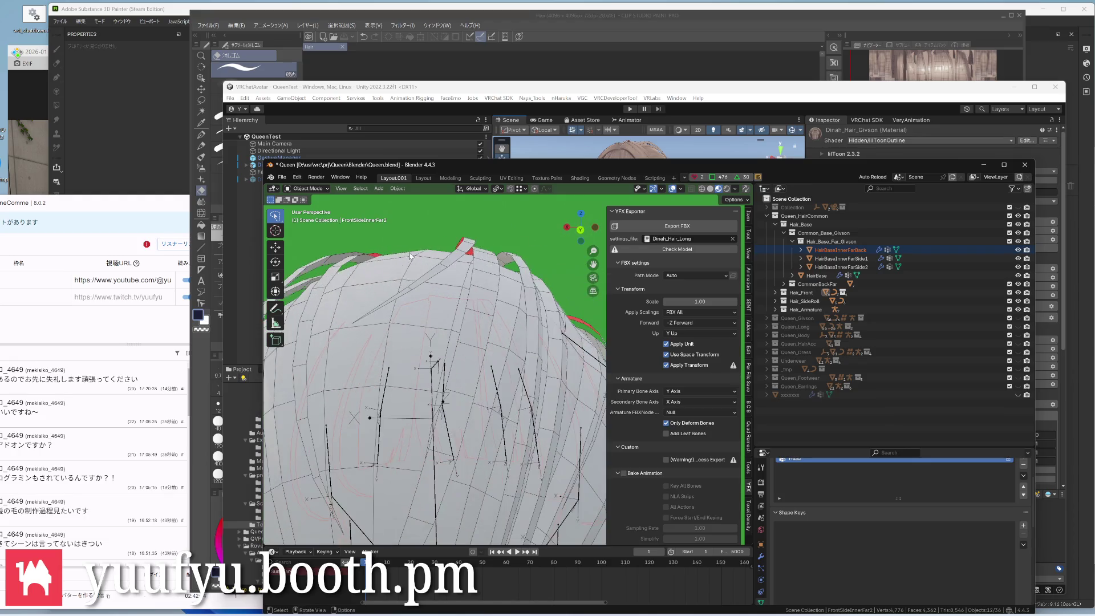
mouse_move(516, 265)
middle_down()
mouse_move(427, 257)
mouse_move(362, 271)
mouse_move(498, 301)
middle_up()
scroll(338, 274, down, 3)
scroll(498, 301, up, 4)
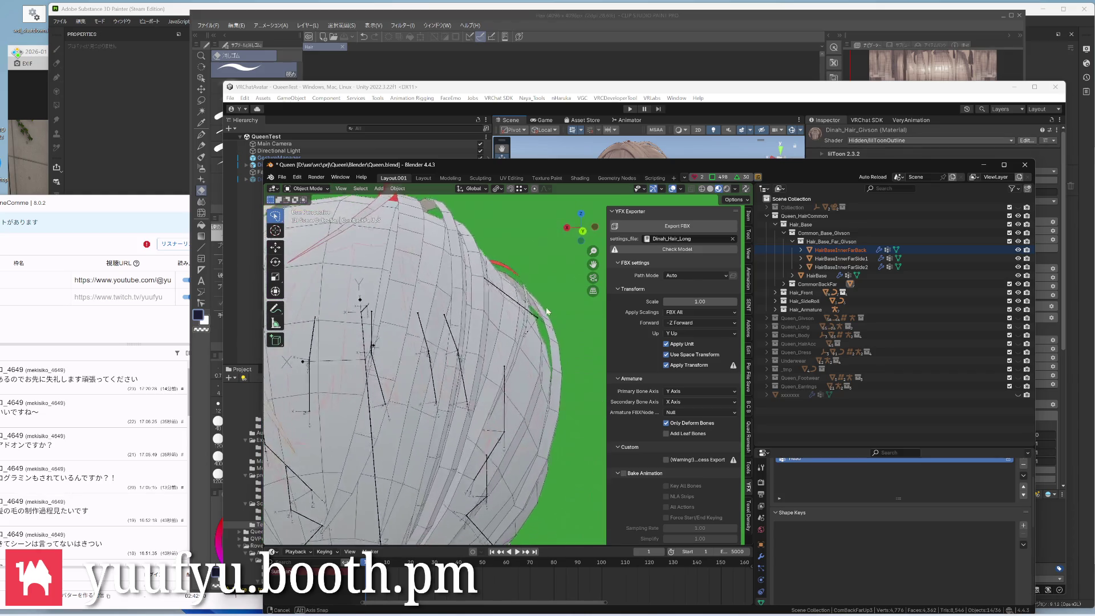
scroll(513, 291, up, 3)
click(528, 282)
scroll(534, 291, down, 5)
mouse_move(462, 291)
middle_down()
mouse_move(530, 273)
mouse_move(479, 282)
mouse_move(491, 289)
mouse_move(462, 308)
mouse_move(448, 342)
mouse_move(443, 257)
middle_up()
scroll(479, 282, up, 3)
scroll(462, 308, up, 2)
scroll(445, 262, up, 4)
scroll(444, 258, down, 4)
scroll(461, 308, up, 3)
middle_drag(462, 325, 478, 342)
scroll(486, 342, down, 2)
scroll(485, 342, up, 5)
scroll(479, 360, up, 1)
scroll(477, 402, down, 5)
scroll(477, 413, down, 1)
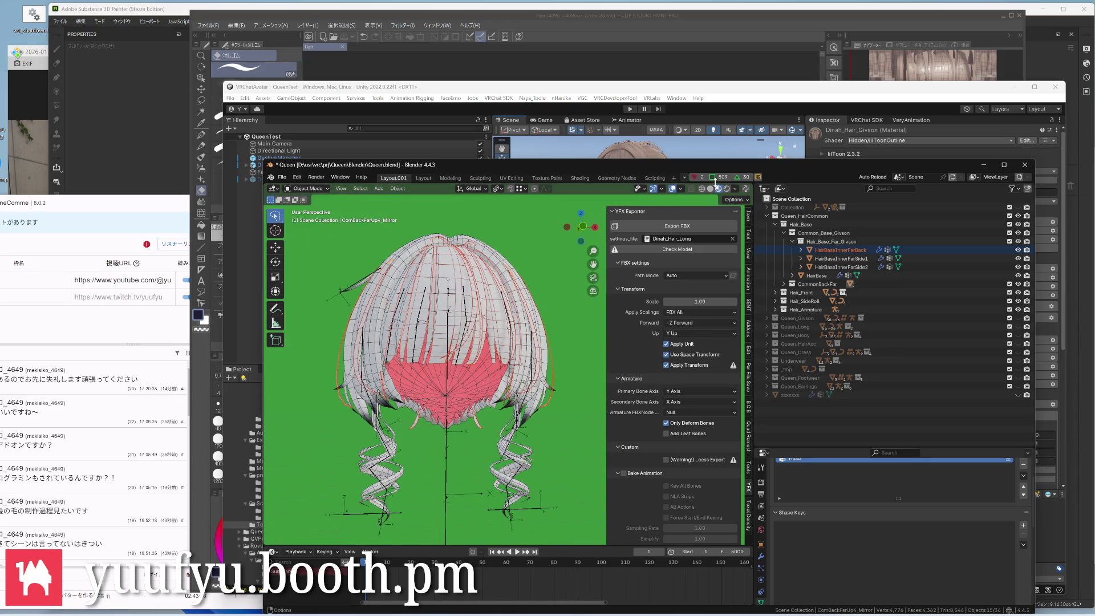
click(658, 178)
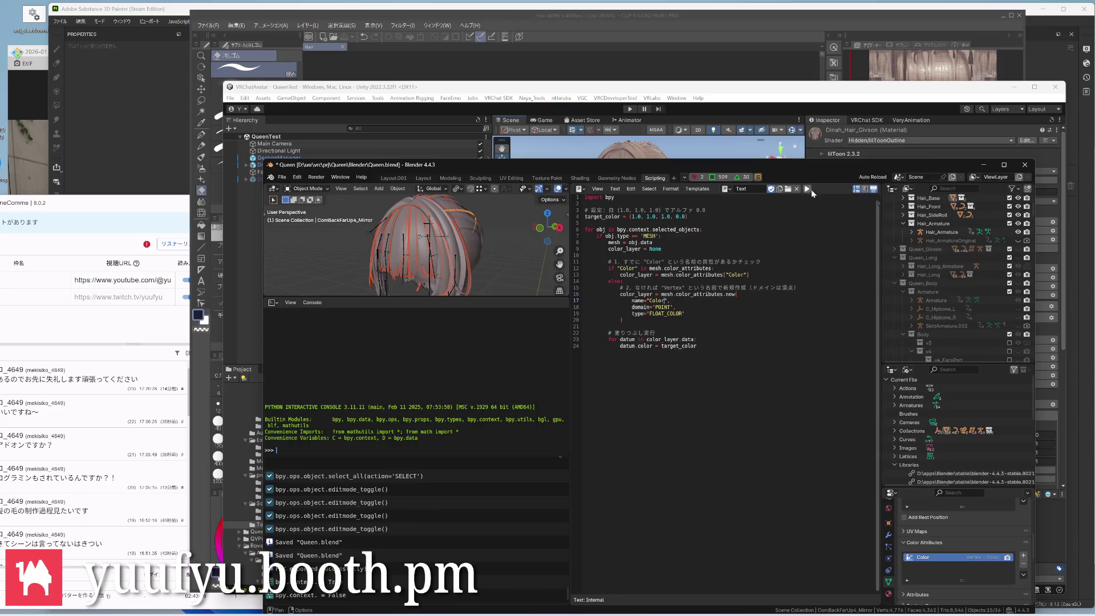
Back in the layout, clear the selection and save the blend file
click(395, 177)
click(463, 294)
scroll(454, 300, up, 3)
mouse_move(454, 294)
middle_down()
mouse_move(508, 295)
mouse_move(475, 288)
mouse_move(427, 333)
mouse_move(464, 340)
mouse_move(442, 332)
mouse_move(443, 342)
middle_up()
scroll(427, 329, up, 2)
key(ctrl+s)
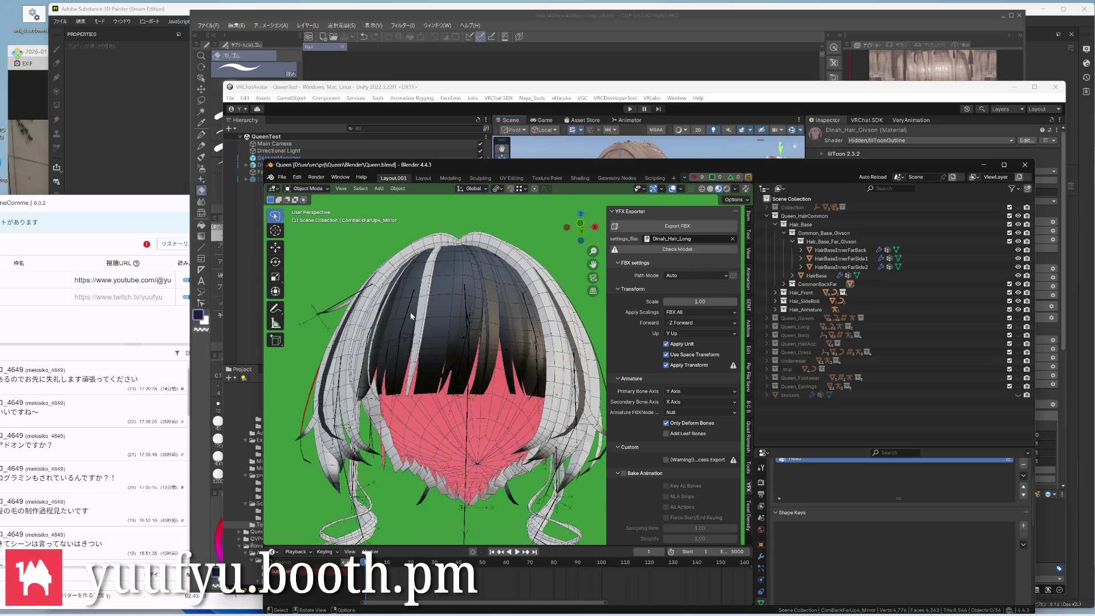
scroll(442, 338, up, 3)
Fill the FrontB2 hair strip with black vertex colour via the script
click(436, 305)
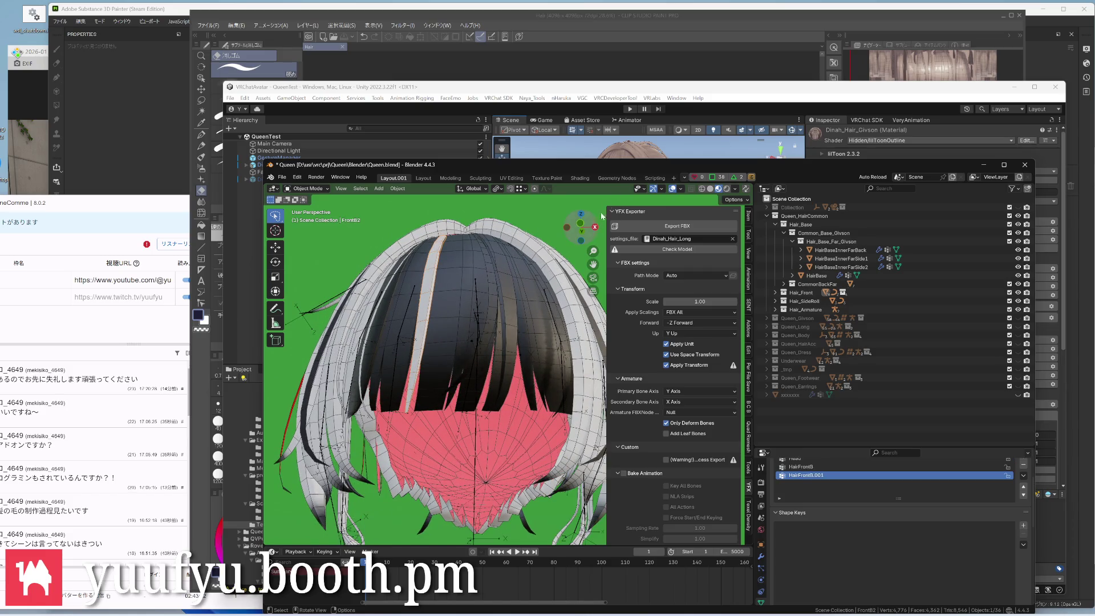
click(652, 178)
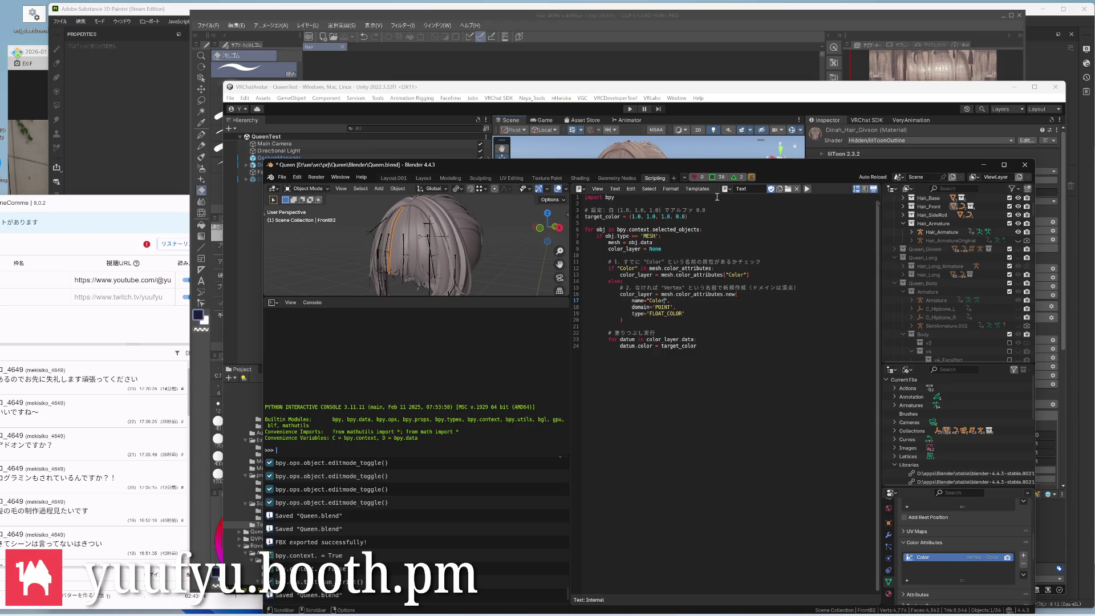
key(alt+p)
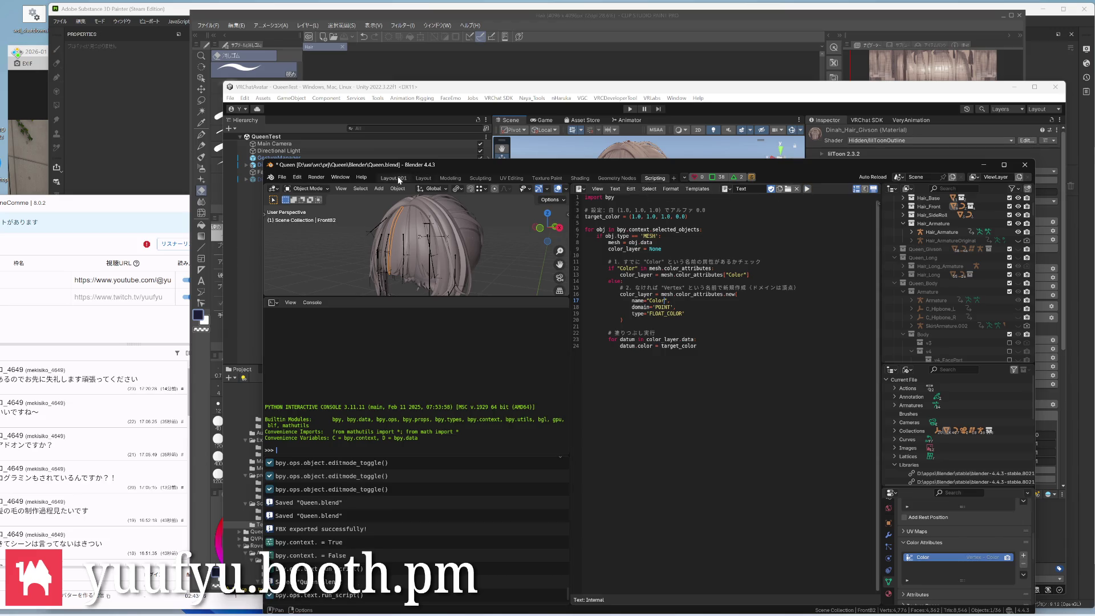
click(394, 177)
Select HairFrontA, HairFrontA.001 and a front side strand and run the vertex colour script on them
mouse_move(444, 269)
middle_down()
mouse_move(508, 220)
mouse_move(479, 274)
mouse_move(375, 316)
mouse_move(402, 291)
middle_up()
scroll(497, 254, down, 3)
scroll(478, 273, up, 3)
scroll(402, 291, up, 3)
scroll(440, 303, up, 4)
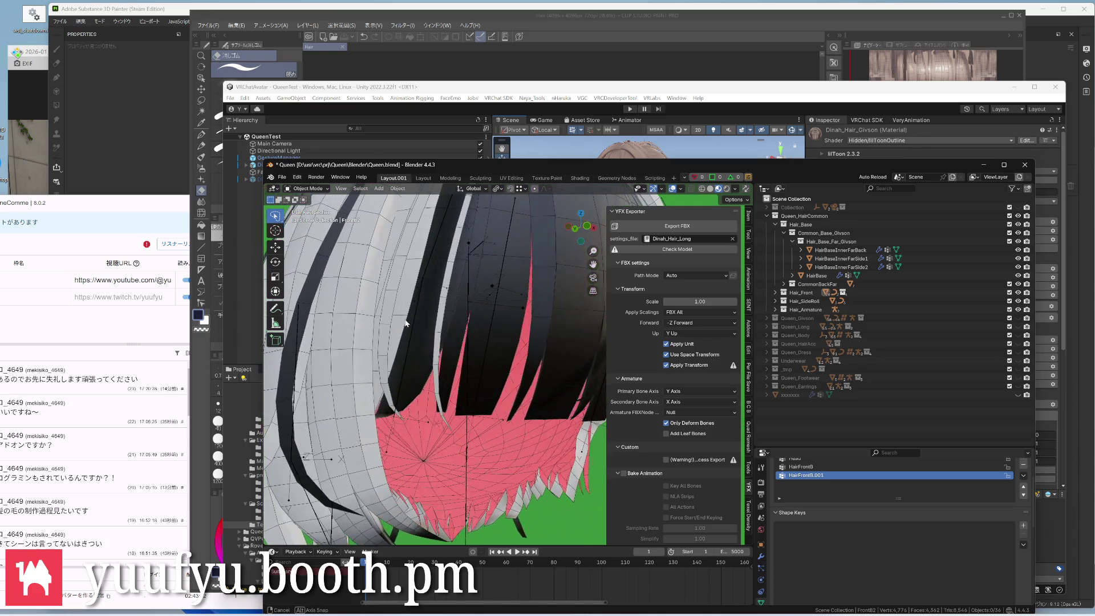
click(440, 303)
mouse_move(440, 303)
middle_down()
mouse_move(419, 227)
mouse_move(410, 324)
middle_up()
click(414, 274)
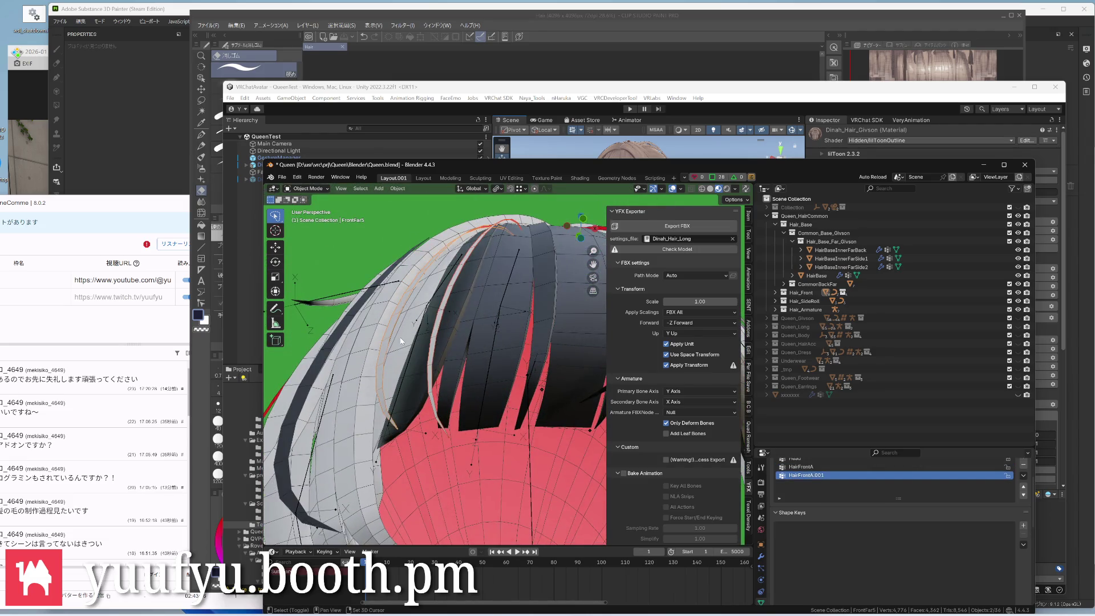
shift+click(453, 250)
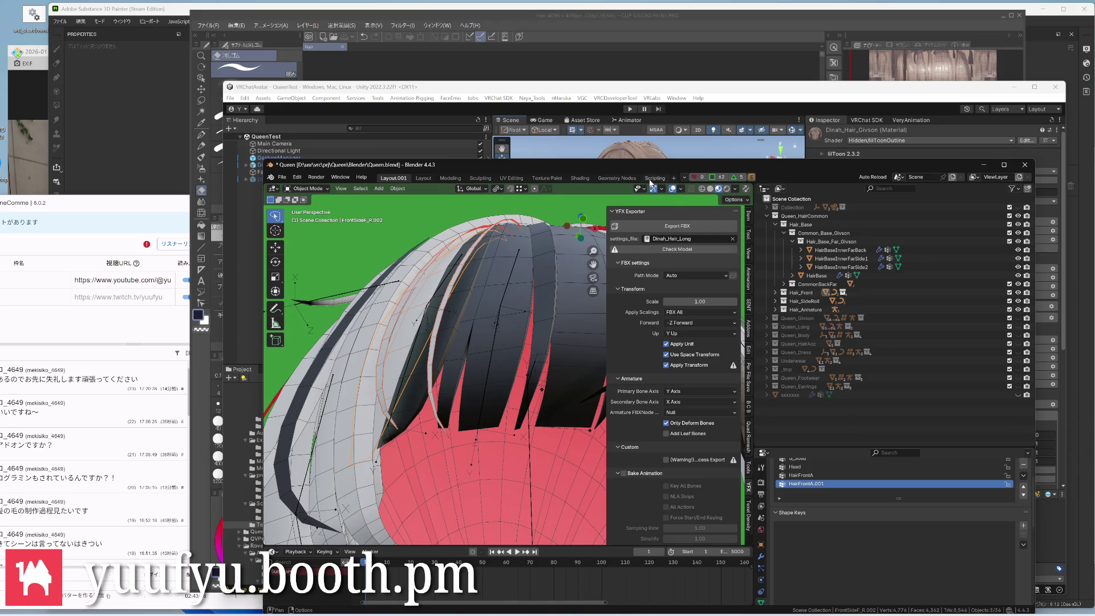
click(653, 178)
click(805, 188)
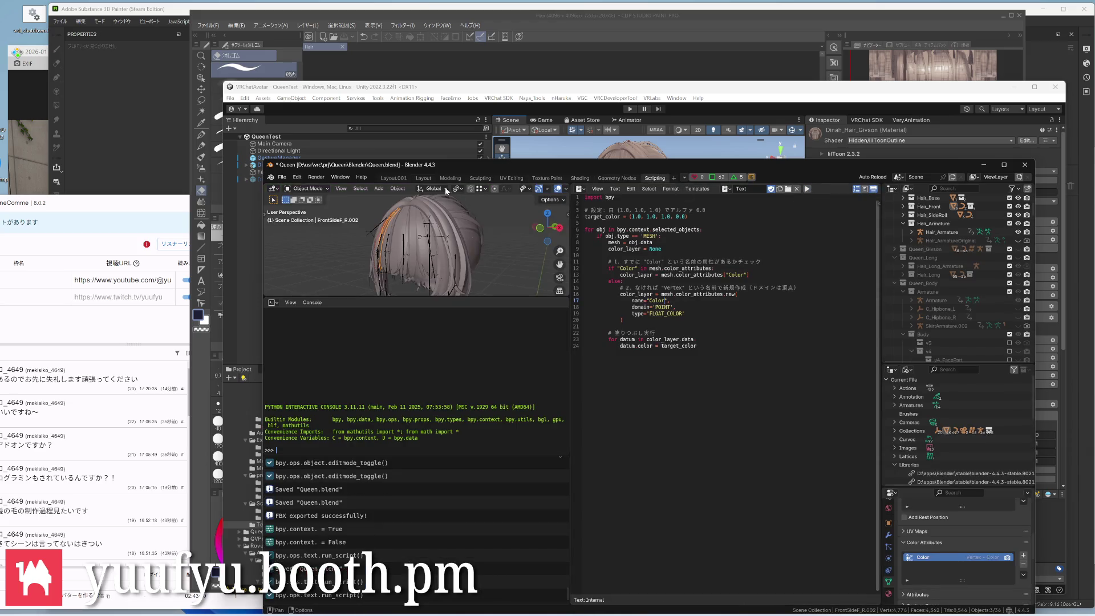
Choose Dinah_Hair_Front as the YFX Exporter settings file
click(393, 177)
scroll(456, 349, down, 4)
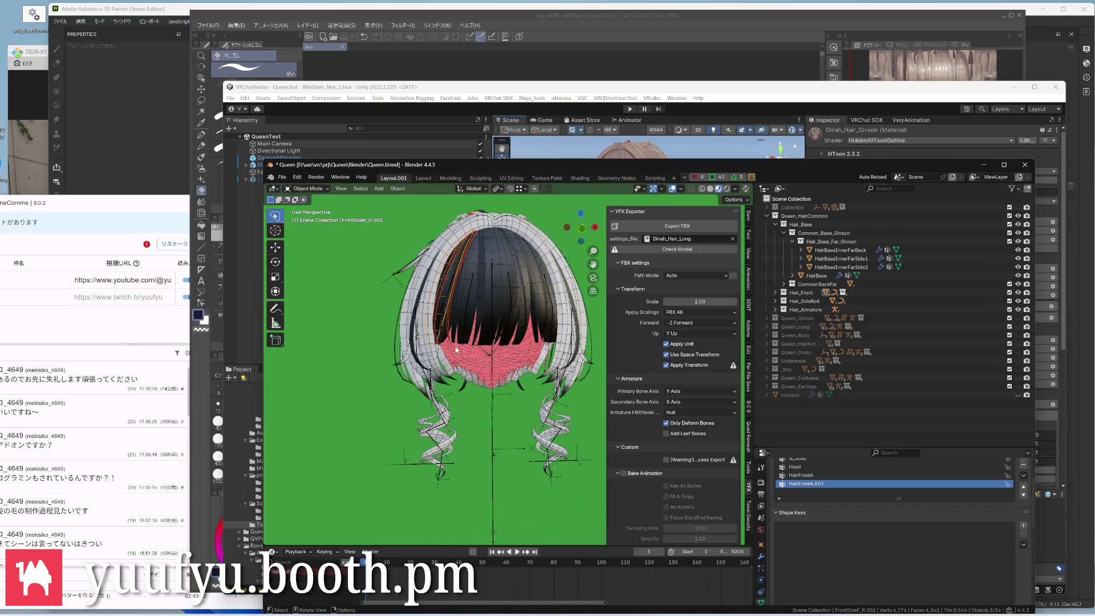
middle_drag(327, 353, 384, 342)
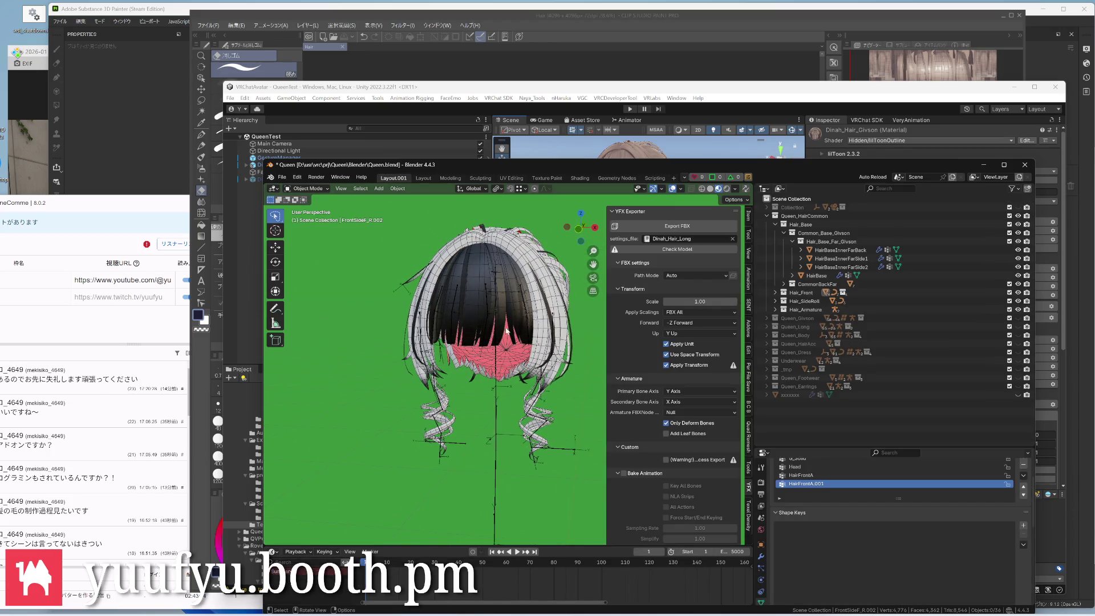
click(689, 239)
click(709, 270)
Save Queen.blend and export the front hair to FBX as Dinah_Hair_Front
middle_drag(497, 335, 453, 320)
middle_drag(361, 334, 473, 329)
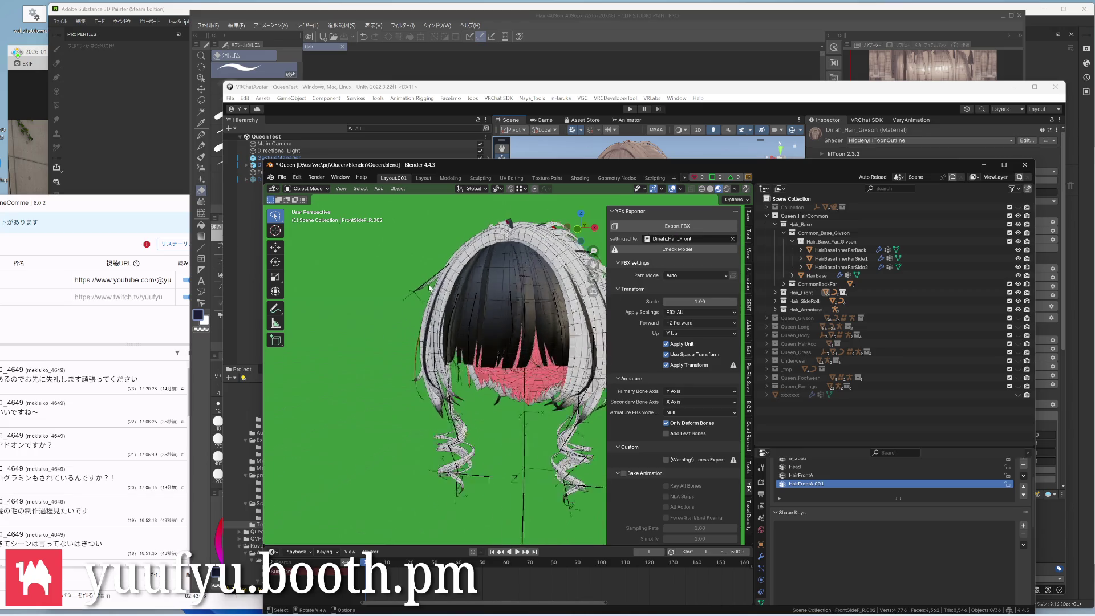
scroll(473, 330, up, 3)
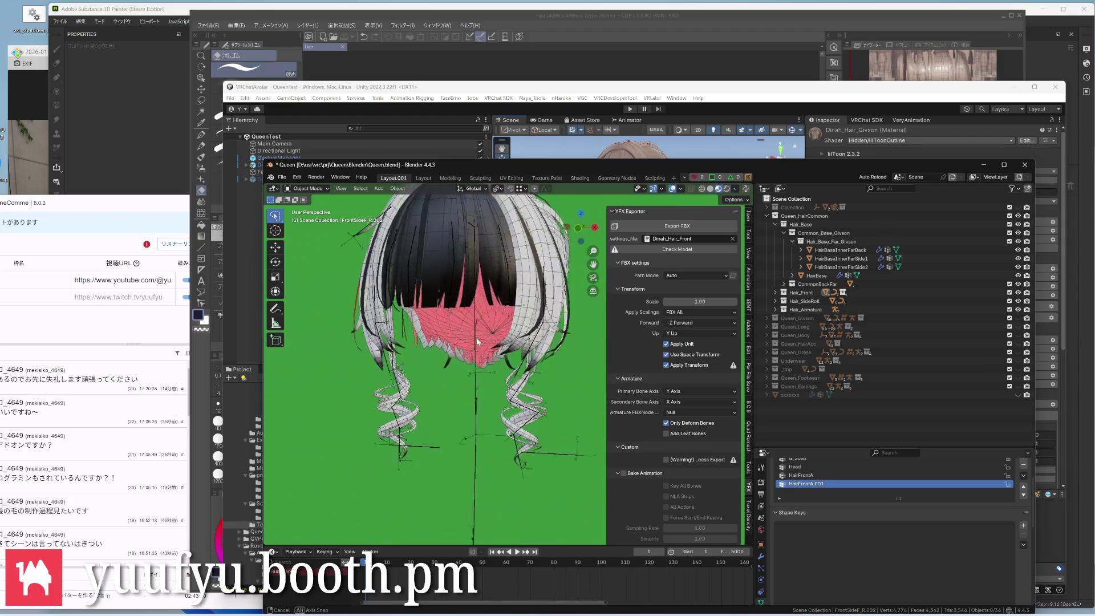
key(ctrl+s)
mouse_move(475, 337)
middle_down()
mouse_move(503, 349)
mouse_move(537, 296)
middle_up()
scroll(503, 349, down, 2)
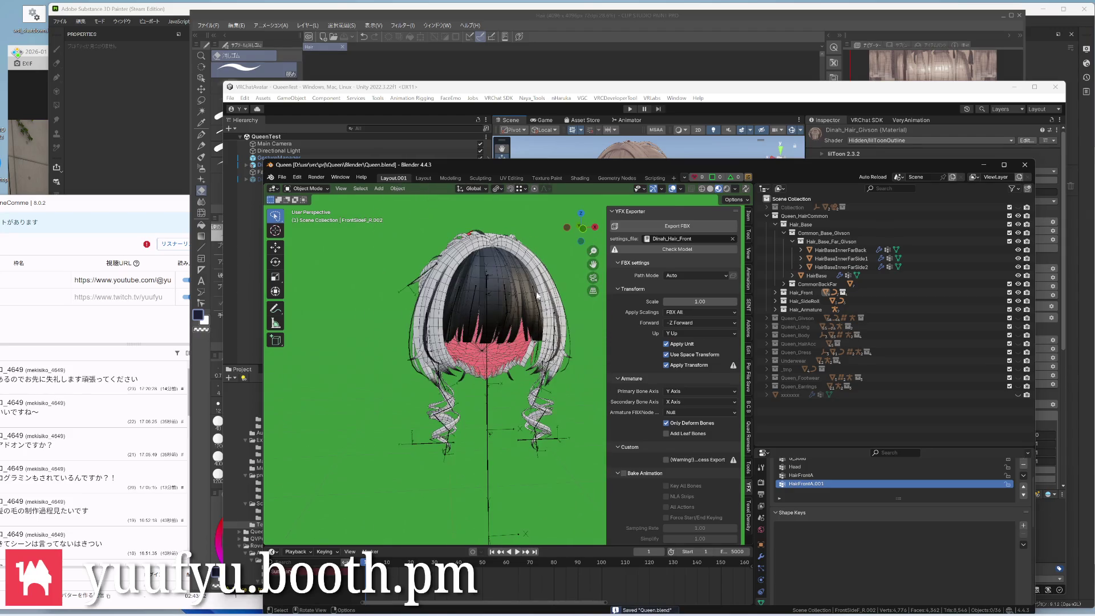
click(670, 225)
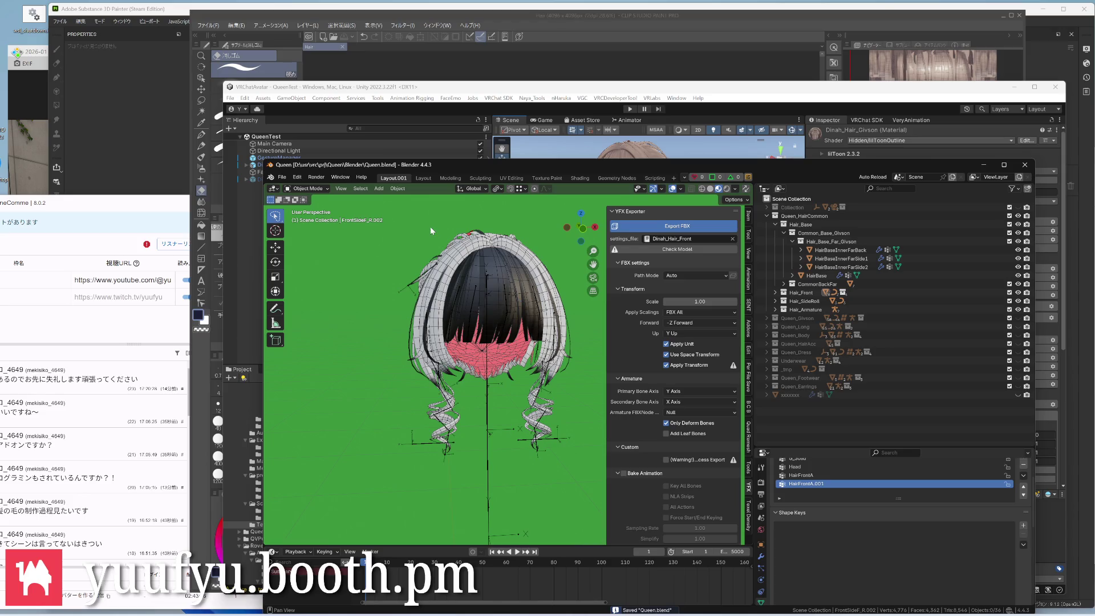
scroll(430, 224, up, 3)
mouse_move(430, 224)
middle_down()
mouse_move(476, 257)
mouse_move(468, 282)
middle_up()
key(ctrl+s)
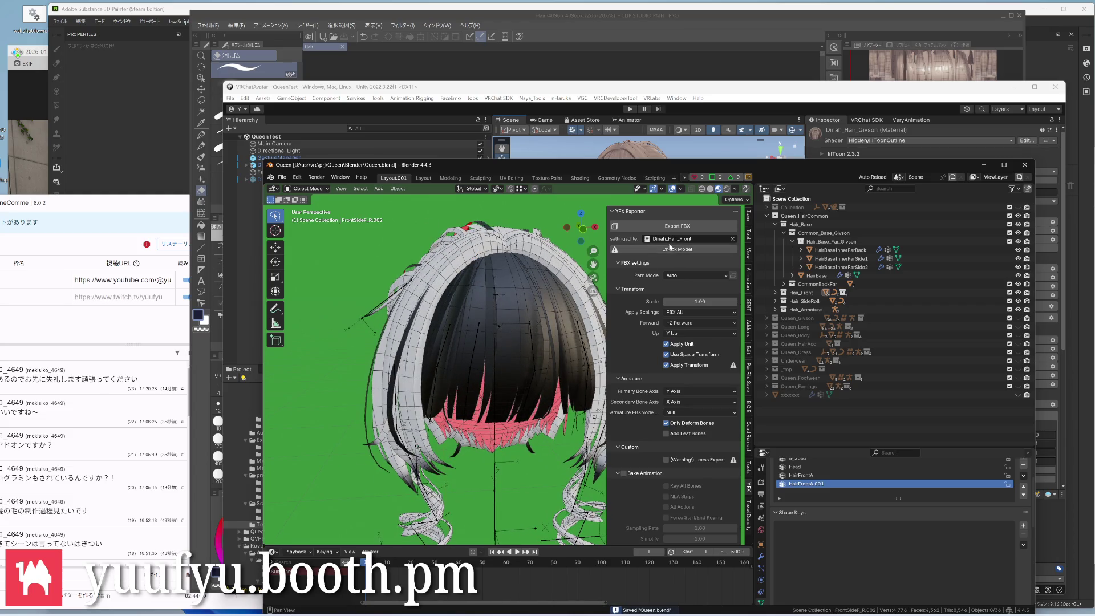
click(655, 177)
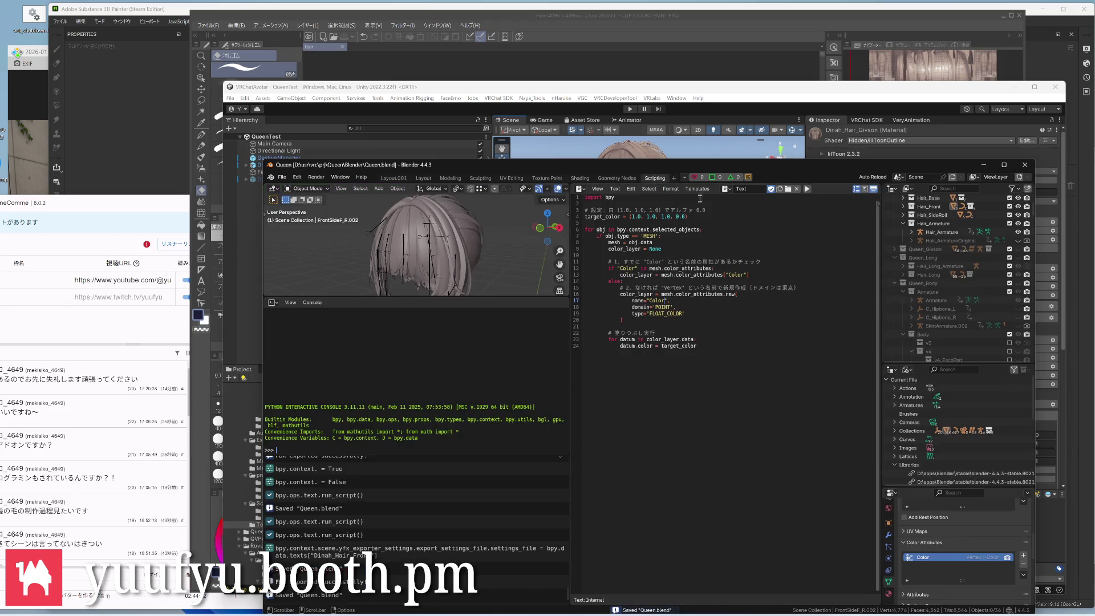
Create a new blank text block in the Scripting editor and switch away to Unity
click(726, 189)
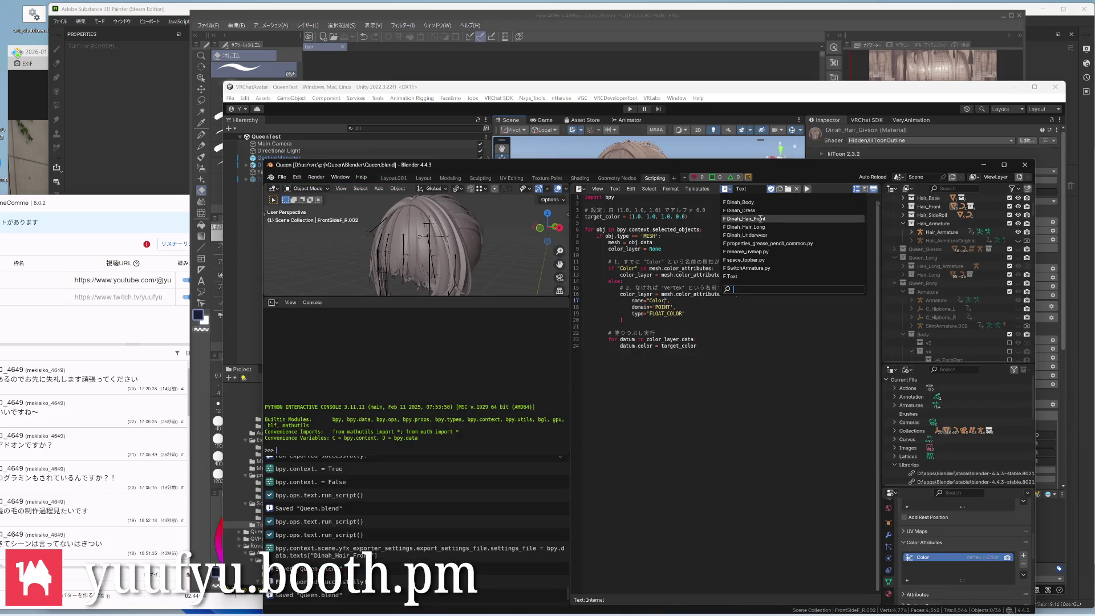
click(781, 188)
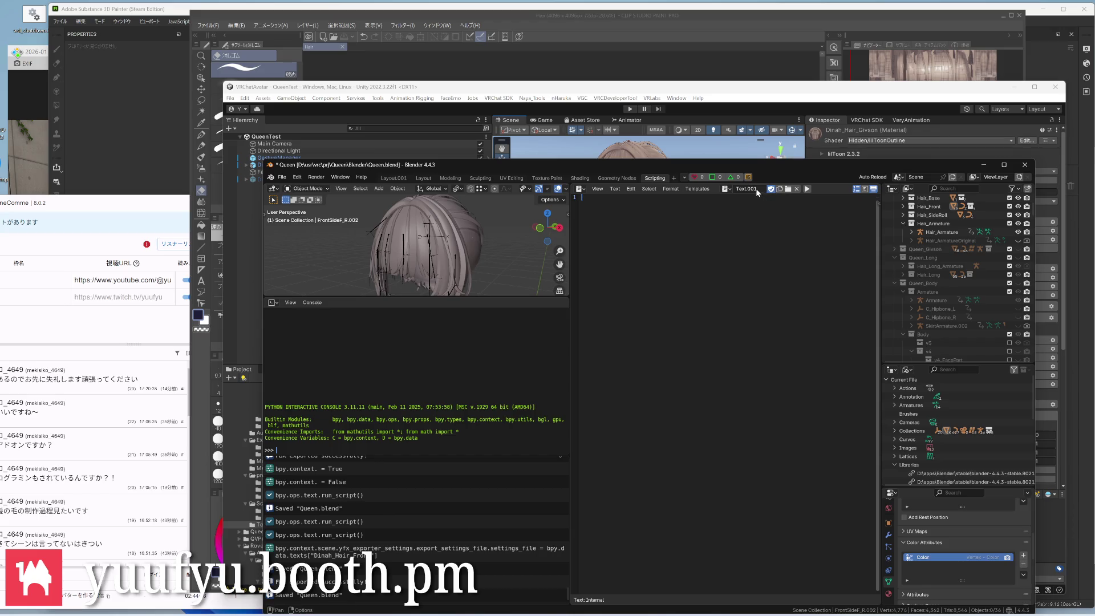
text(inah_G)
text(ivson)
key(alt+Tab)
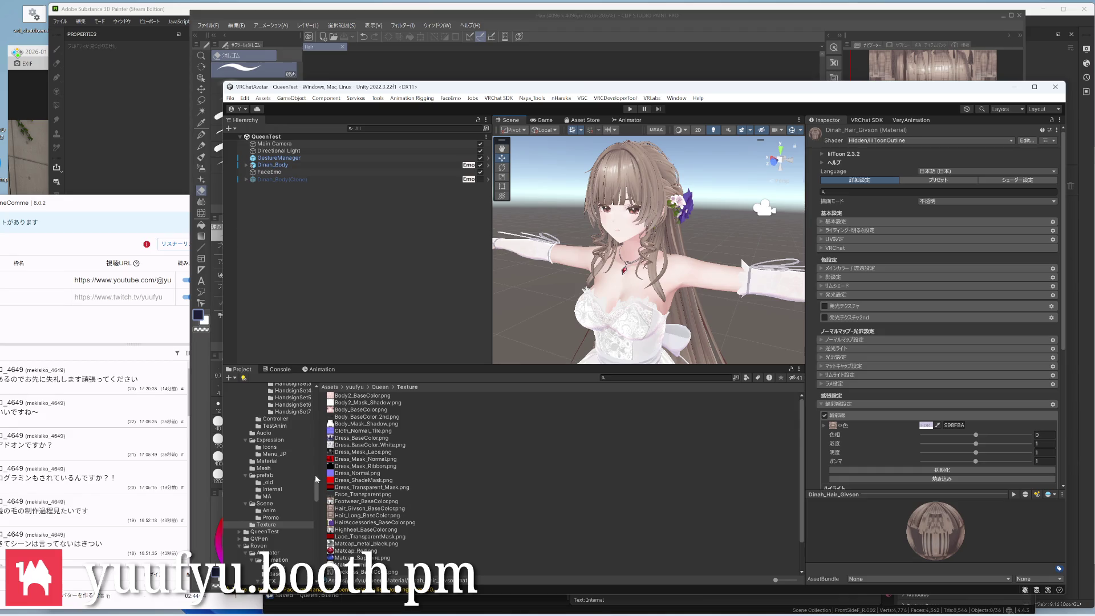
click(266, 467)
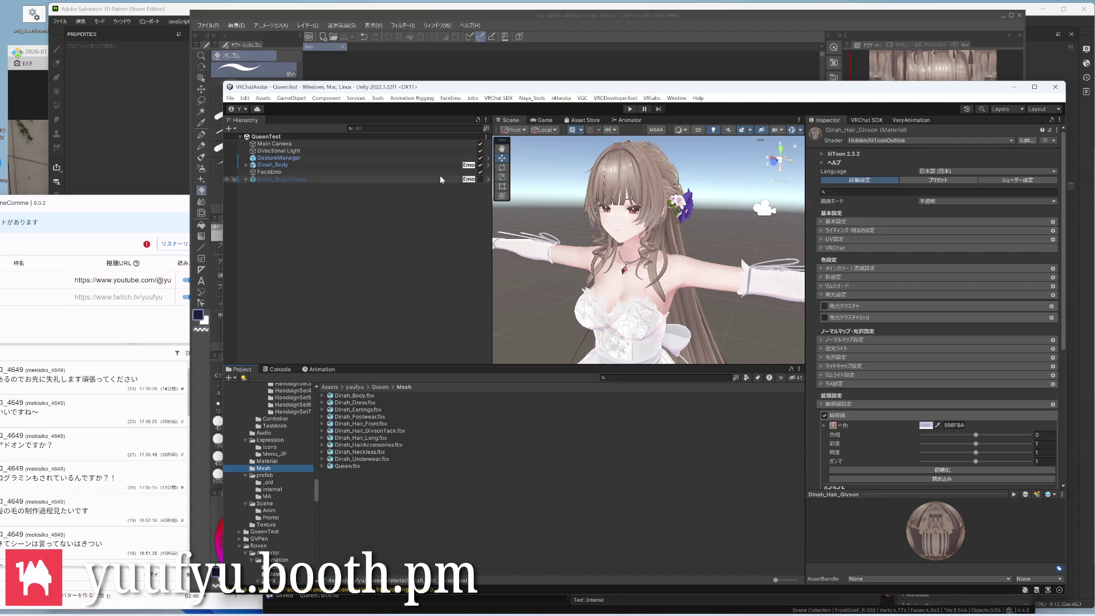
scroll(650, 248, up, 3)
scroll(650, 248, up, 2)
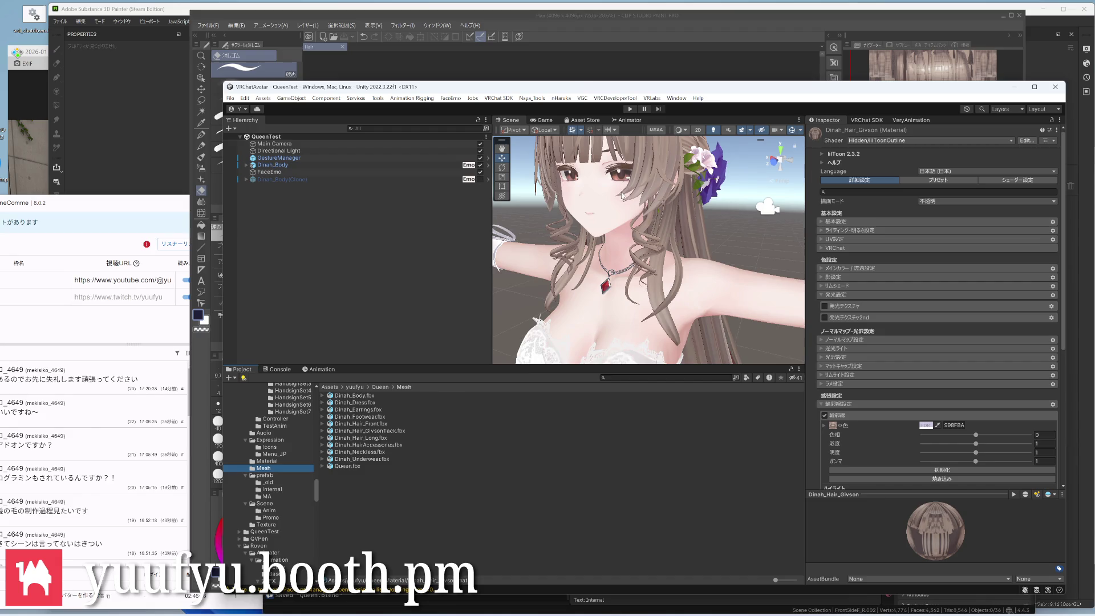
scroll(622, 190, down, 1)
scroll(625, 206, down, 1)
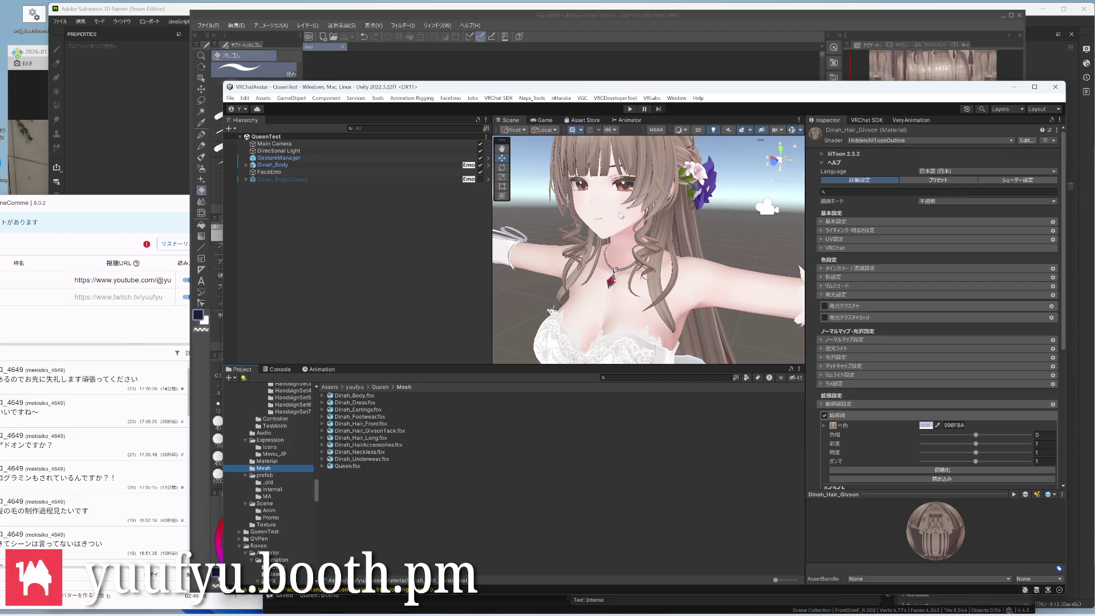
Orbit close around the avatar's face, then minimize the Unity window
right_drag(621, 216, 617, 229)
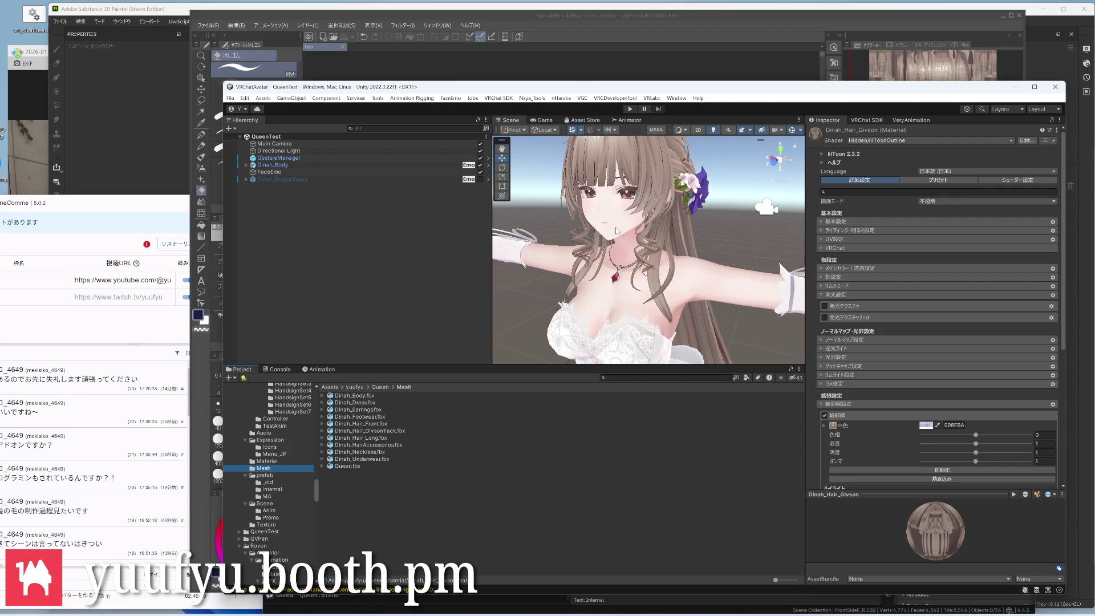
click(559, 67)
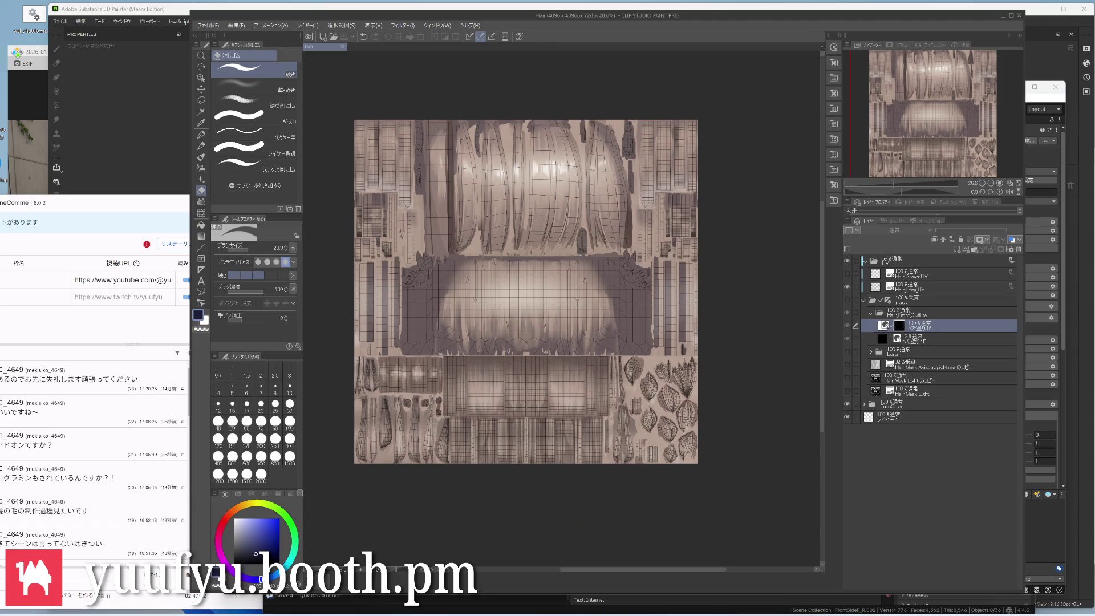
Bring Blender's hair layout workspace forward, then switch to the File Explorer window
click(597, 599)
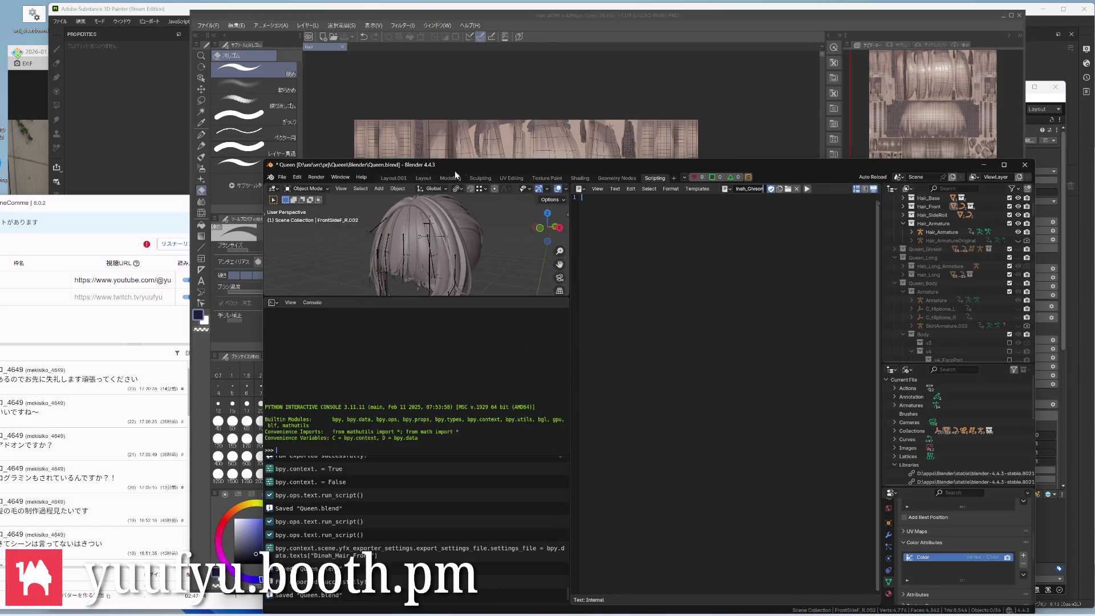
click(399, 179)
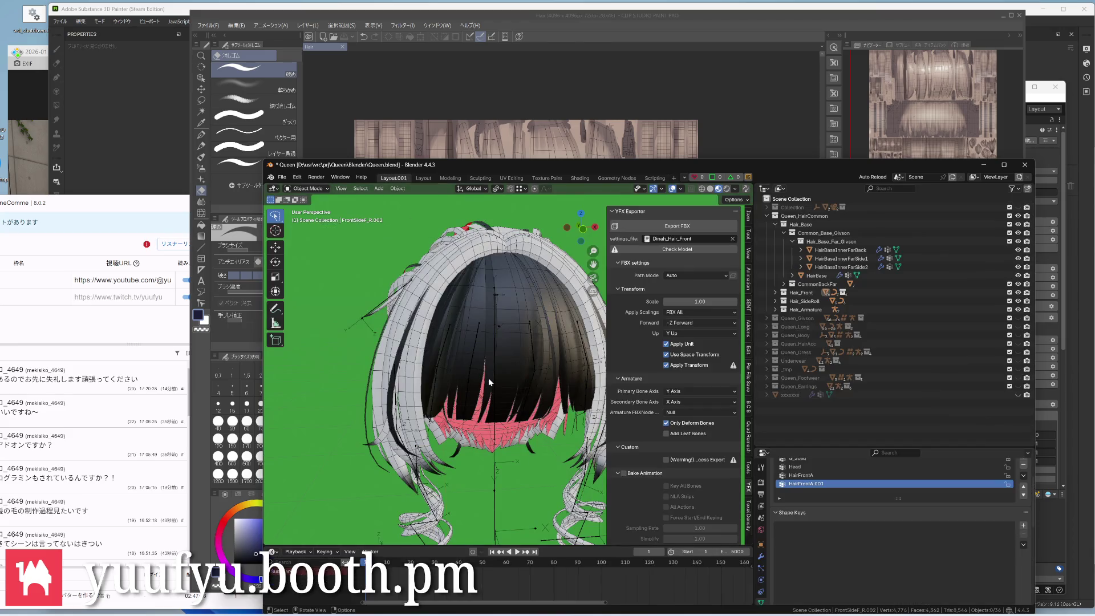
scroll(489, 364, up, 3)
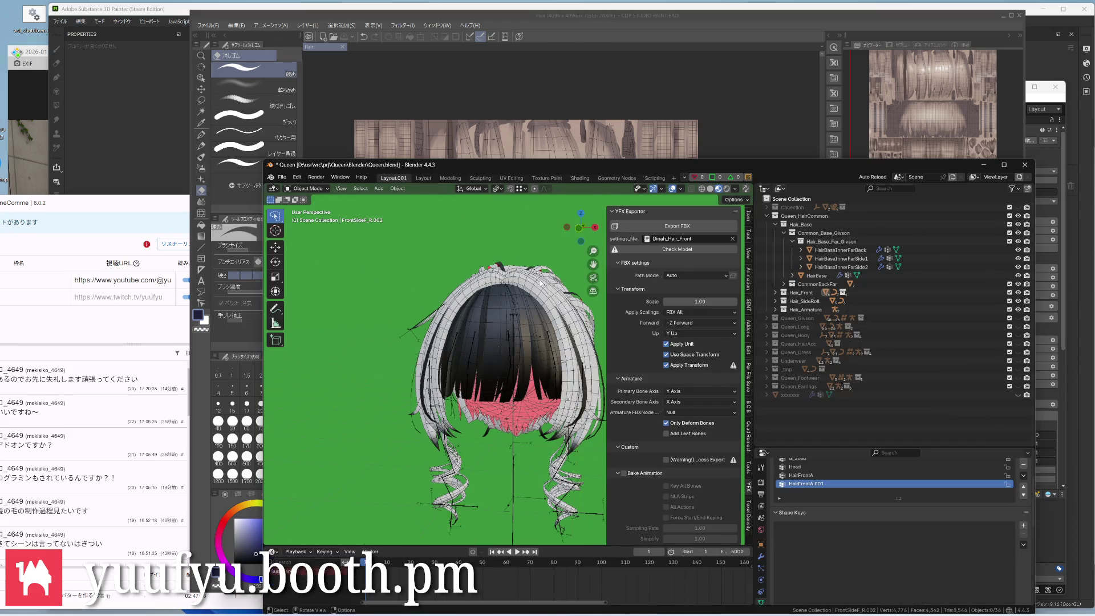
scroll(507, 315, up, 2)
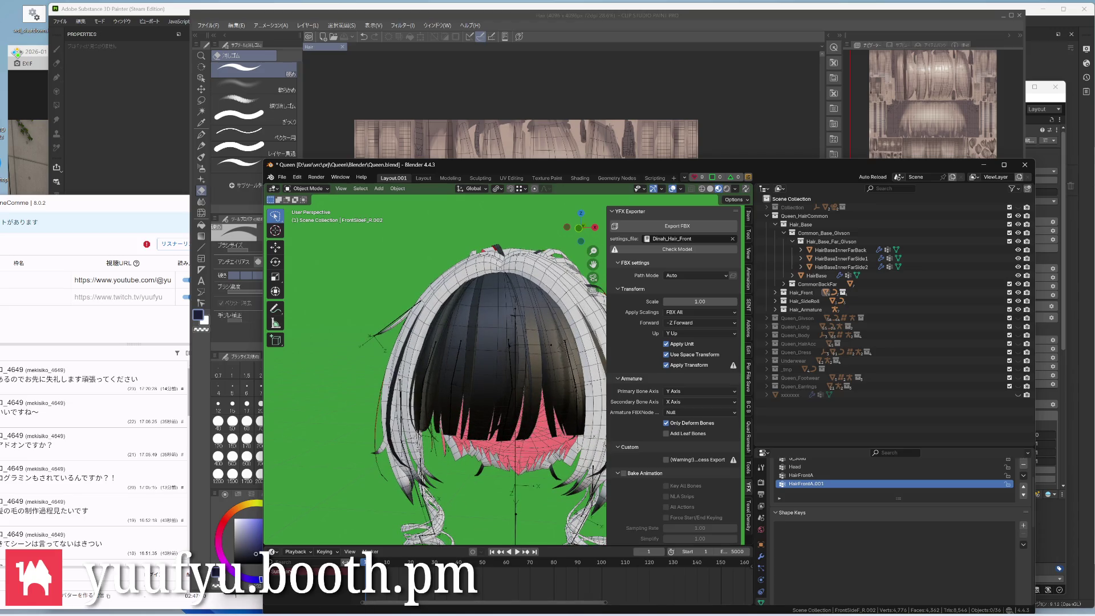
click(393, 574)
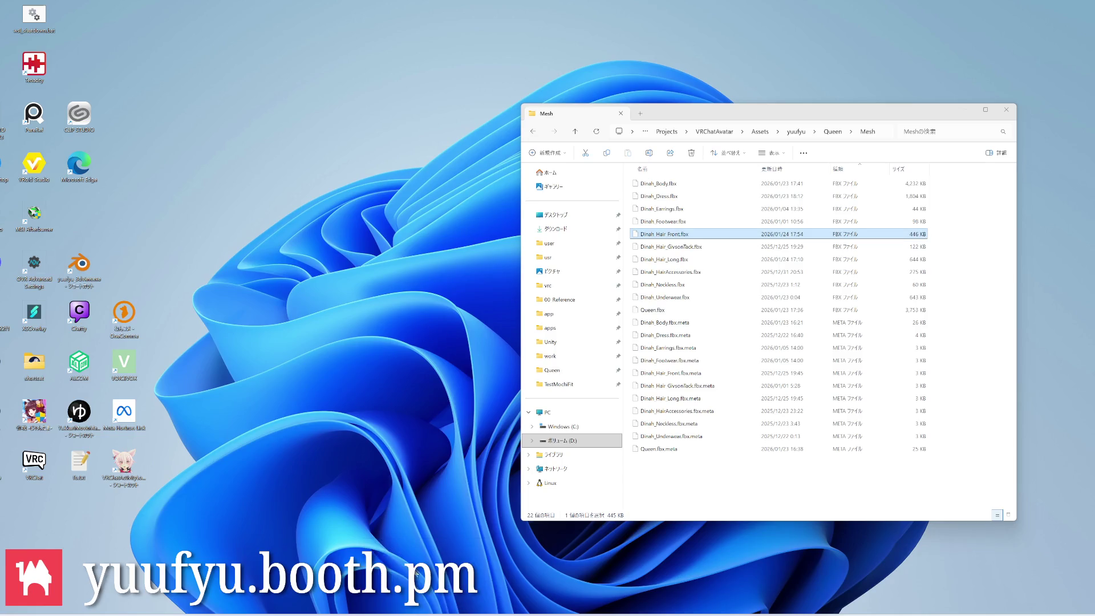
Check the exported Dinah_Hair_Front.fbx in the Blender folder and return to Blender's scripting view
key(alt+Left)
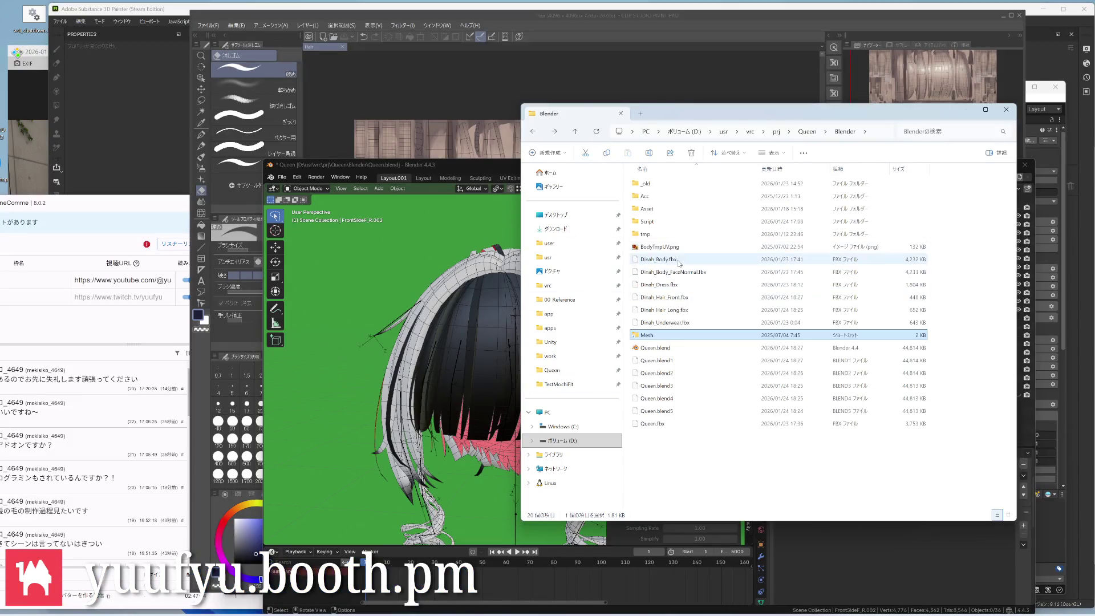
click(681, 297)
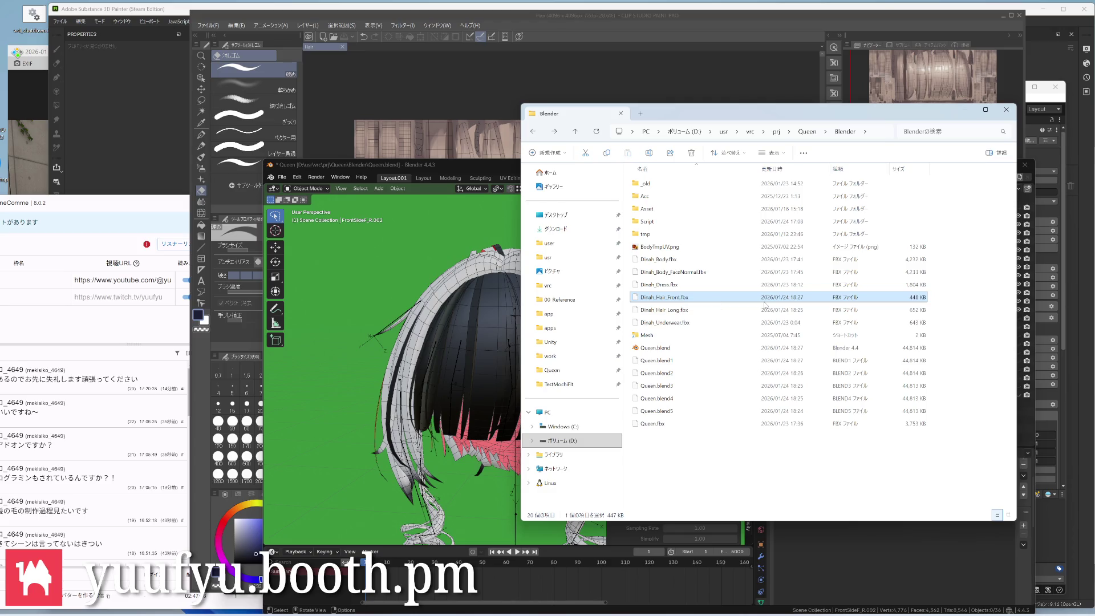
click(564, 428)
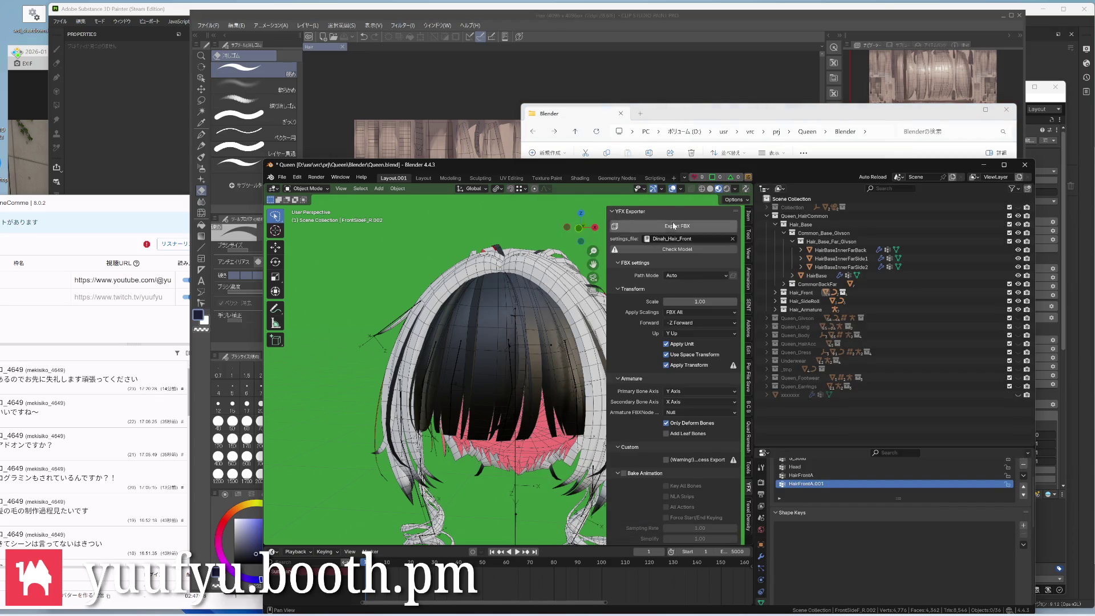
click(655, 177)
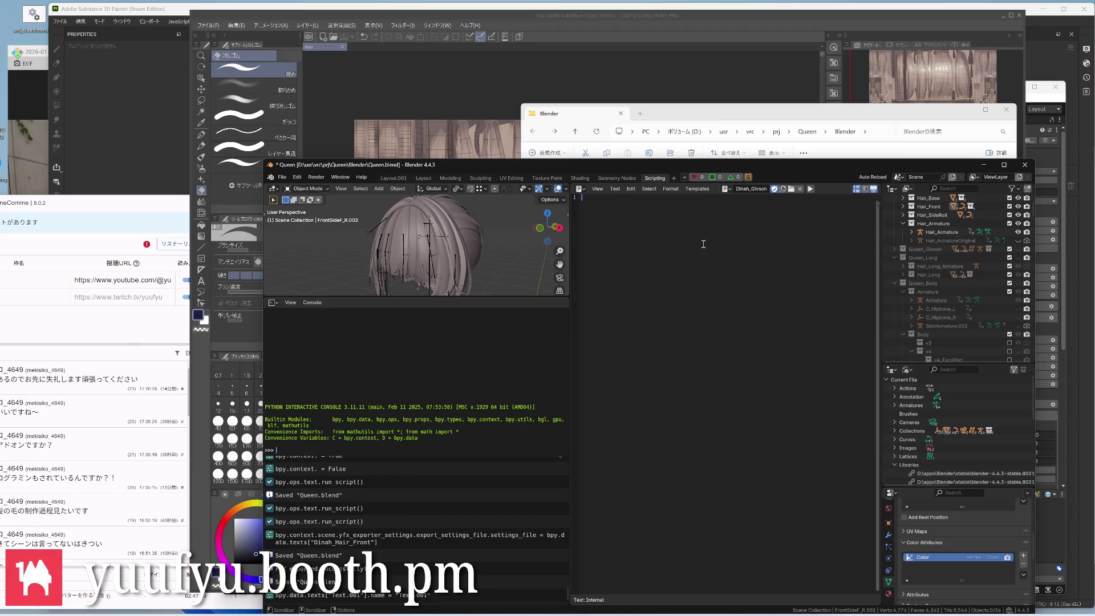
In the Unity Mesh folder, copy the name Dinah_Hair_GivsonTack from its FBX file without renaming it
click(389, 599)
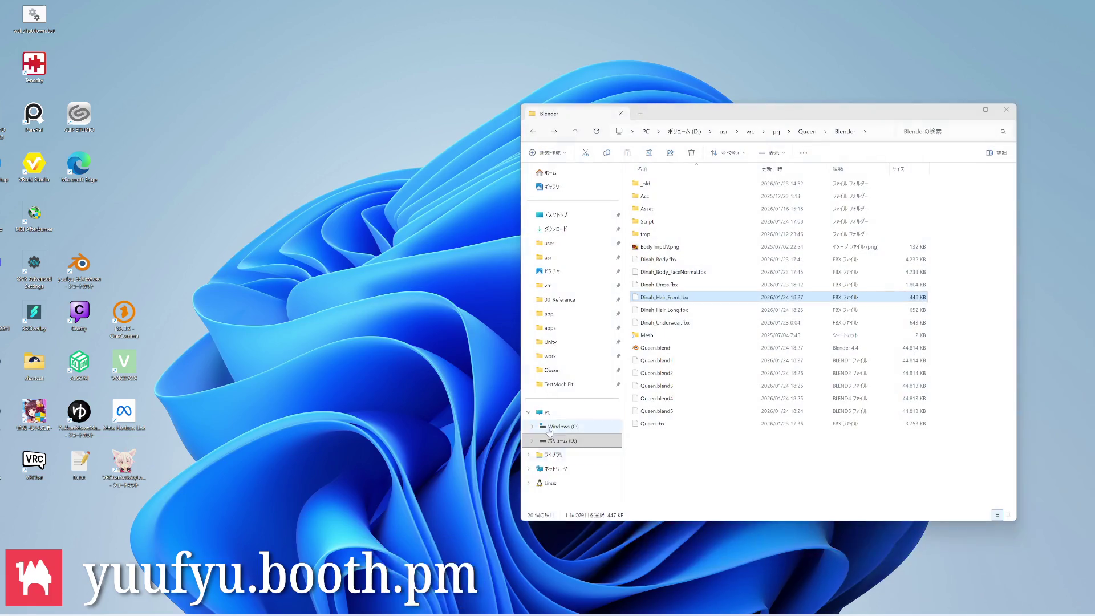
click(389, 569)
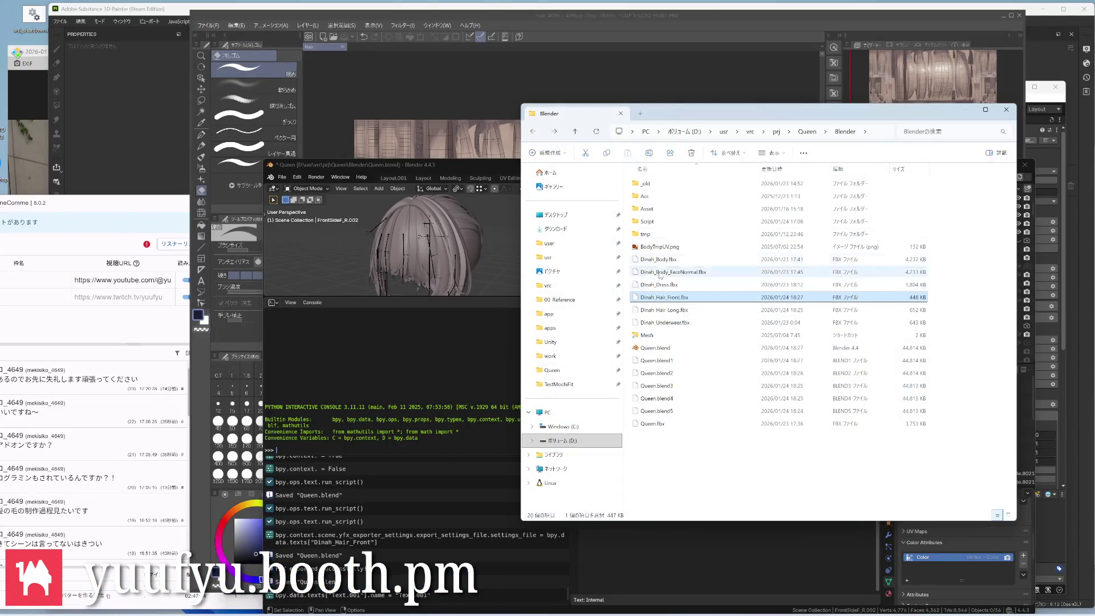
double_click(648, 334)
click(684, 247)
key(F2)
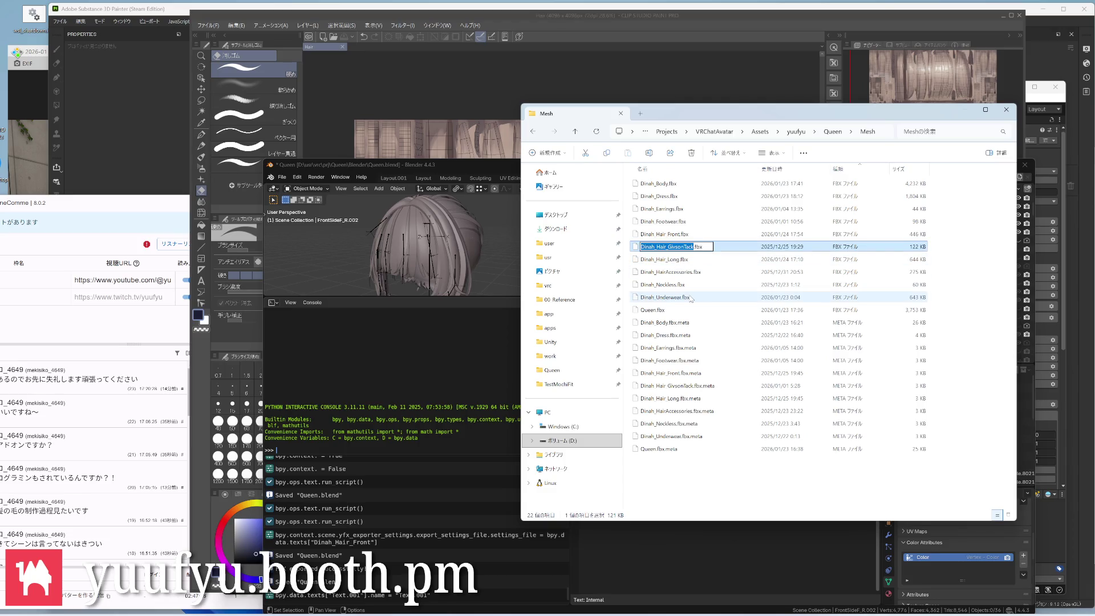
key(Return)
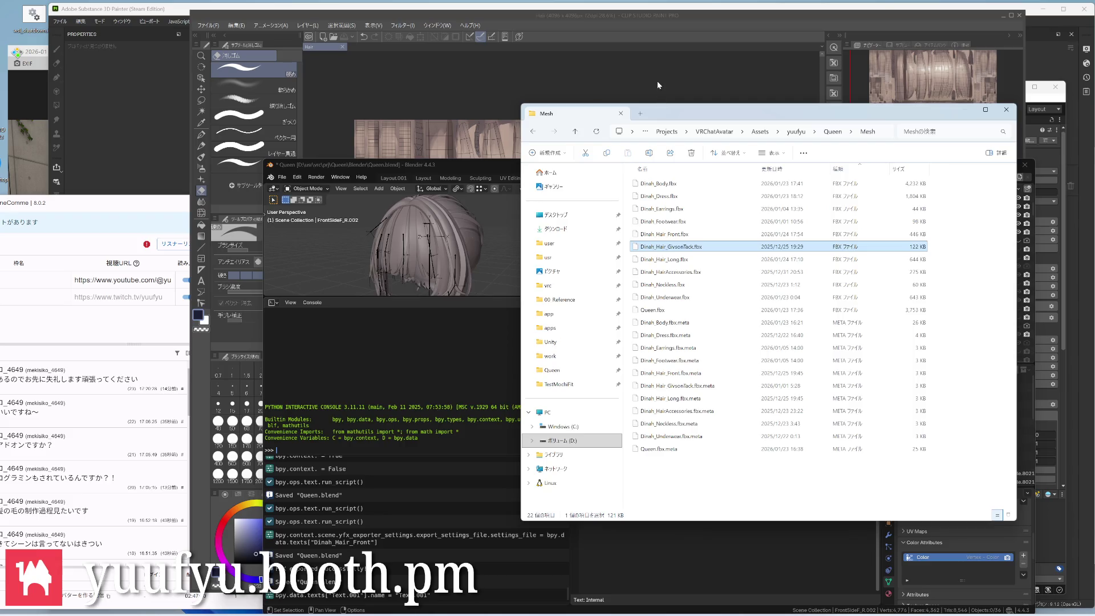
key(alt+Tab)
key(alt+Tab)
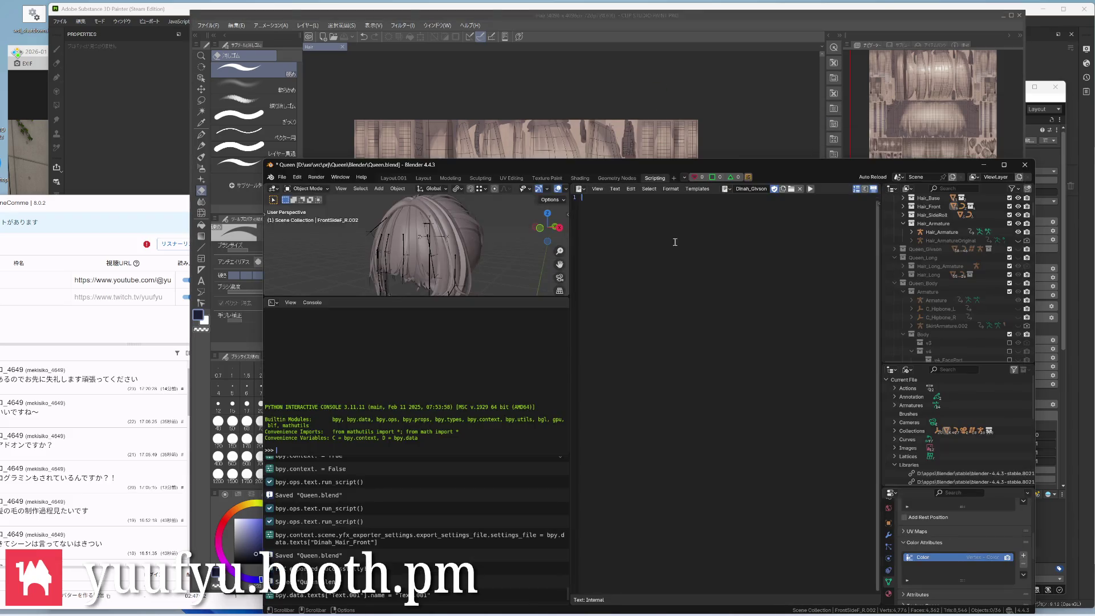
Rename the new text block to Dinah_Hair_GivsonTack
double_click(744, 190)
key(ctrl+v)
key(Return)
key(Return)
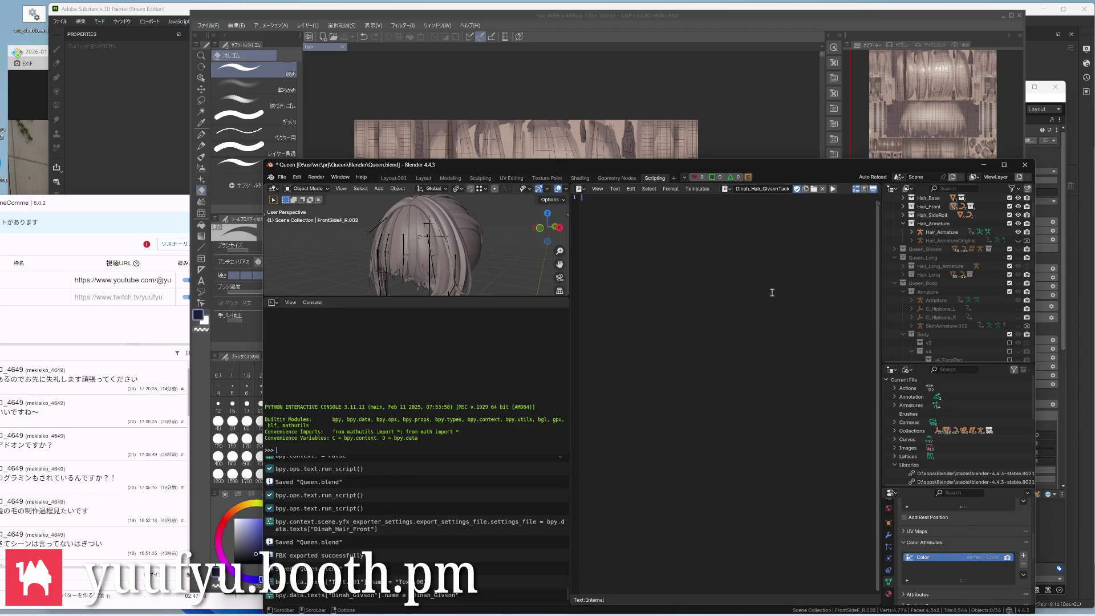
Reference the Dinah_Hair_Long settings and set the new text's export path to Dinah_Hair_GivsonTack
click(724, 188)
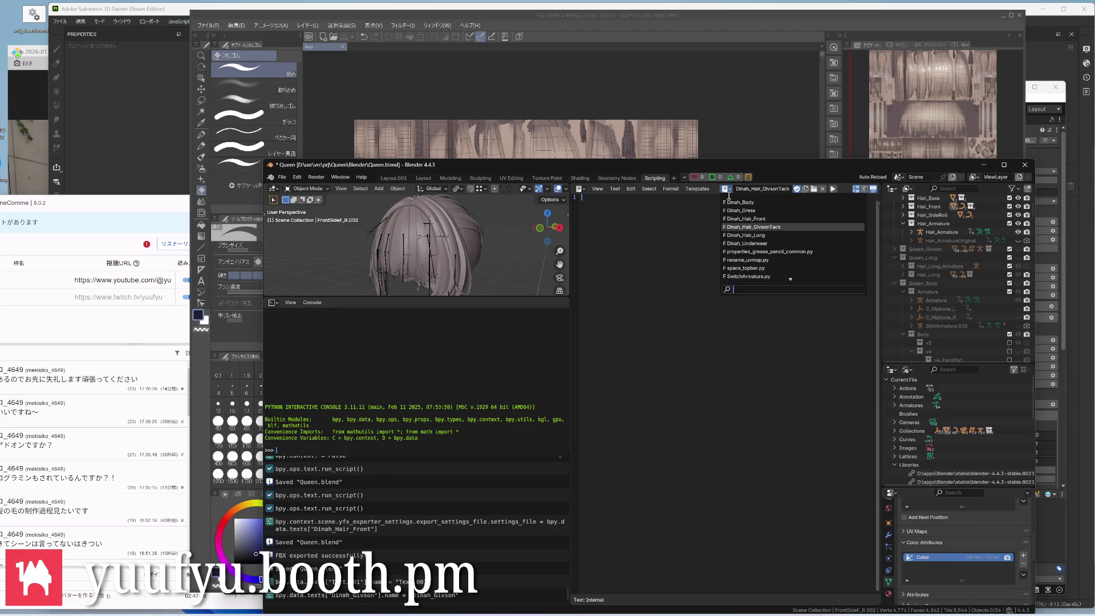
click(762, 235)
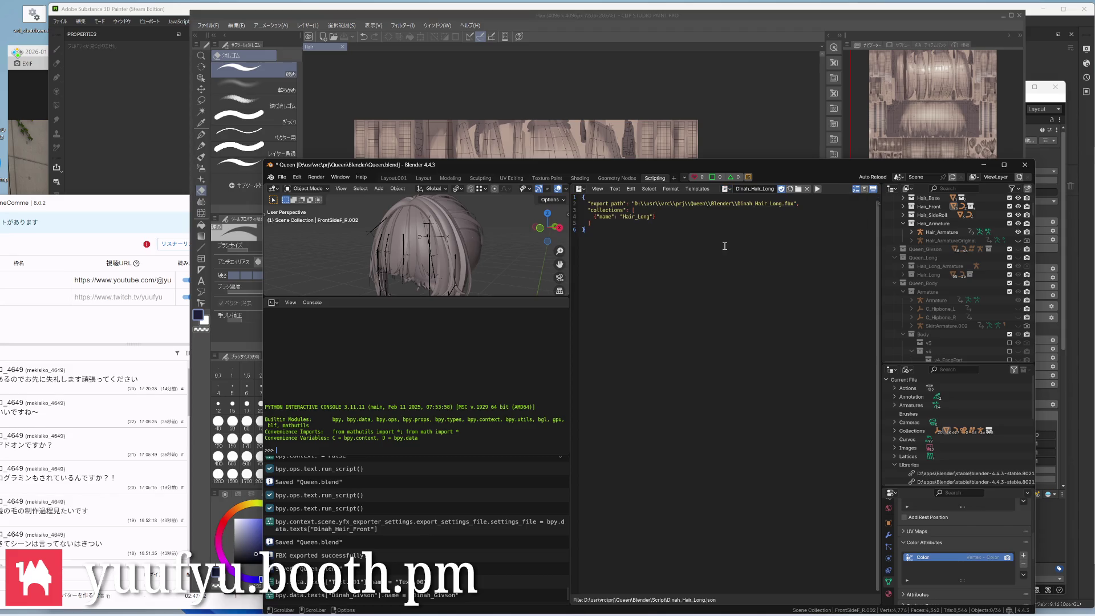
key(ctrl+a)
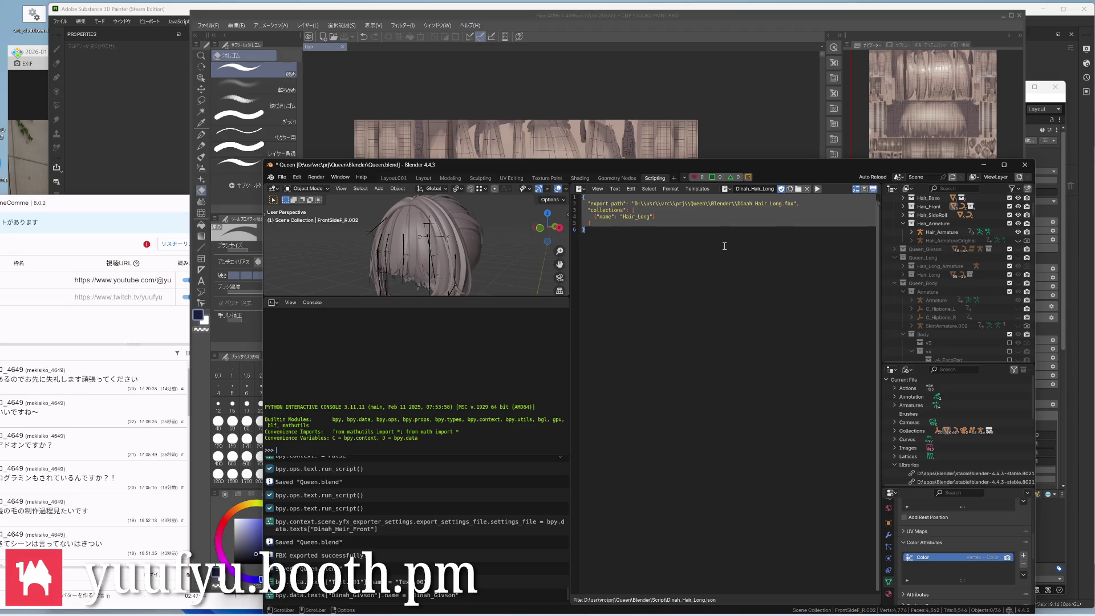
click(724, 246)
click(727, 188)
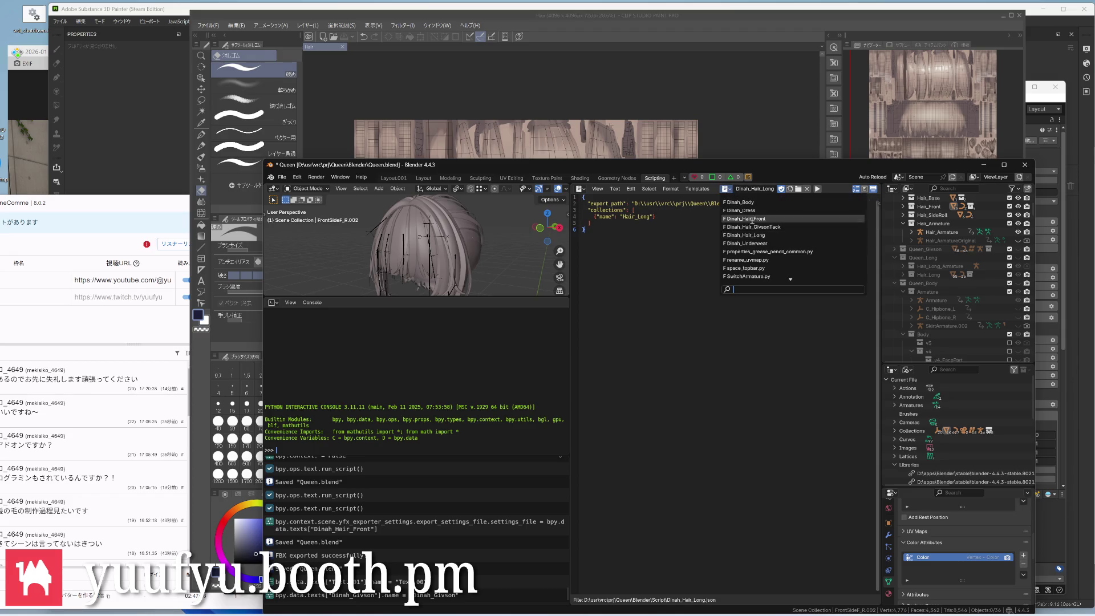
click(752, 226)
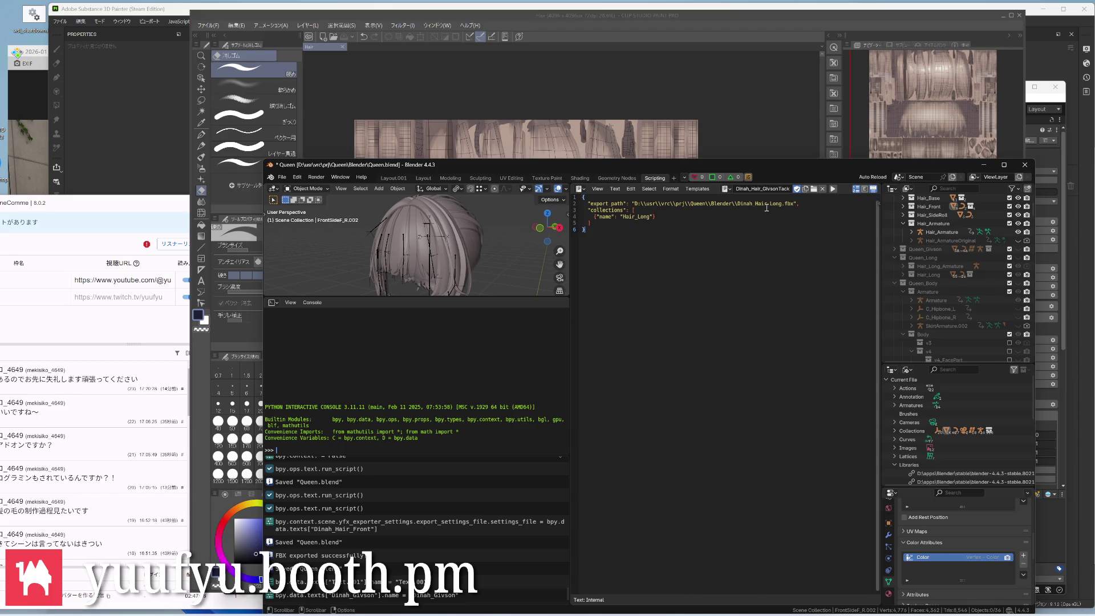
double_click(765, 203)
key(Delete)
key(super+v)
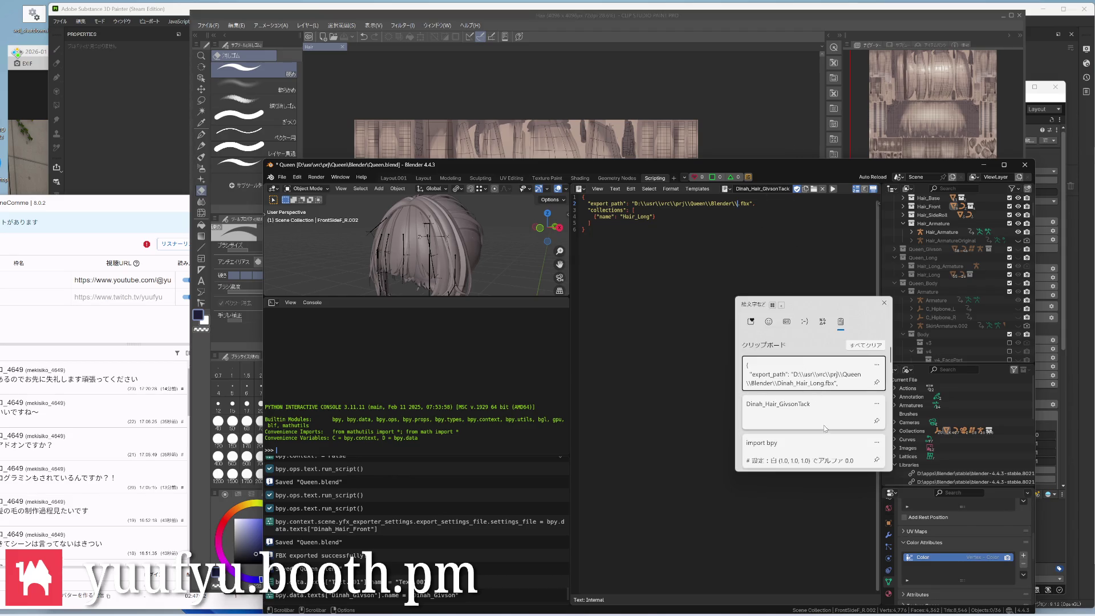
click(823, 410)
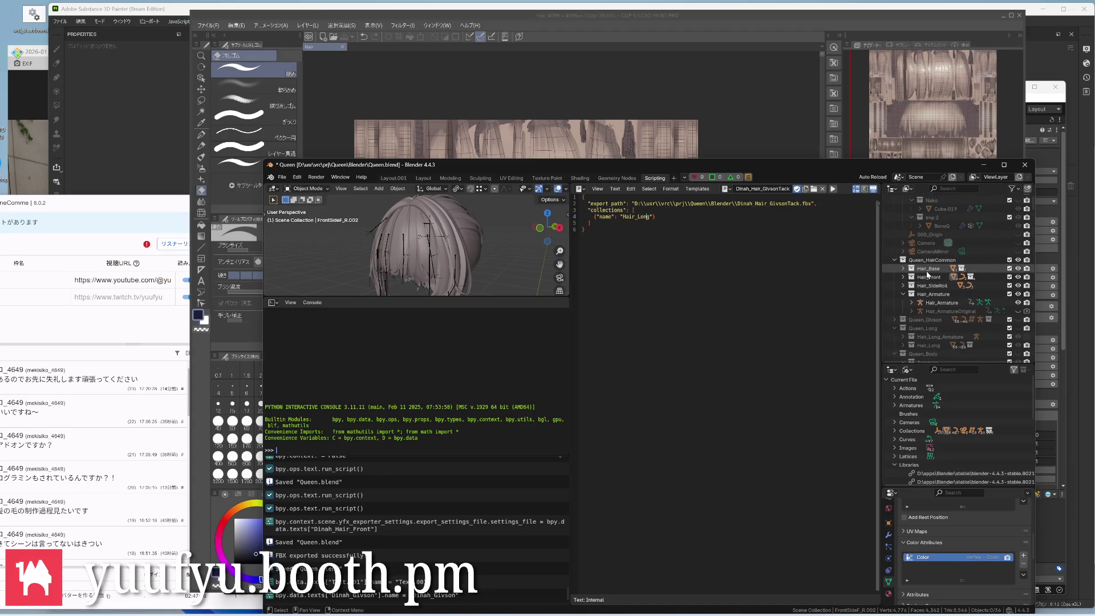
scroll(937, 273, up, 5)
Show Queen_Givson, target the Hair_Givson collection, save Queen.blend and start Save As for the text
click(901, 207)
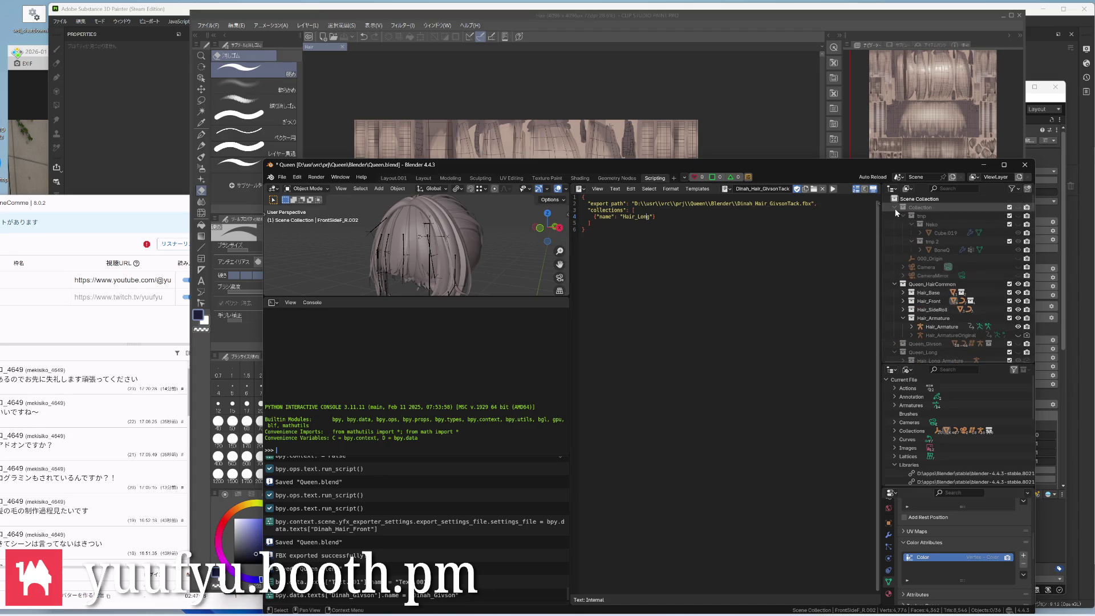
click(1018, 216)
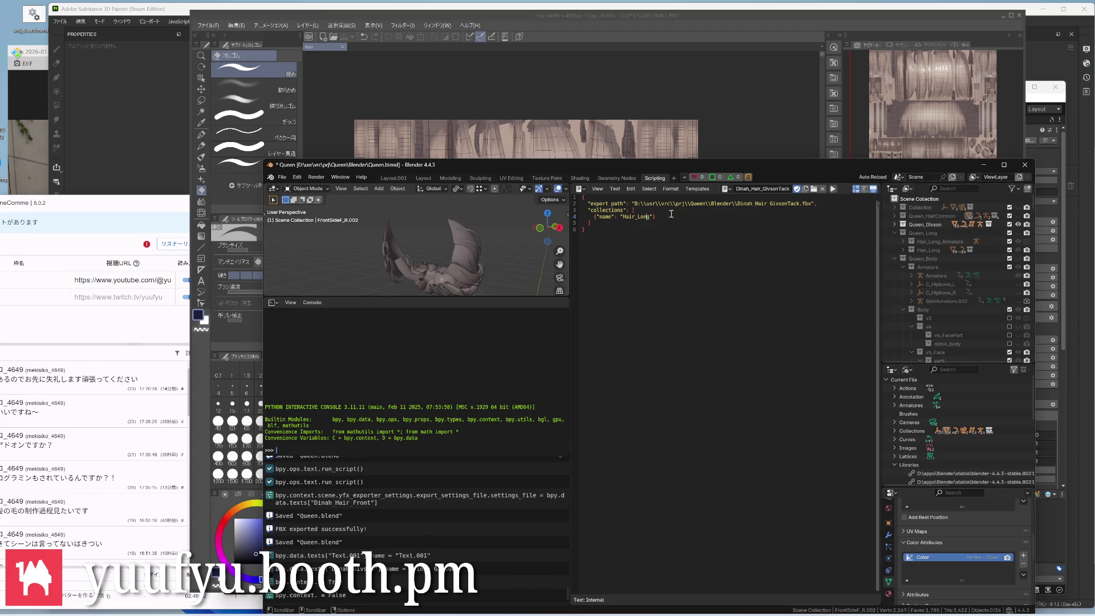
click(650, 217)
key(BackSpace)
key(BackSpace)
key(BackSpace)
text(Givson)
key(ctrl+s)
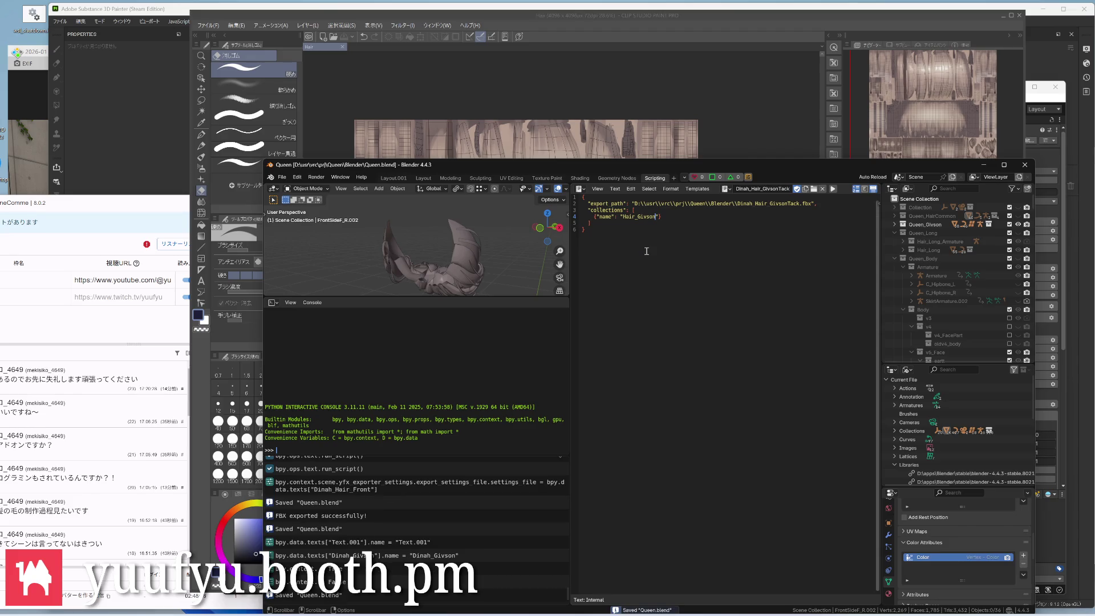
key(shift+ctrl+alt+s)
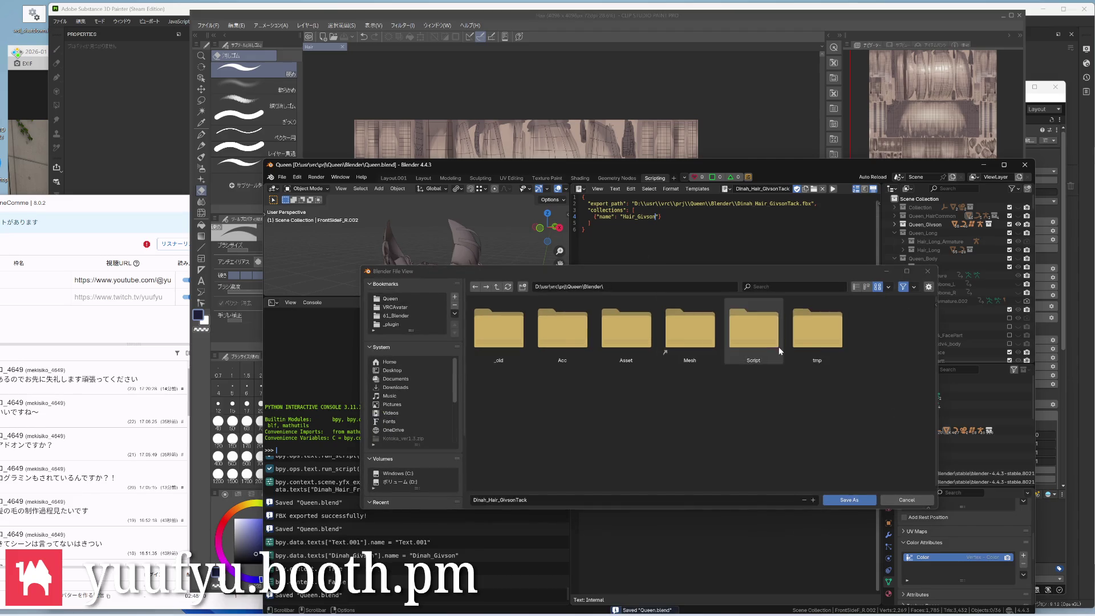
Save the settings text as Dinah_Hair_GivsonTack.json in the Script folder and return to the hair layout
double_click(752, 334)
click(565, 500)
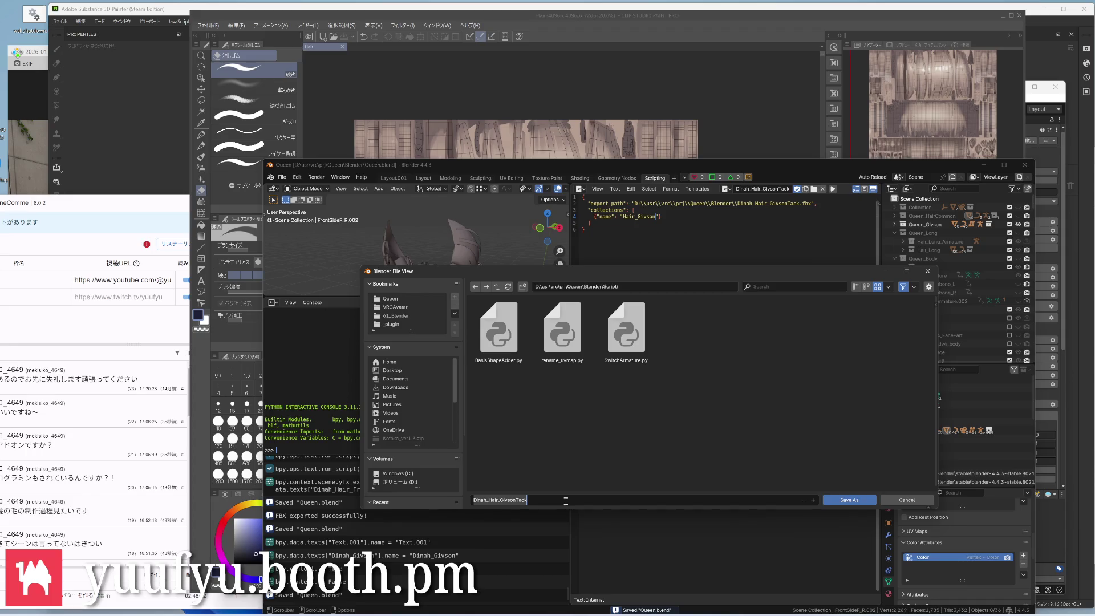
text(.json)
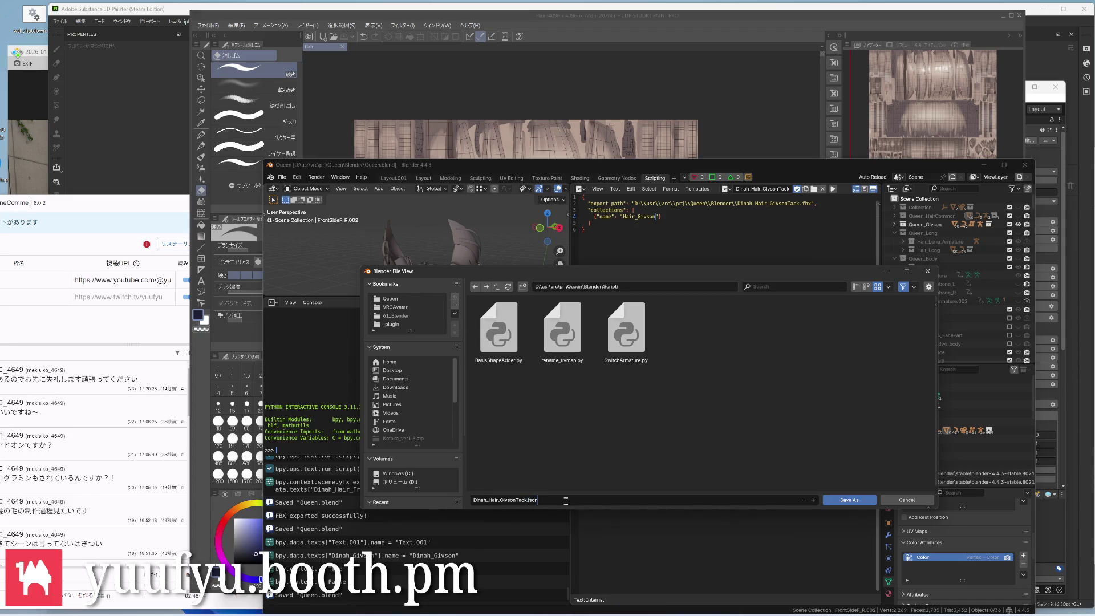
key(Return)
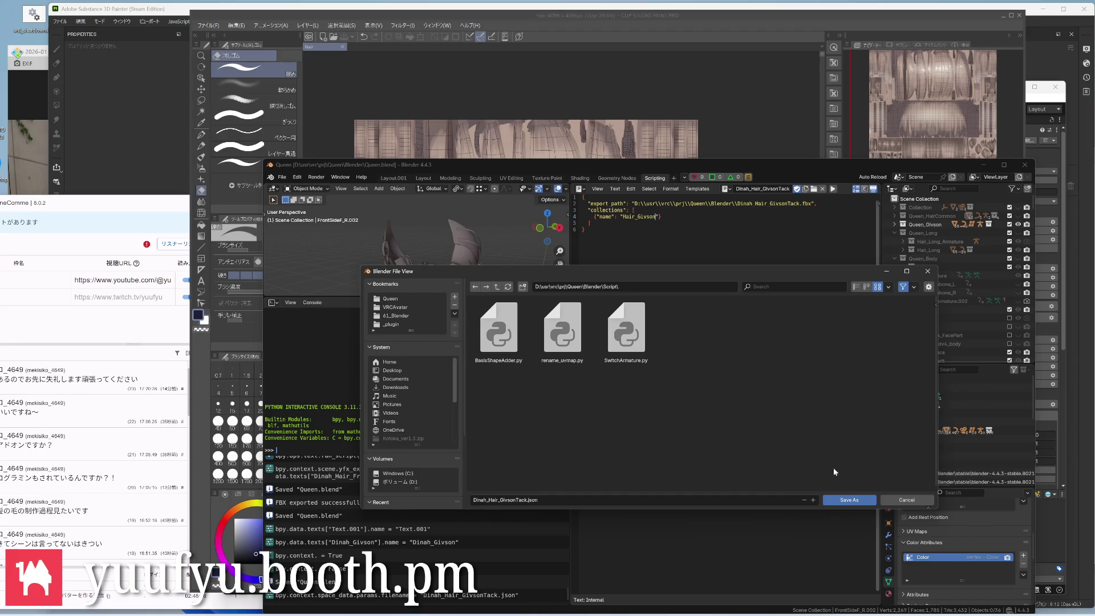
click(849, 499)
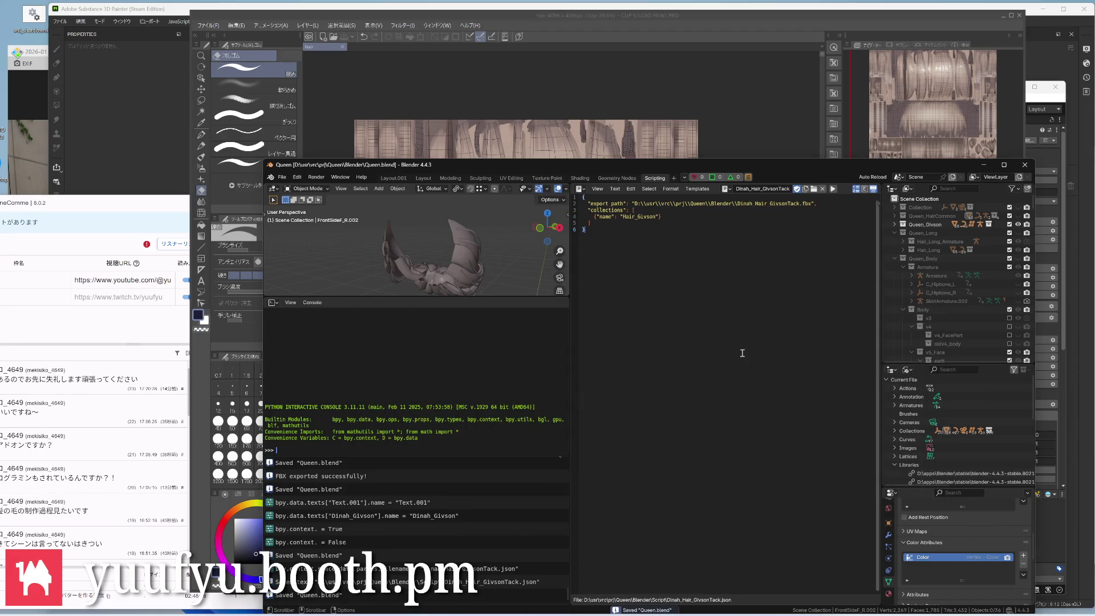
click(394, 176)
scroll(494, 328, down, 2)
mouse_move(493, 328)
middle_down()
mouse_move(528, 400)
mouse_move(514, 384)
middle_up()
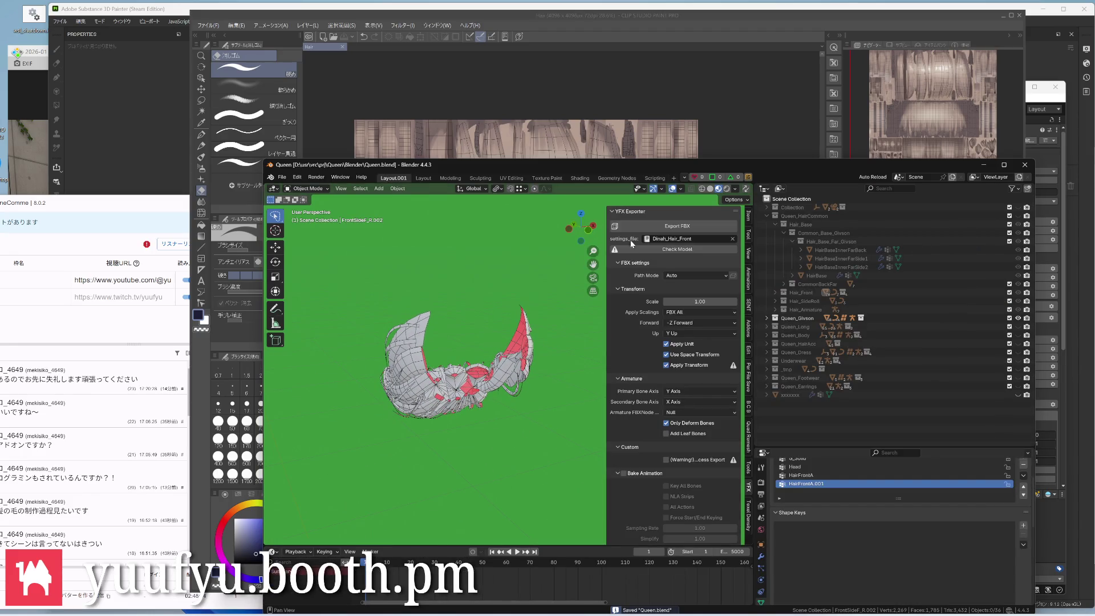
Choose the Dinah_Hair_GivsonTack exporter settings and run Check Model on the hair
click(688, 238)
click(673, 277)
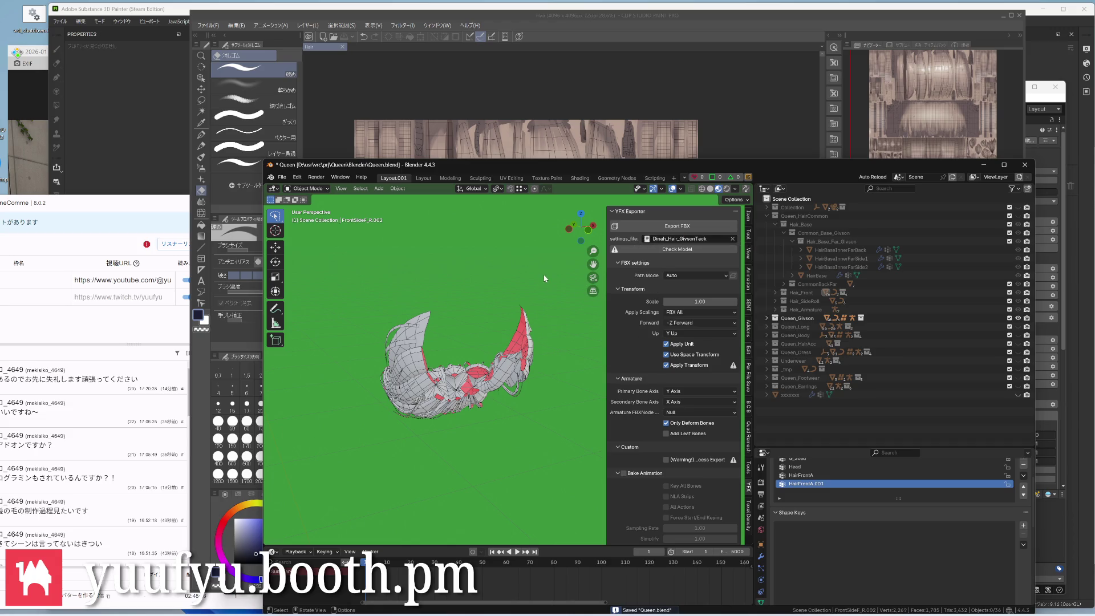
click(676, 249)
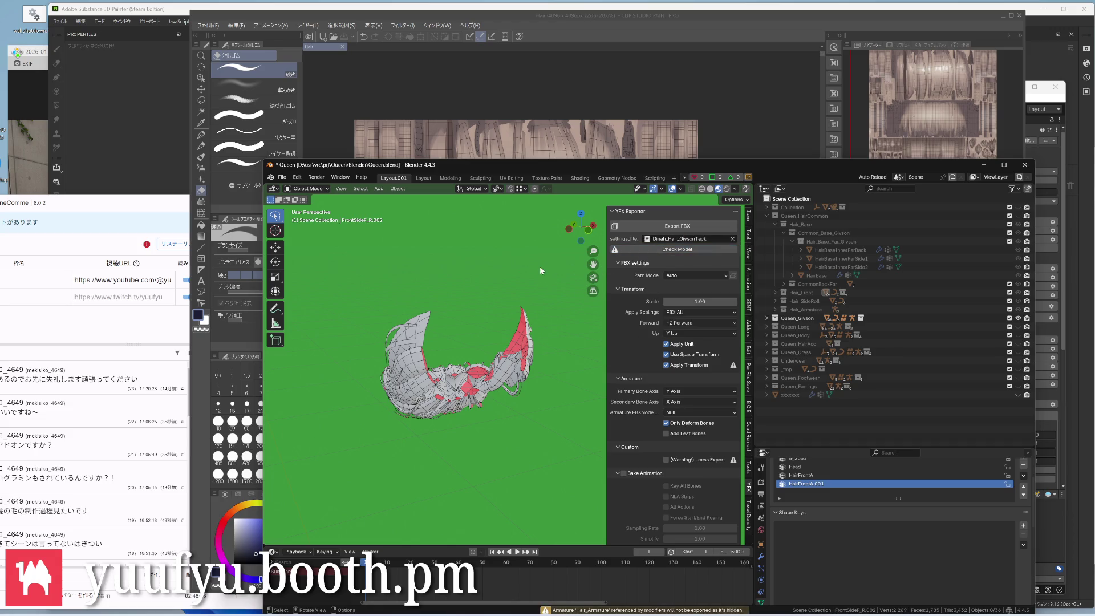
Export the Givson hair meshes to FBX and inspect the result in the viewport
middle_drag(523, 343, 479, 368)
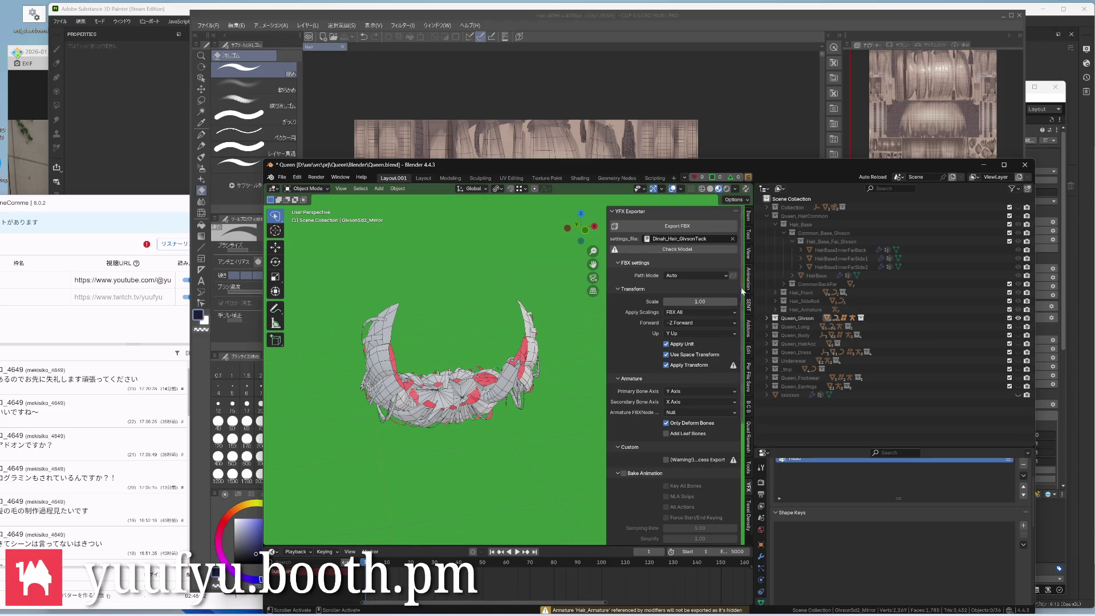
click(702, 226)
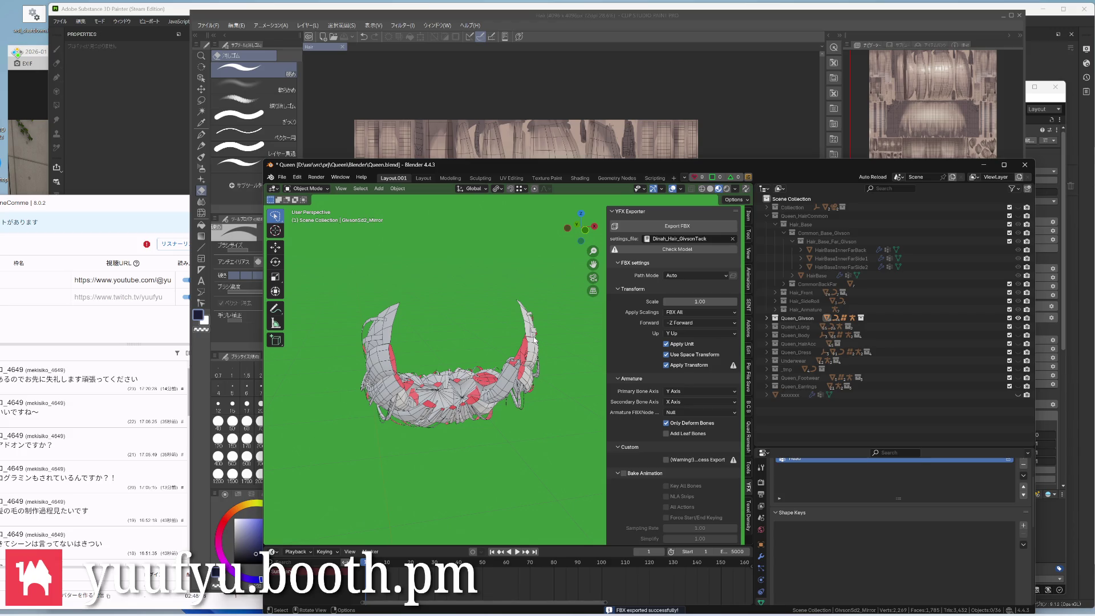
middle_drag(540, 317, 558, 367)
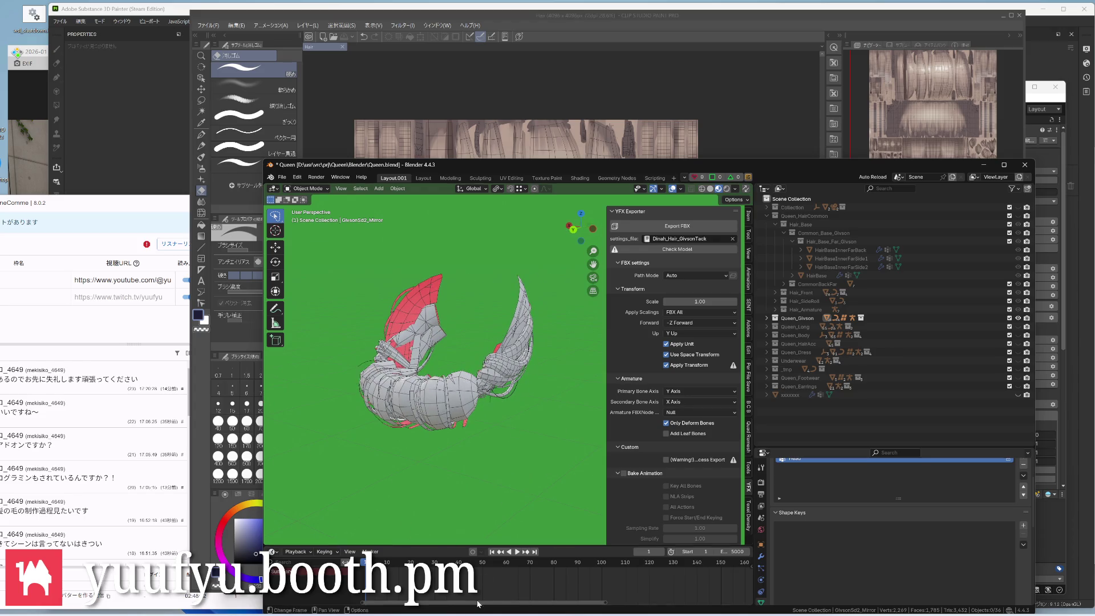
scroll(483, 396, up, 5)
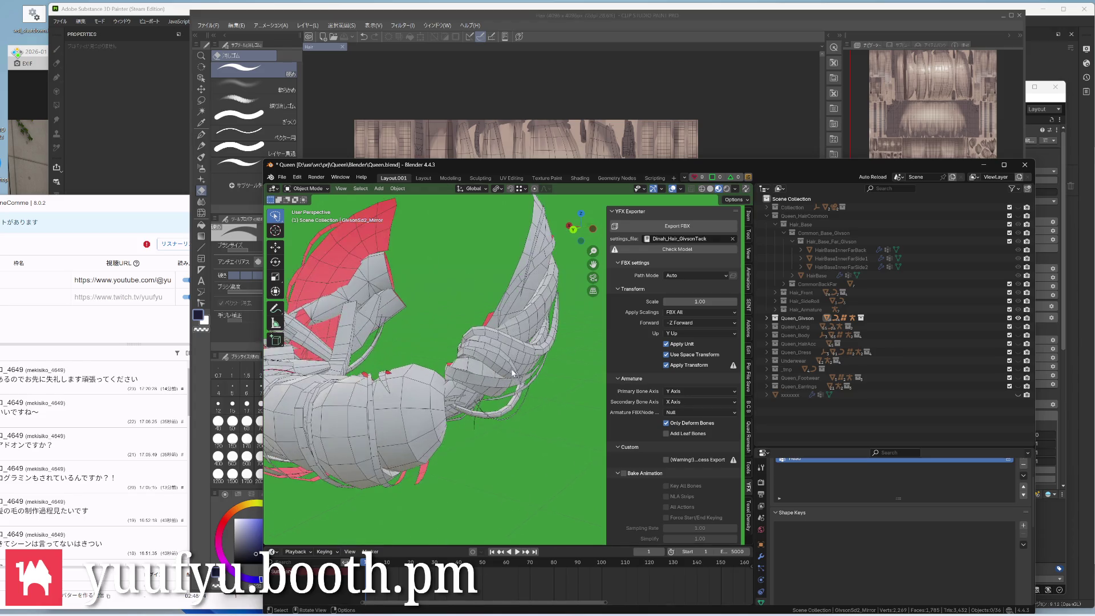
Inspect the hair strand geometry in Edit Mode, then return to Object Mode
middle_drag(483, 385, 496, 348)
scroll(480, 360, up, 3)
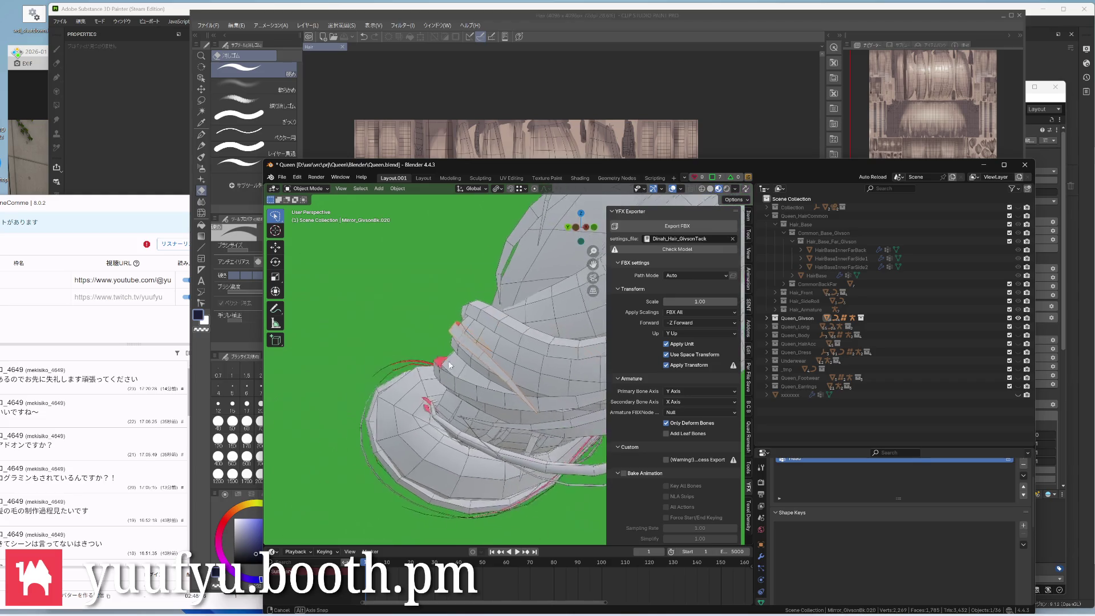
key(Tab)
scroll(419, 353, up, 3)
scroll(427, 352, down, 4)
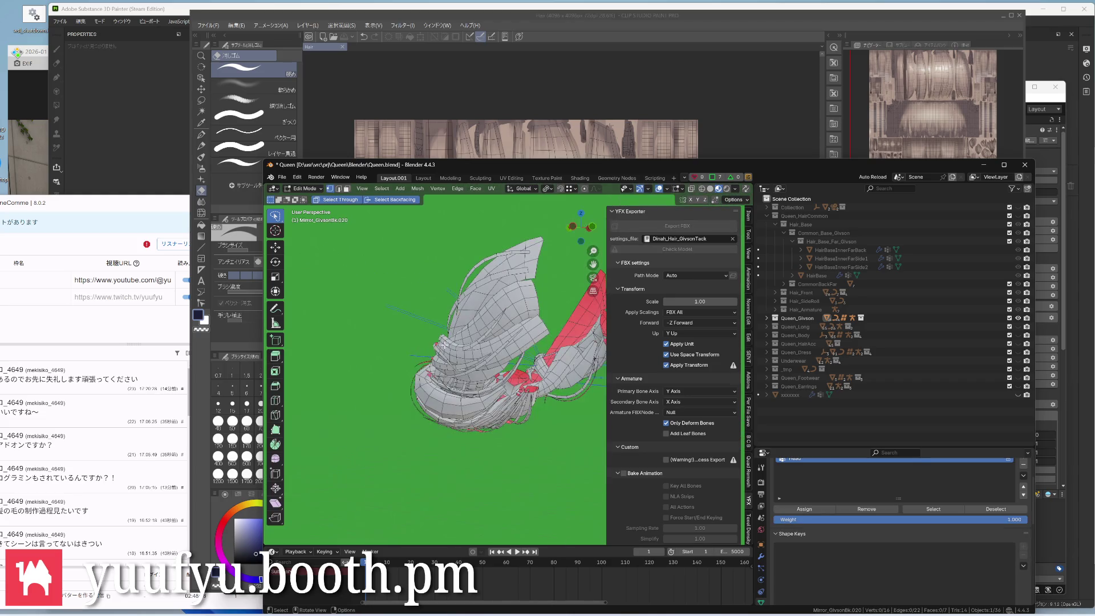
middle_drag(444, 343, 484, 327)
scroll(484, 327, up, 3)
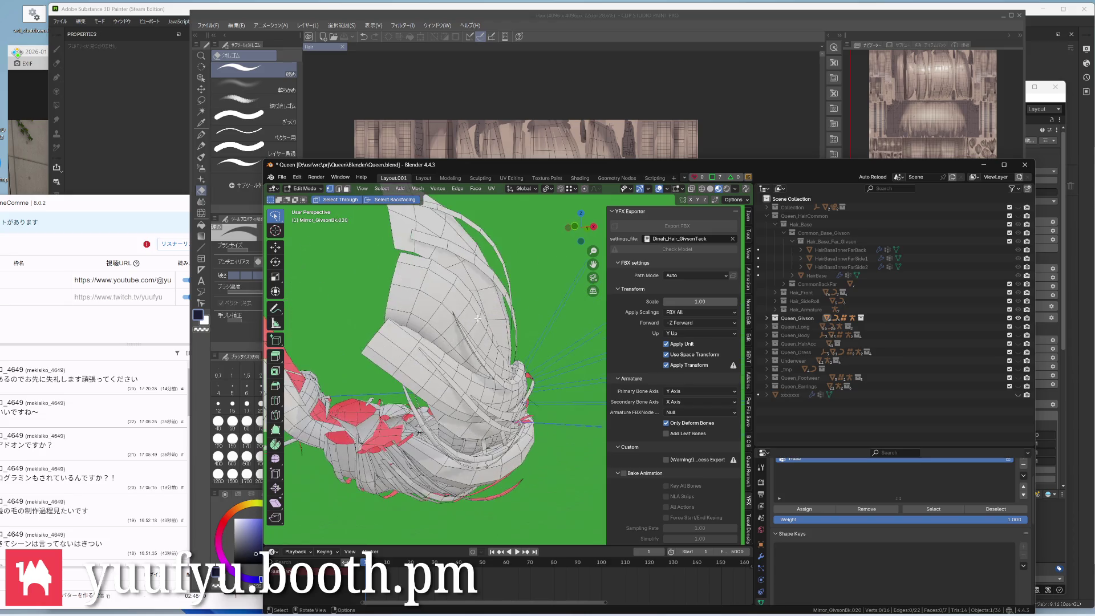
scroll(462, 343, up, 3)
mouse_move(454, 359)
middle_down()
mouse_move(433, 398)
mouse_move(470, 368)
middle_up()
key(Tab)
Make a hair mesh active and return to the Scripting workspace's text block list
click(467, 373)
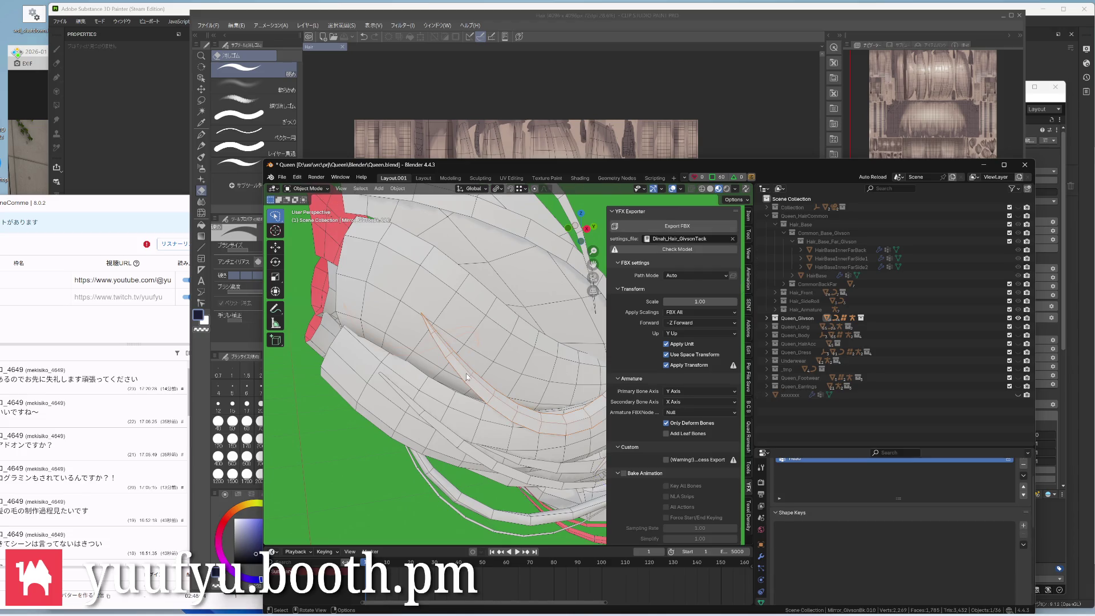
scroll(468, 376, down, 5)
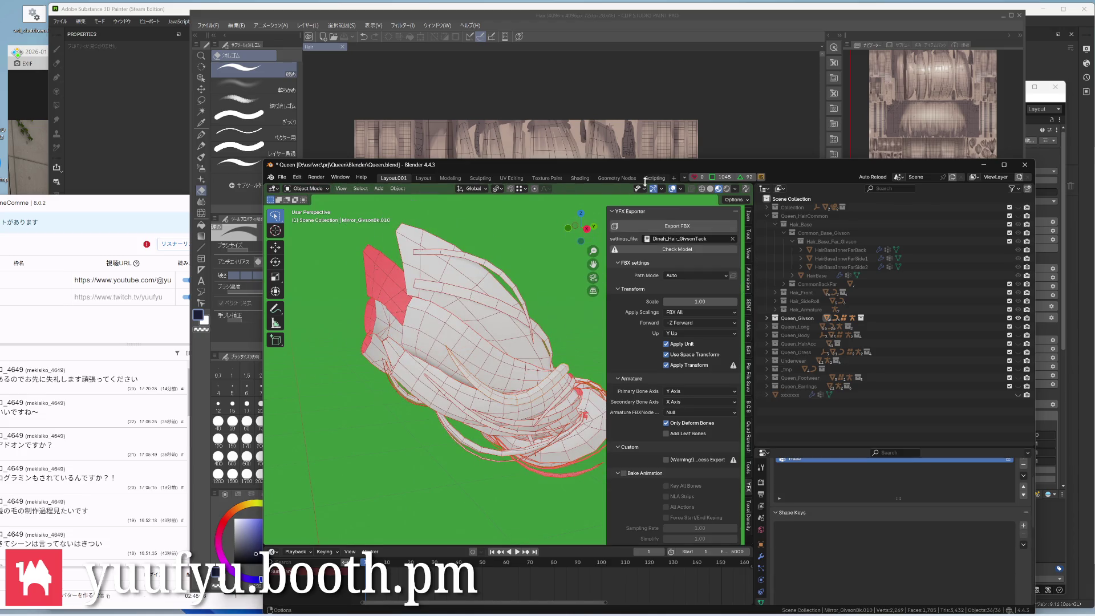
click(655, 178)
click(725, 189)
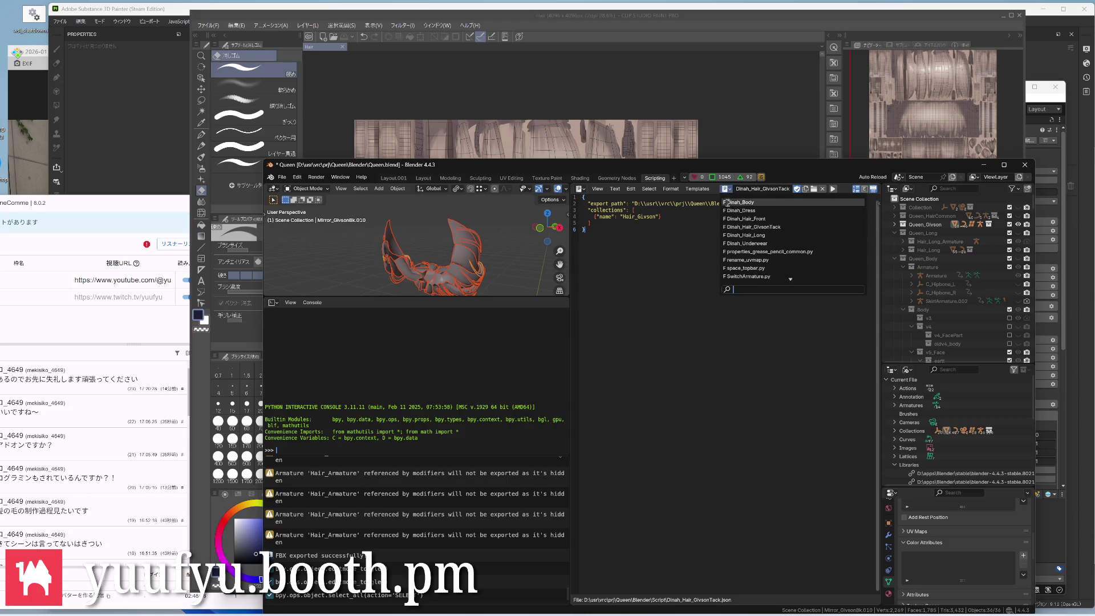
Save the vertex-colour script as SetVertexColor.py in the Script folder and start renaming its text block
click(746, 276)
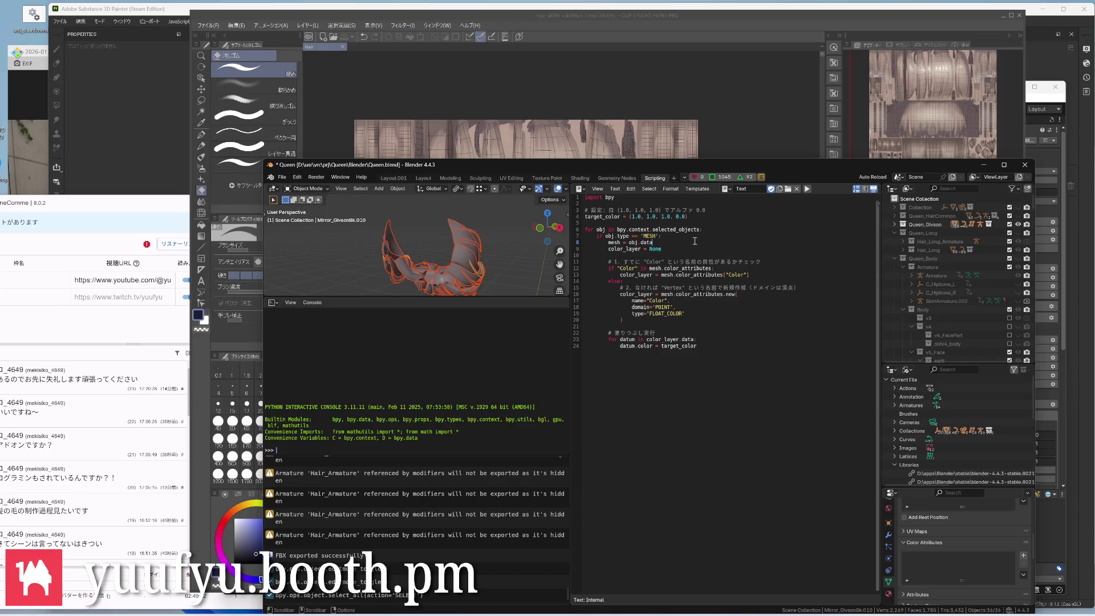
key(alt+s)
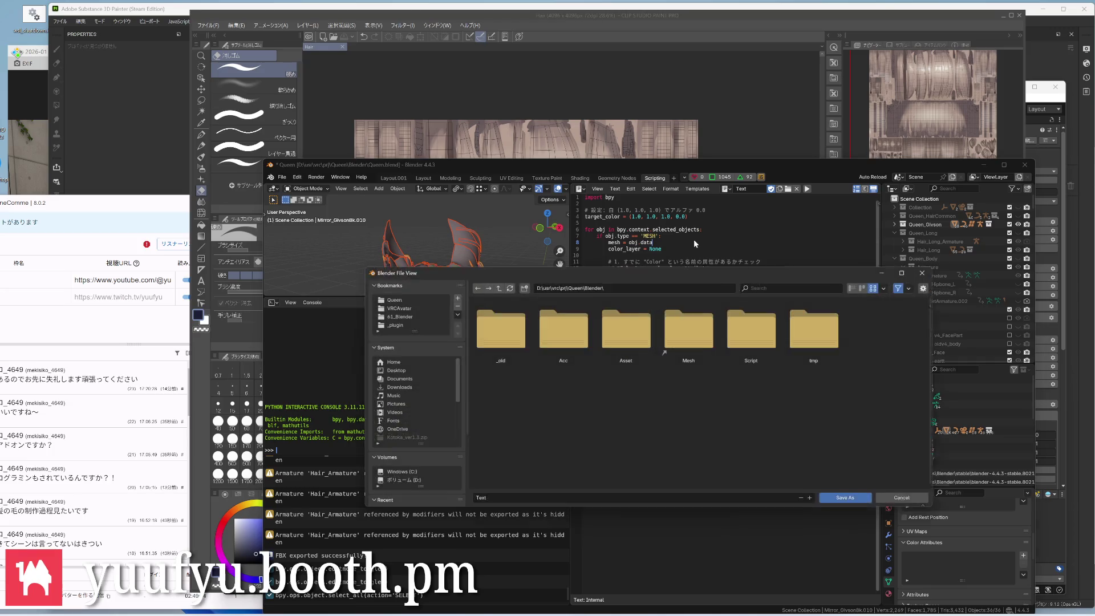
double_click(766, 335)
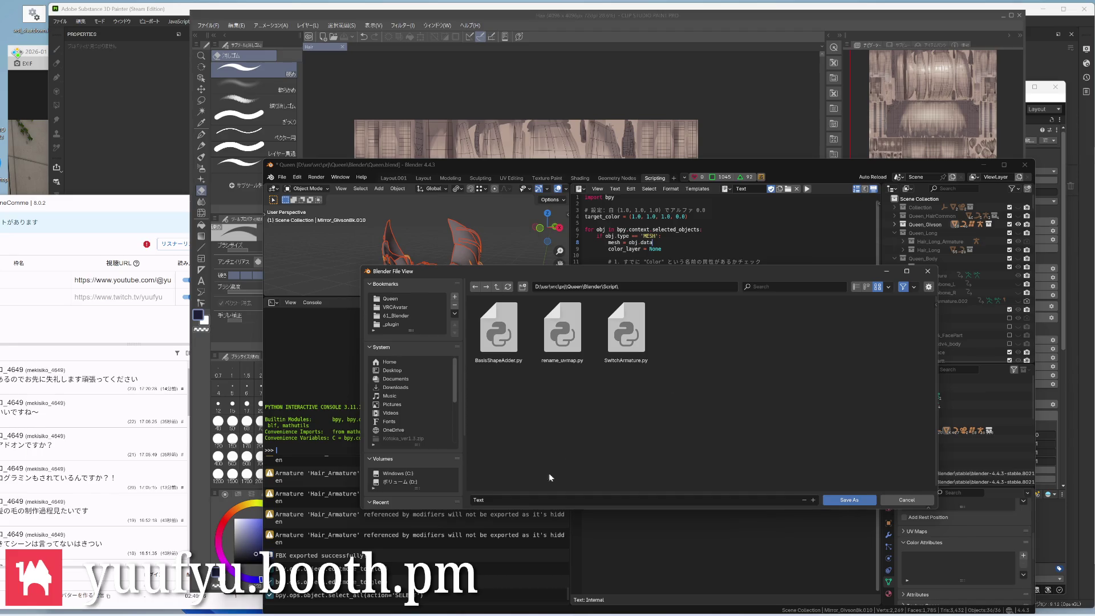
click(512, 499)
text(Ver)
text(Set)
text(p)
text(py)
click(849, 500)
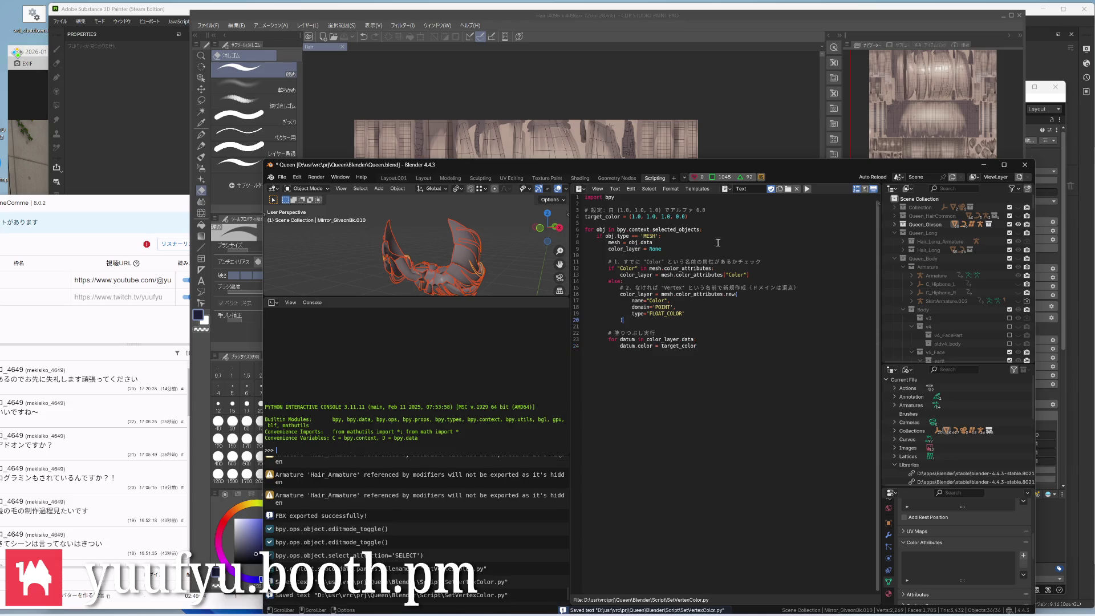
double_click(747, 190)
text(Set)
text(Ver)
text(texColor)
Confirm the SetVertexColor text block name, save Queen.blend and the script file
key(Return)
key(ctrl+s)
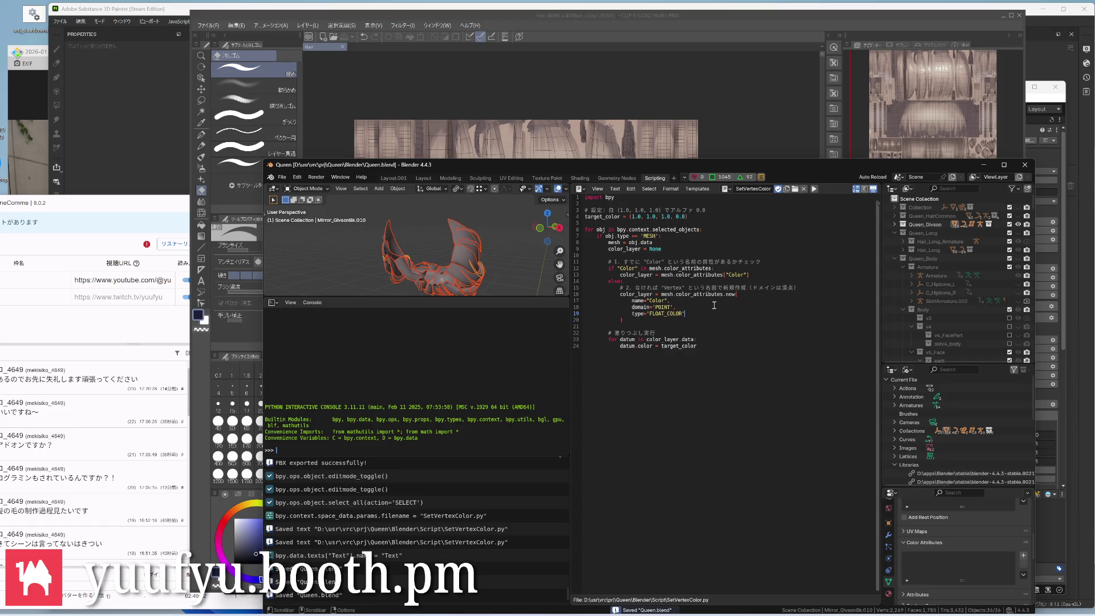
key(alt+s)
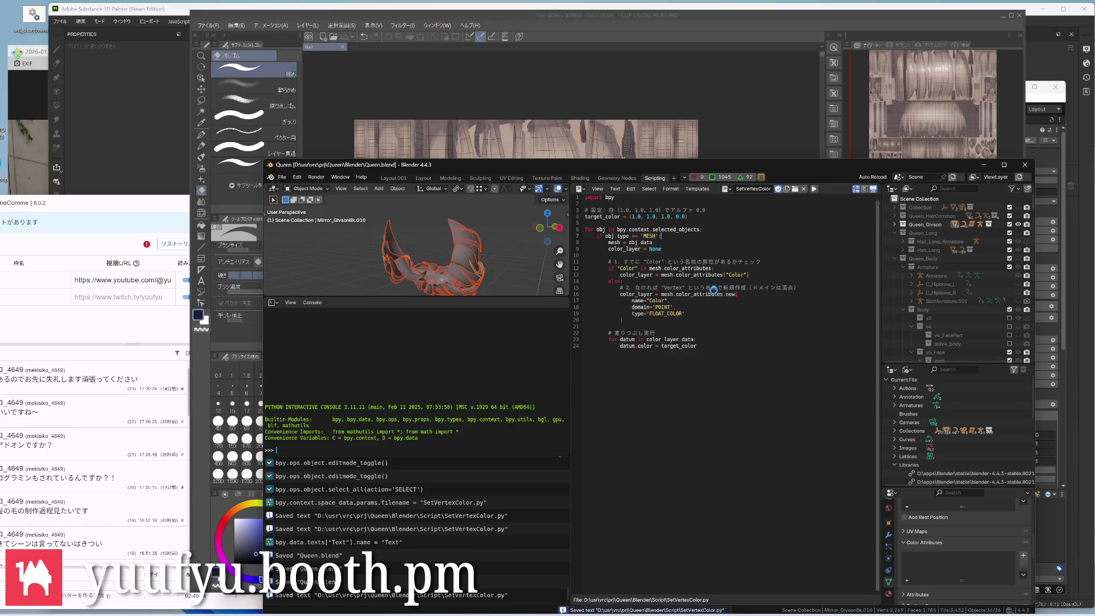
click(725, 189)
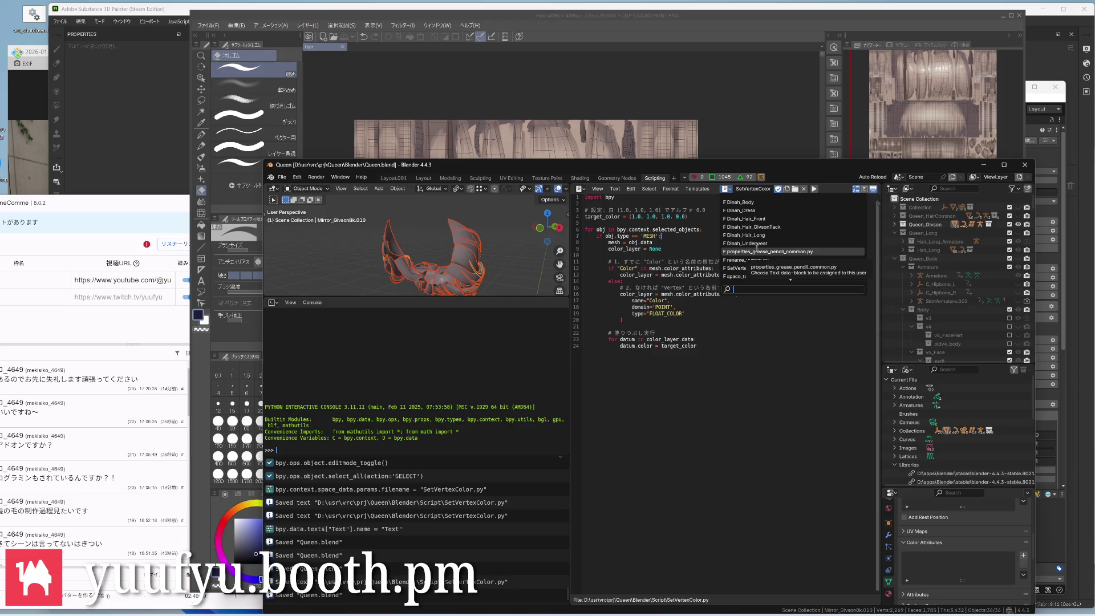
key(Escape)
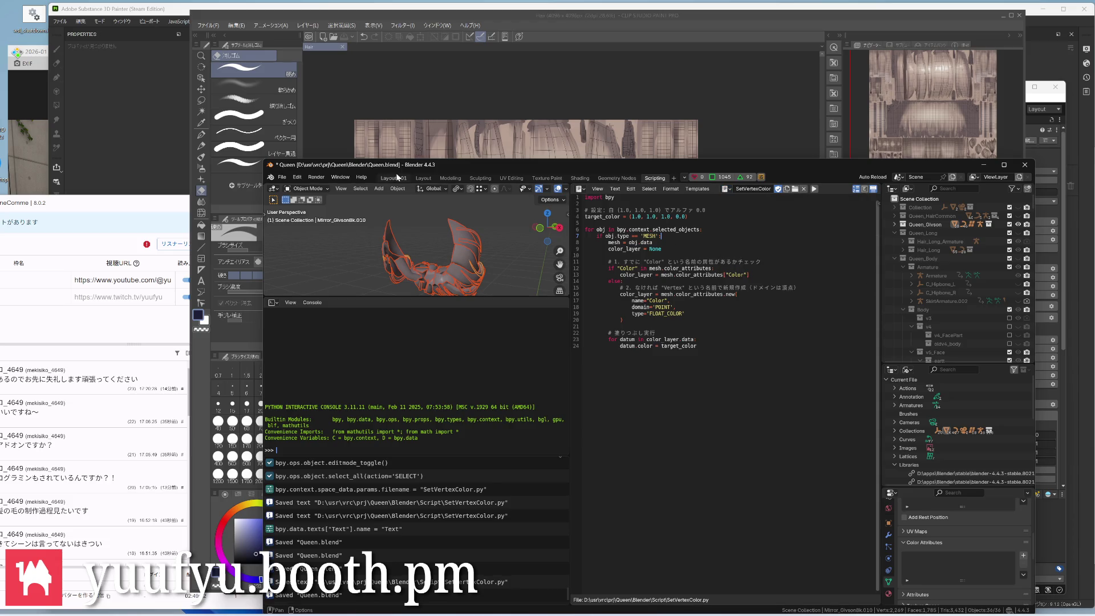
Resave the script and check the hair mesh in the Layout.001 viewport
click(395, 177)
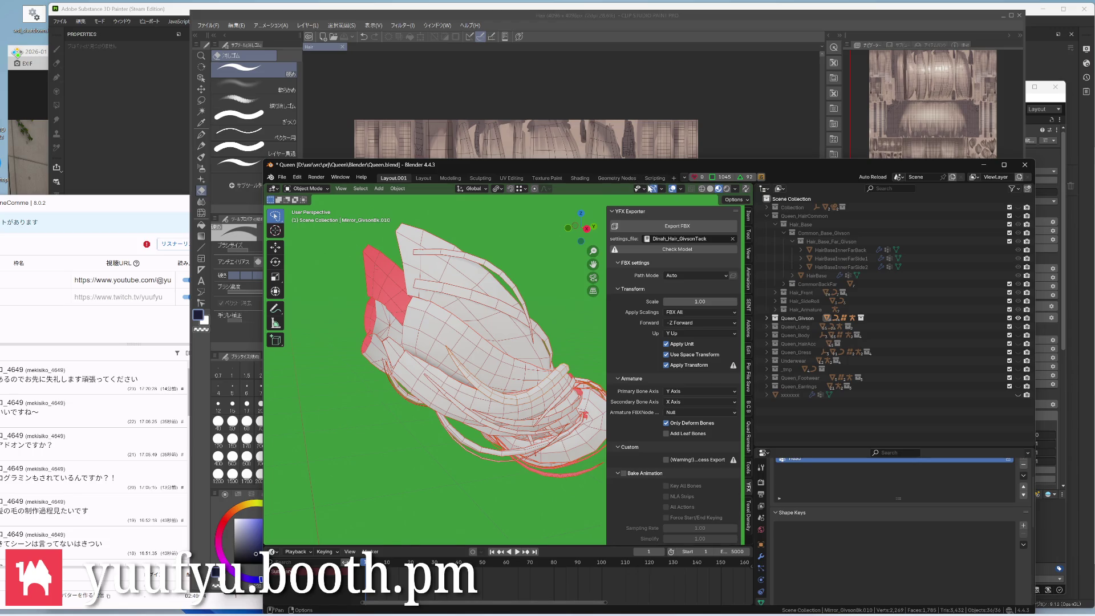
click(654, 178)
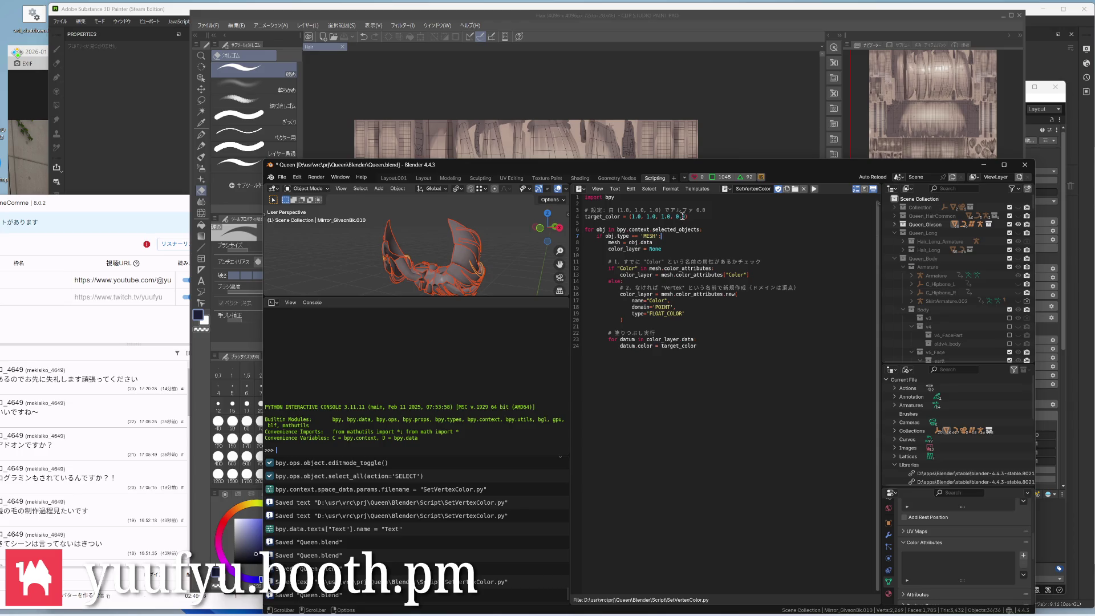
text(1)
key(alt+s)
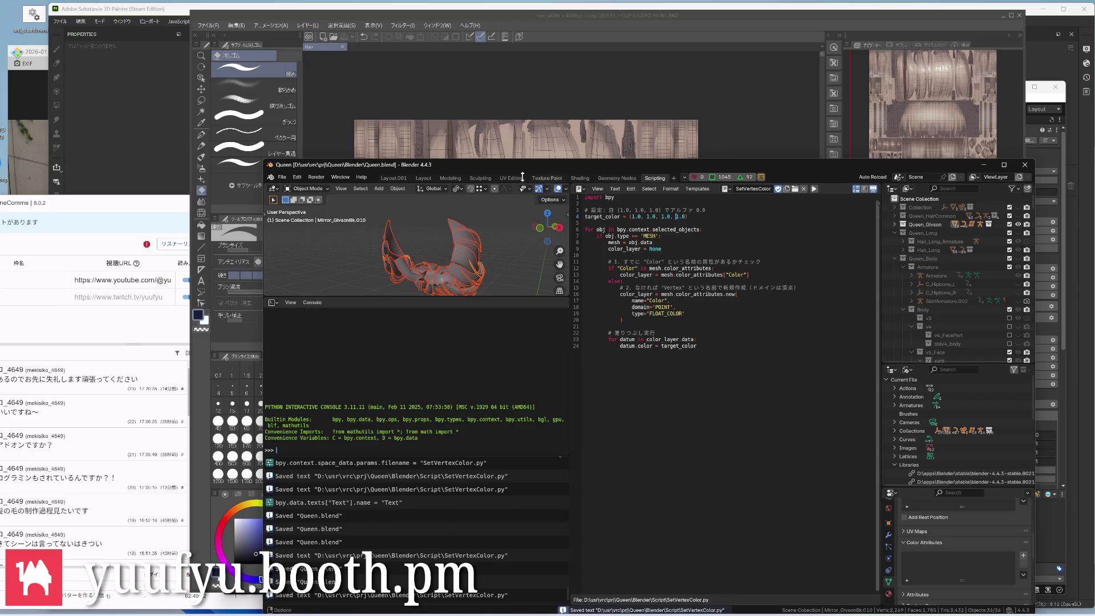
click(394, 176)
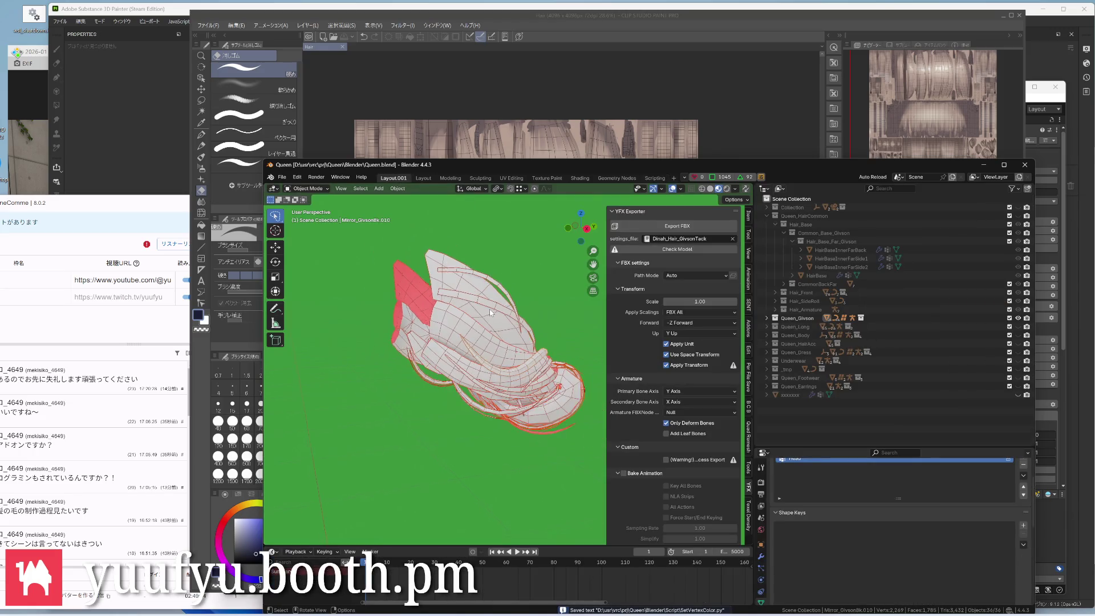
middle_drag(518, 305, 514, 313)
scroll(514, 313, up, 1)
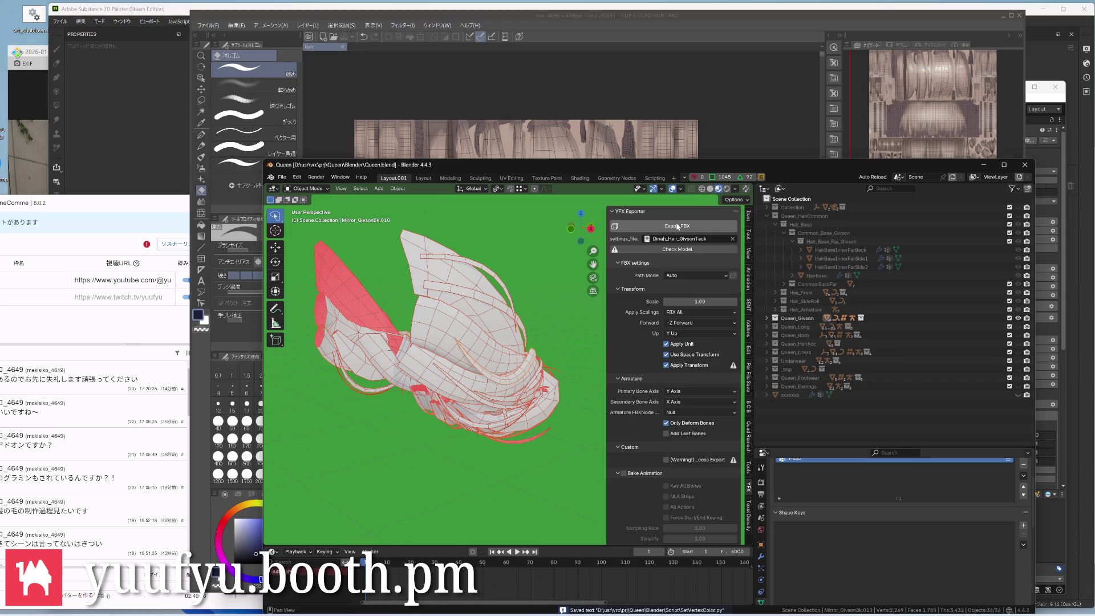
mouse_move(513, 325)
middle_down()
mouse_move(480, 359)
mouse_move(478, 392)
mouse_move(529, 392)
mouse_move(529, 409)
mouse_move(448, 403)
mouse_move(419, 387)
mouse_move(479, 369)
mouse_move(462, 359)
middle_up()
scroll(427, 360, down, 2)
scroll(479, 368, up, 4)
scroll(505, 367, up, 2)
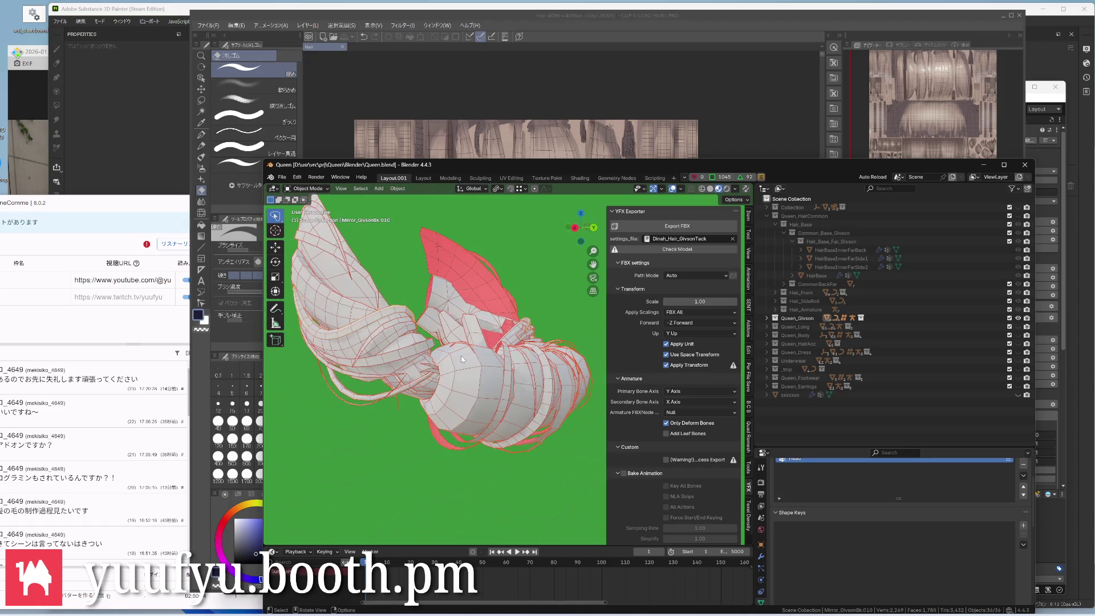
Adjust the target_color line in the script and save the scene
click(655, 178)
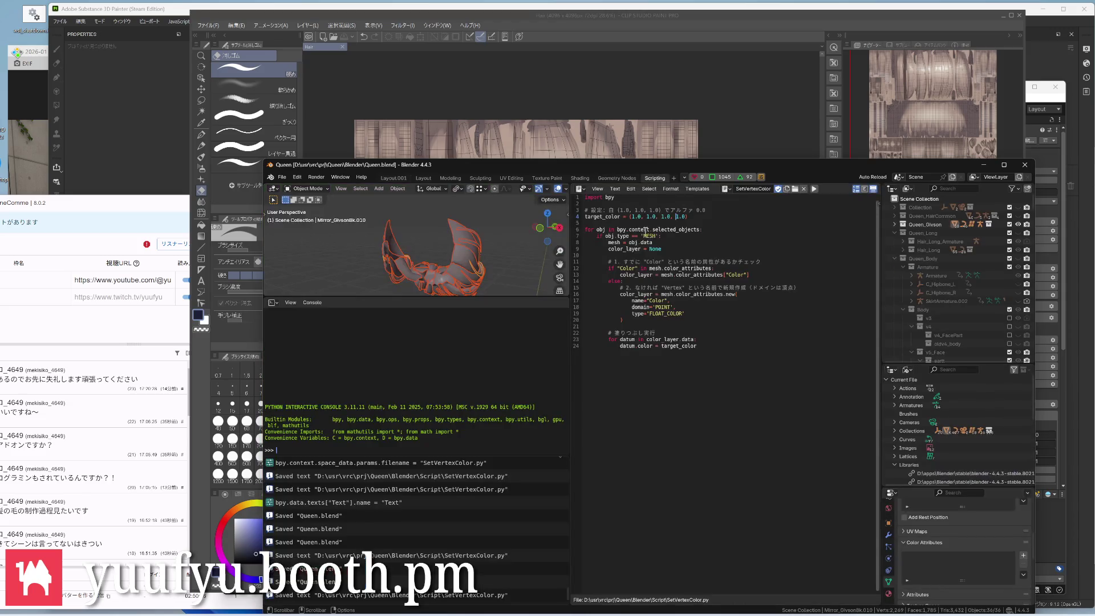
key(BackSpace)
key(Return)
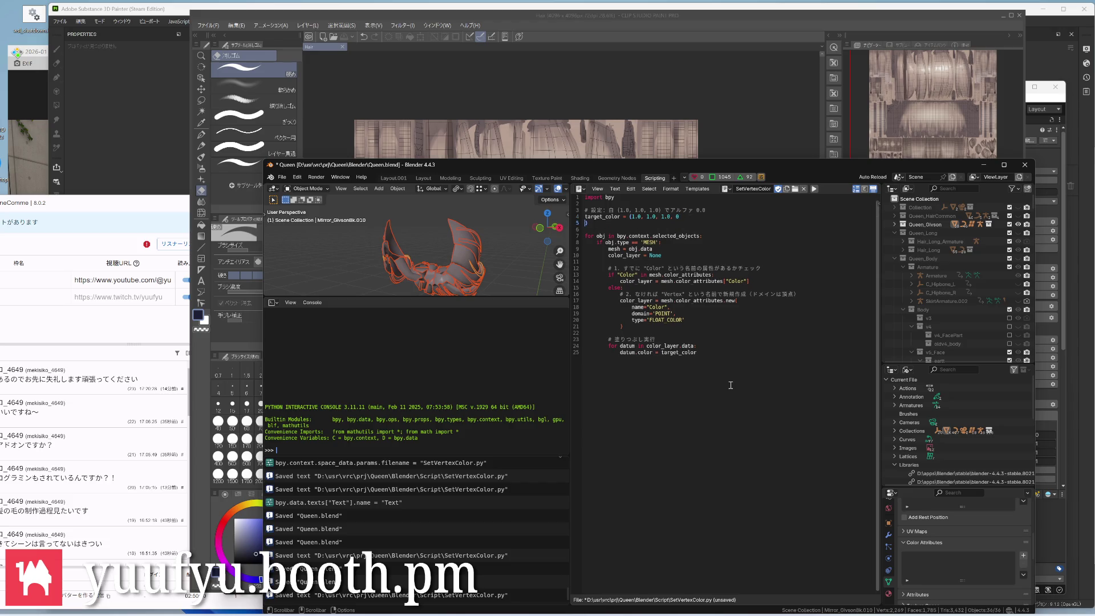
key(BackSpace)
key(ctrl+s)
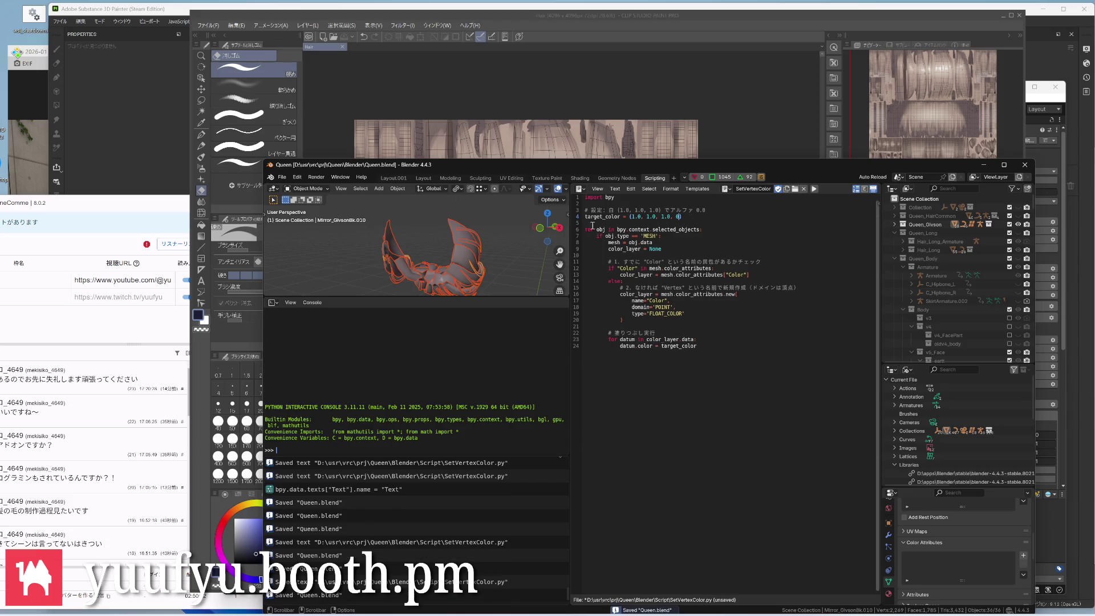
Export the hair meshes to FBX from Layout.001 with the Dinah_Hair_GivsonTack settings
click(392, 178)
mouse_move(472, 292)
middle_down()
mouse_move(518, 291)
mouse_move(607, 262)
middle_up()
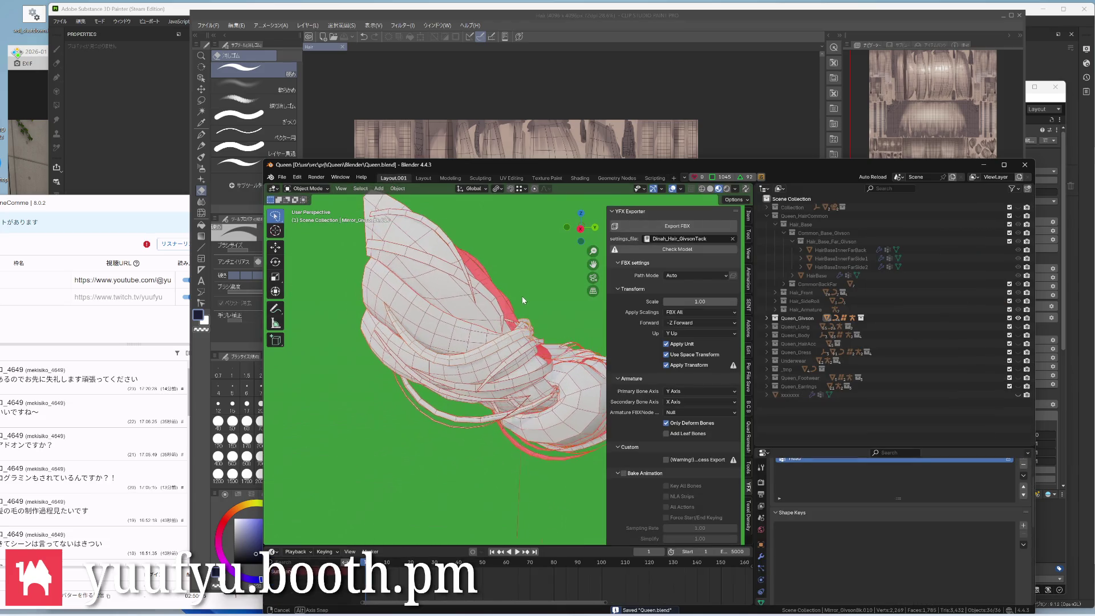
click(669, 227)
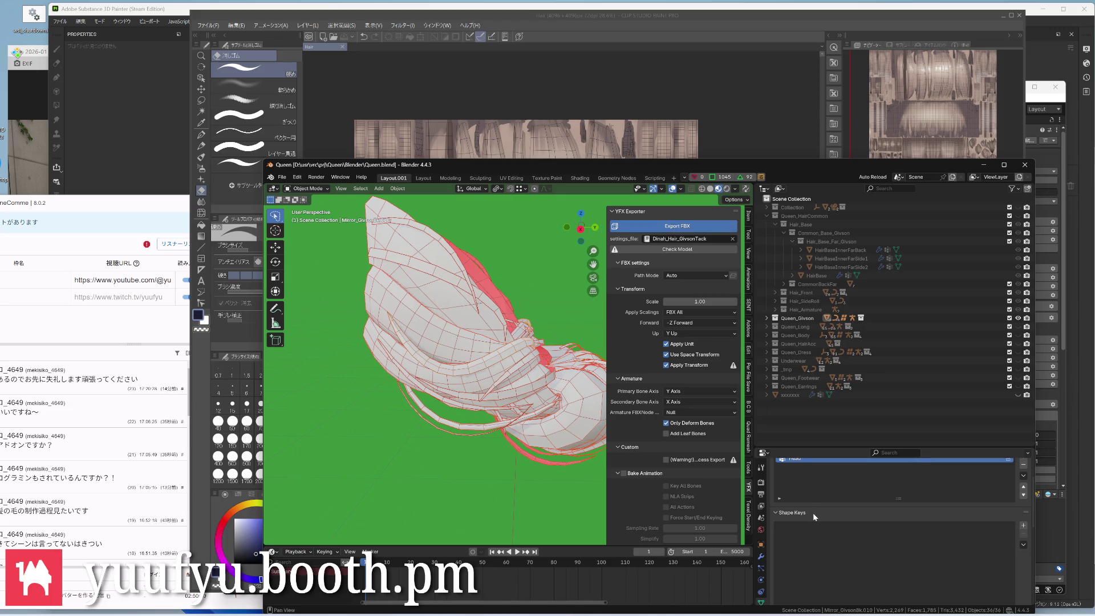
scroll(685, 330, down, 4)
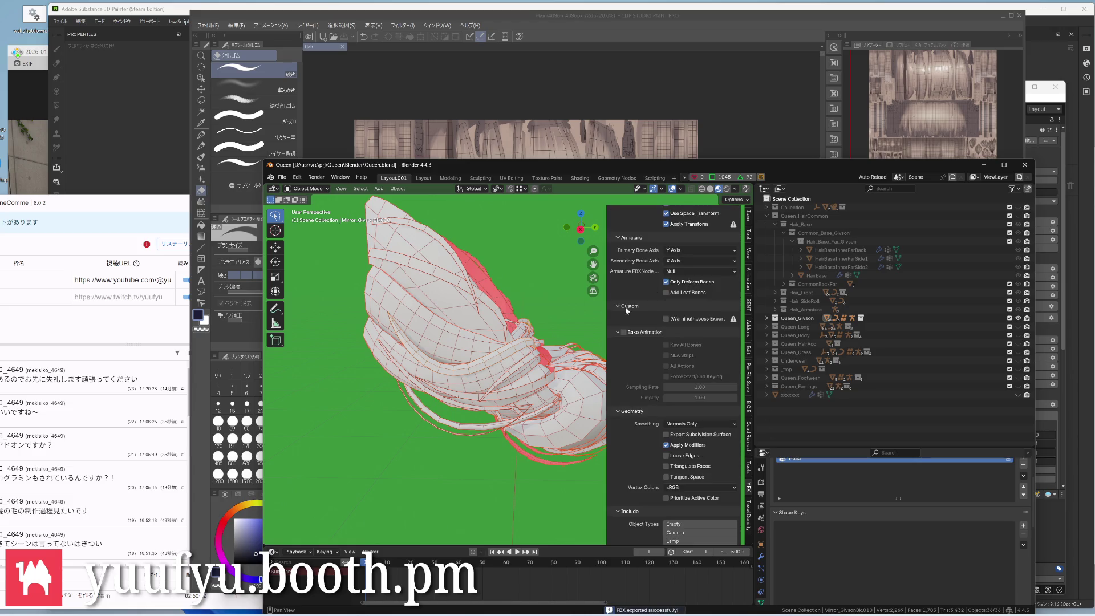
scroll(626, 310, up, 4)
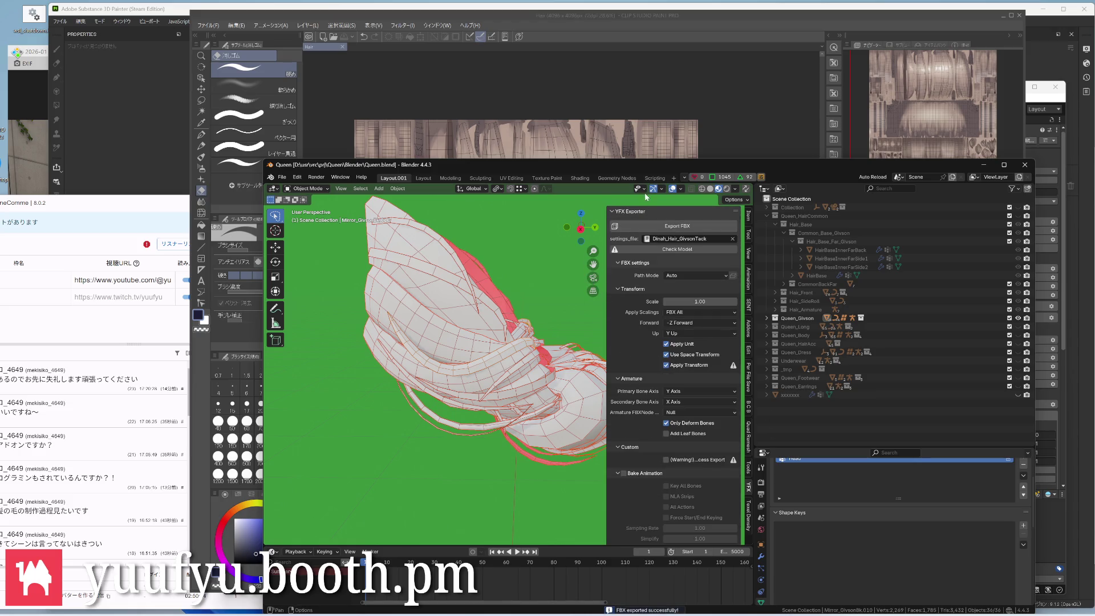
click(654, 177)
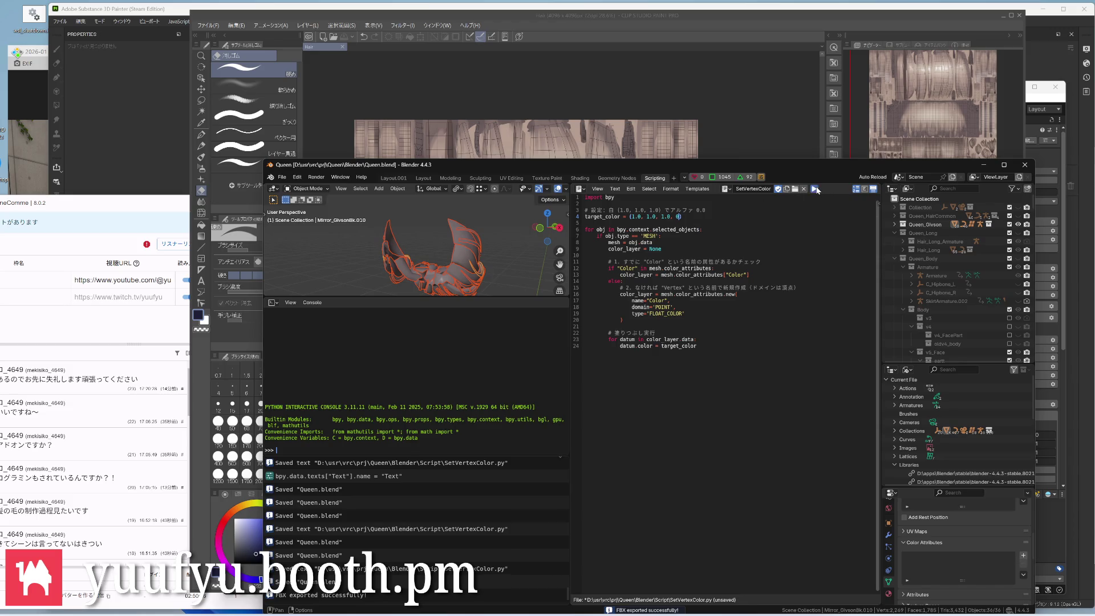
Check the blackened hair in the viewport and select the GivsonSd2_Mirror strand
click(394, 179)
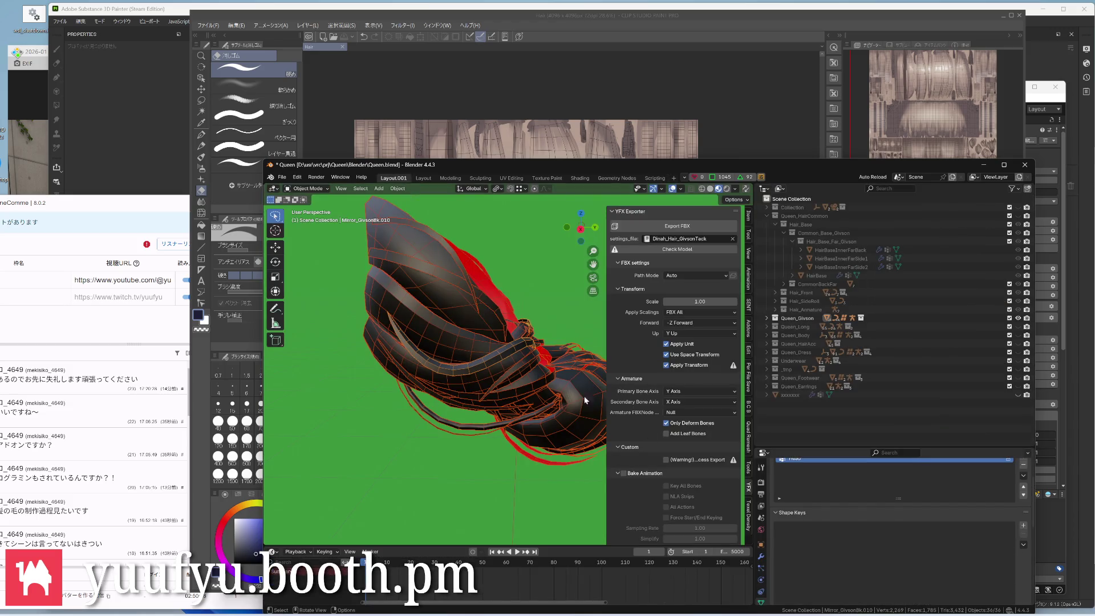
middle_drag(584, 399, 509, 271)
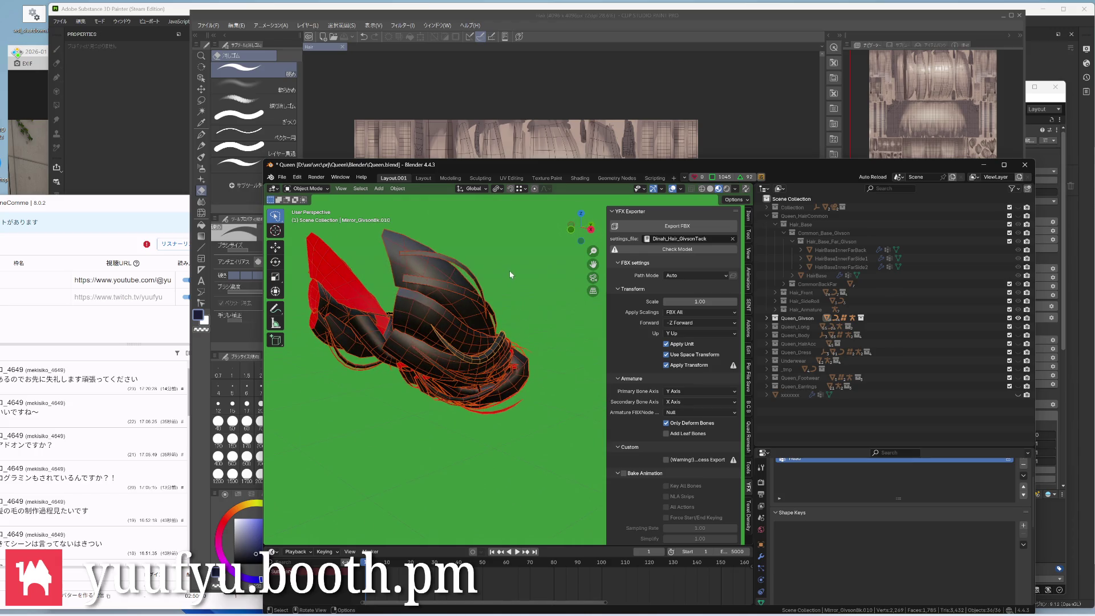
scroll(454, 296, up, 5)
mouse_move(443, 261)
middle_down()
mouse_move(543, 305)
mouse_move(433, 302)
middle_up()
click(369, 257)
click(391, 330)
middle_drag(389, 341, 396, 355)
scroll(388, 333, up, 3)
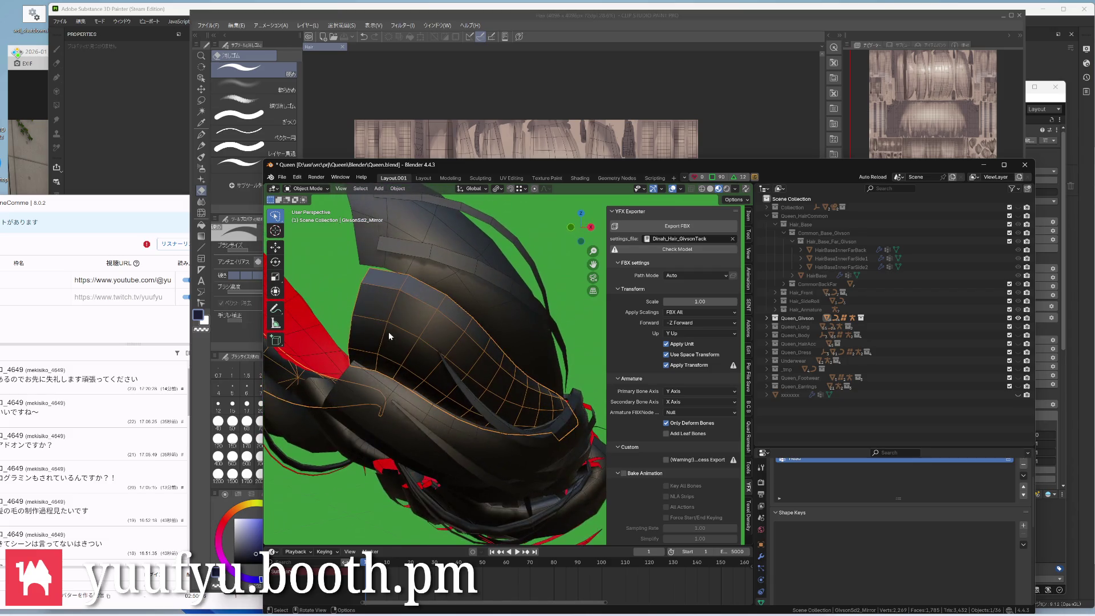
middle_drag(402, 398, 434, 334)
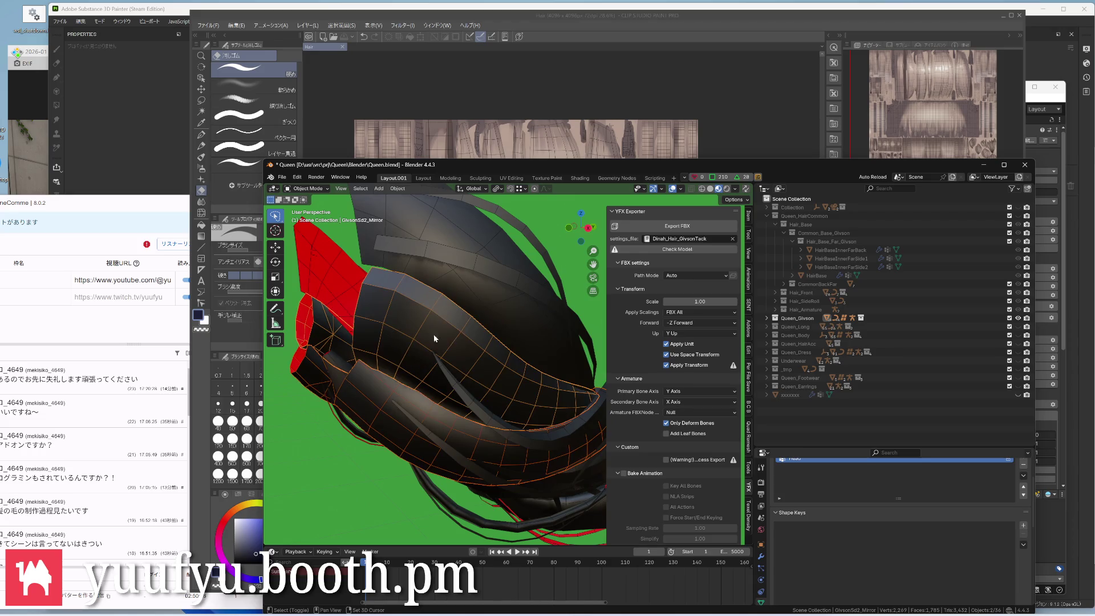
Save Queen.blend and orbit around the hair strands to review the vertex colours
click(651, 178)
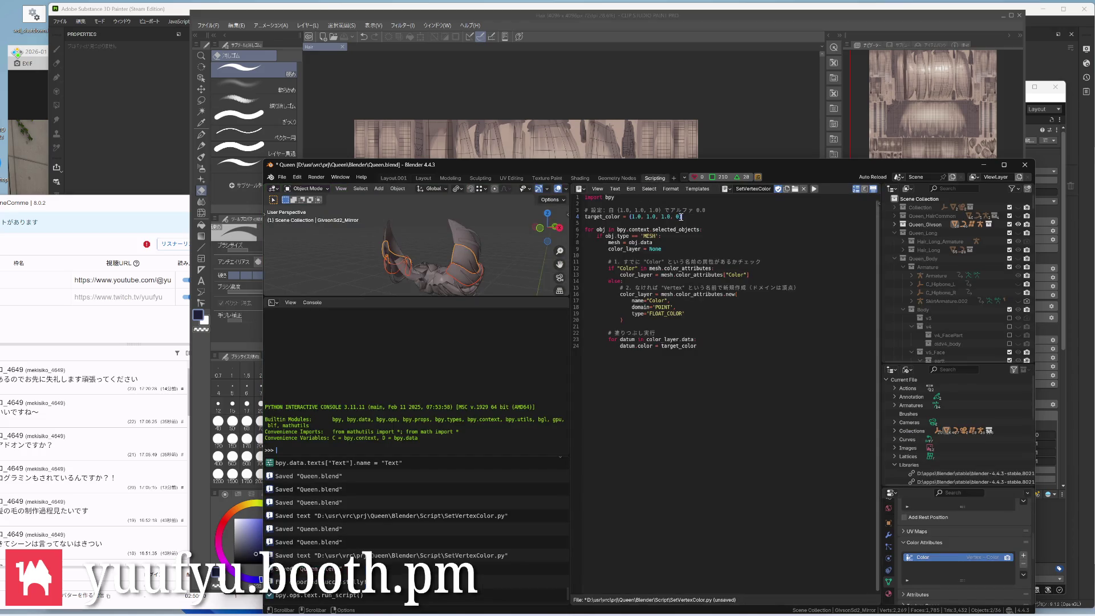
key(ctrl+s)
click(393, 179)
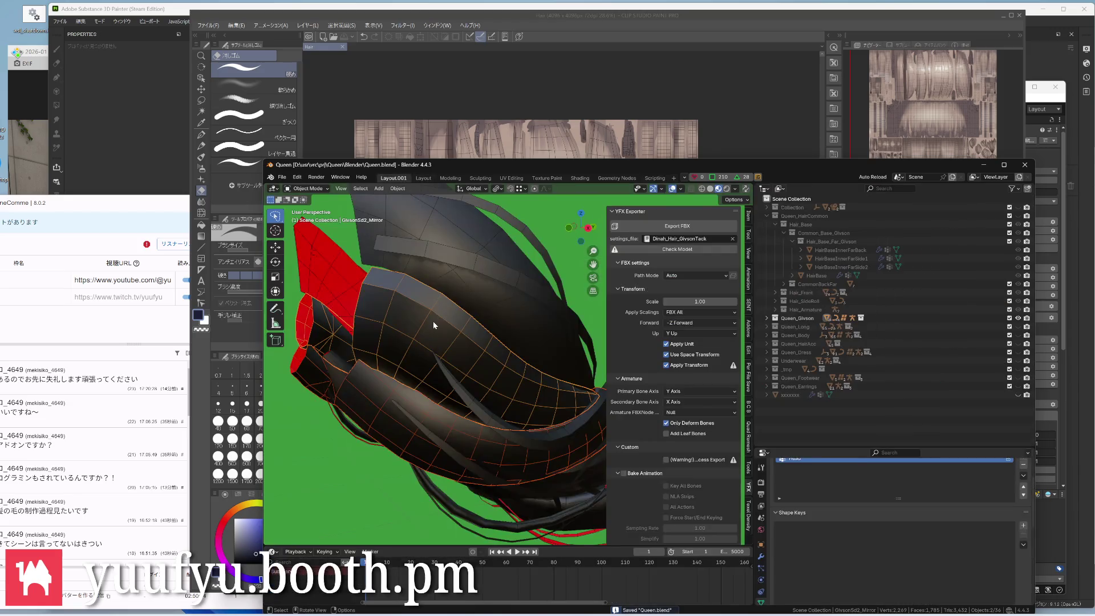
mouse_move(433, 321)
middle_down()
mouse_move(440, 301)
mouse_move(458, 382)
middle_up()
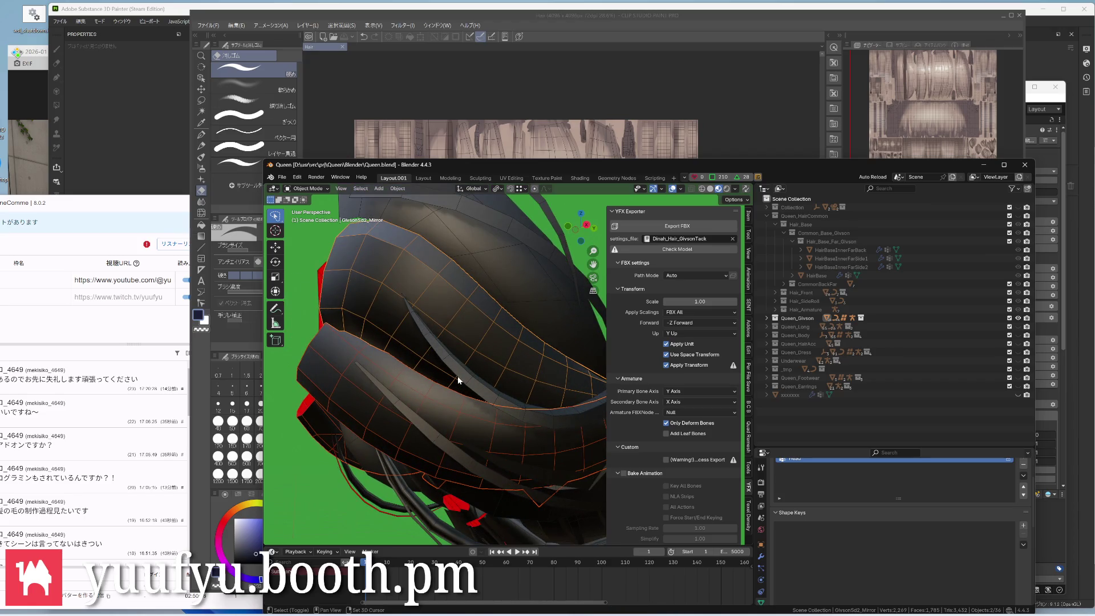
scroll(438, 315, down, 4)
mouse_move(445, 350)
middle_down()
mouse_move(452, 320)
mouse_move(412, 349)
mouse_move(529, 388)
mouse_move(443, 410)
middle_up()
scroll(437, 369, down, 3)
mouse_move(438, 368)
middle_down()
mouse_move(515, 375)
mouse_move(520, 353)
middle_up()
scroll(519, 353, up, 3)
middle_drag(556, 320, 486, 345)
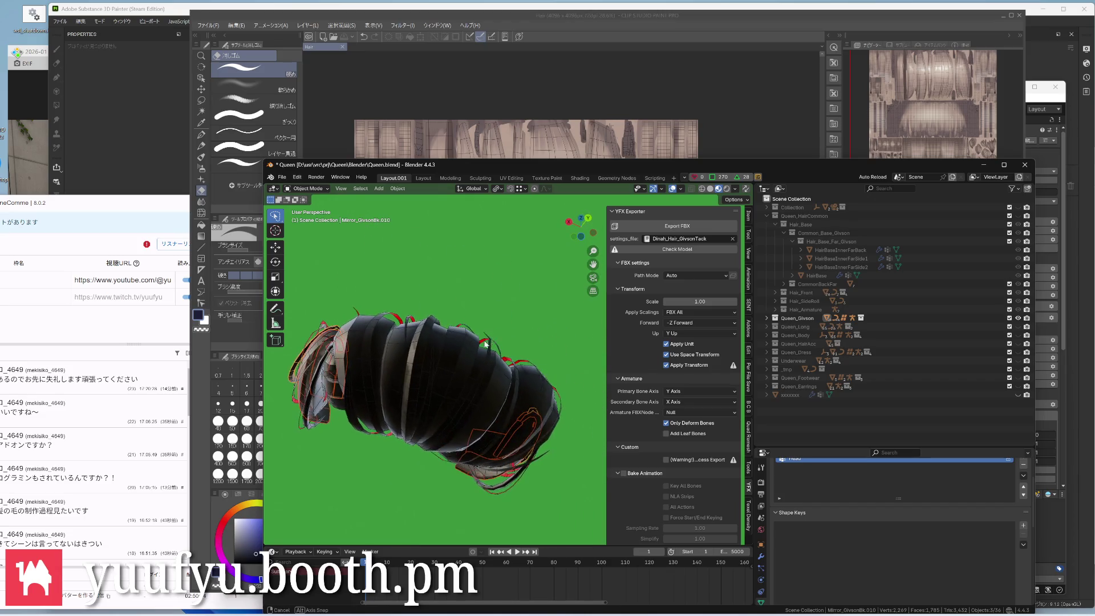
scroll(485, 344, down, 4)
mouse_move(407, 359)
middle_down()
mouse_move(459, 350)
mouse_move(444, 372)
middle_up()
scroll(532, 318, up, 3)
mouse_move(533, 320)
middle_down()
mouse_move(558, 315)
mouse_move(513, 333)
middle_up()
mouse_move(437, 346)
middle_down()
mouse_move(474, 349)
mouse_move(375, 328)
mouse_move(353, 286)
mouse_move(389, 354)
middle_up()
mouse_move(489, 321)
middle_down()
mouse_move(417, 273)
mouse_move(485, 301)
mouse_move(476, 256)
mouse_move(442, 289)
mouse_move(404, 302)
mouse_move(383, 289)
mouse_move(446, 284)
mouse_move(428, 291)
mouse_move(474, 302)
mouse_move(382, 329)
mouse_move(414, 296)
mouse_move(442, 317)
mouse_move(471, 281)
mouse_move(399, 366)
mouse_move(441, 307)
mouse_move(511, 332)
mouse_move(435, 300)
middle_up()
scroll(416, 273, down, 4)
scroll(428, 290, up, 4)
scroll(428, 291, down, 4)
scroll(426, 318, up, 3)
scroll(433, 315, down, 3)
scroll(419, 318, up, 3)
scroll(383, 330, up, 4)
click(457, 292)
scroll(479, 325, up, 3)
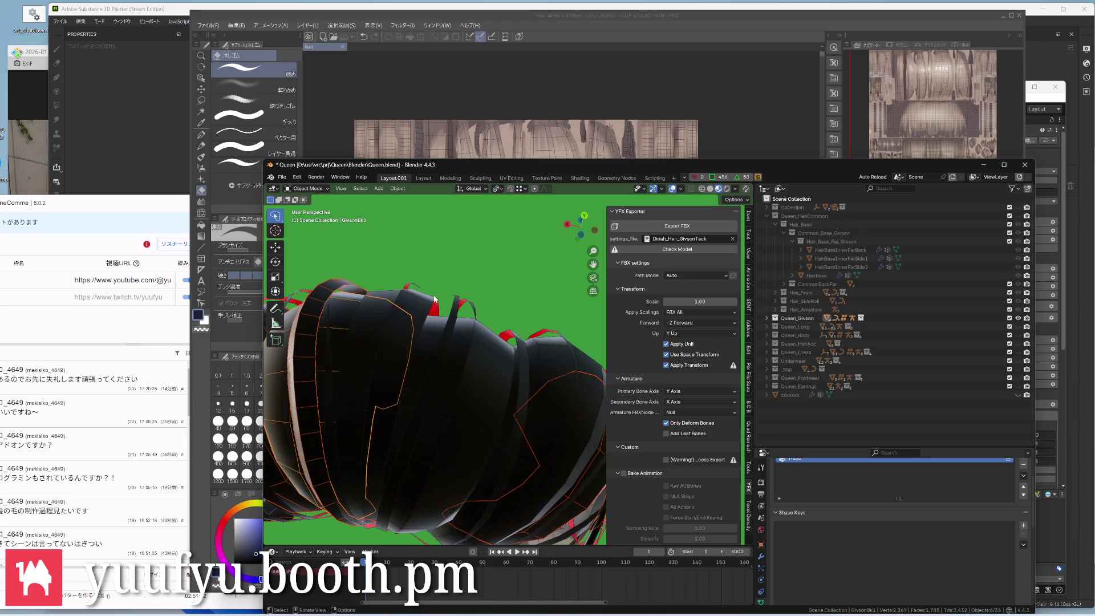
scroll(480, 332, down, 5)
mouse_move(432, 341)
middle_down()
mouse_move(522, 303)
mouse_move(455, 336)
mouse_move(530, 247)
mouse_move(454, 324)
mouse_move(370, 337)
mouse_move(528, 324)
middle_up()
scroll(485, 331, up, 3)
scroll(522, 264, down, 3)
scroll(374, 333, down, 2)
scroll(402, 329, up, 3)
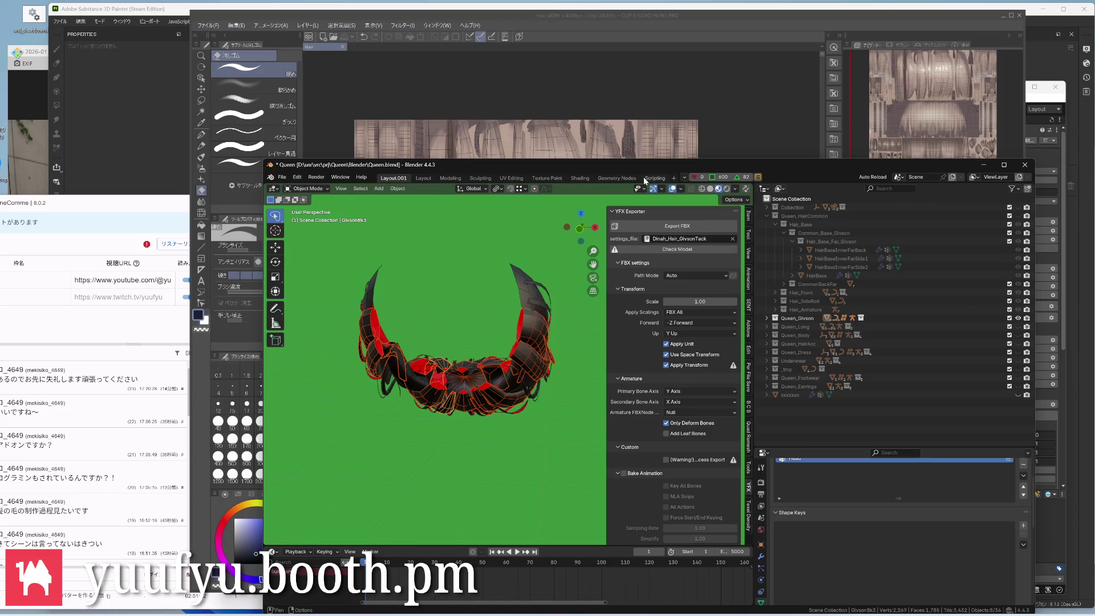
Select the red-coloured Mirror_GivsonBk.010 strand and enter Vertex Paint mode
click(654, 178)
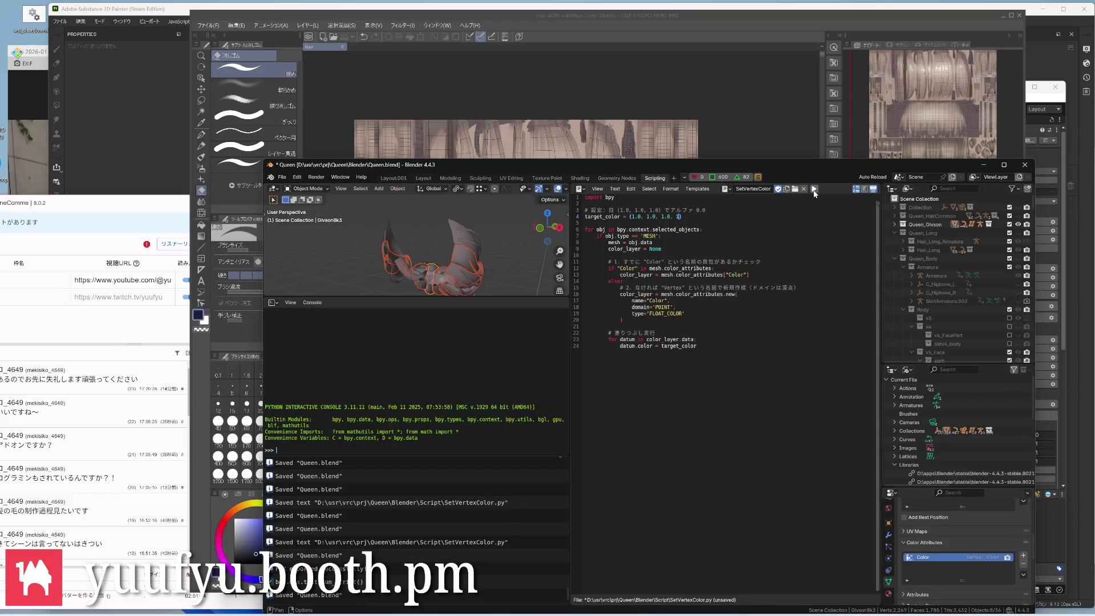
click(395, 177)
mouse_move(455, 291)
middle_down()
mouse_move(493, 325)
mouse_move(555, 325)
middle_up()
mouse_move(506, 431)
middle_down()
mouse_move(462, 353)
mouse_move(494, 376)
mouse_move(525, 366)
middle_up()
scroll(460, 352, up, 2)
scroll(461, 351, down, 4)
click(454, 325)
scroll(494, 376, up, 2)
click(527, 313)
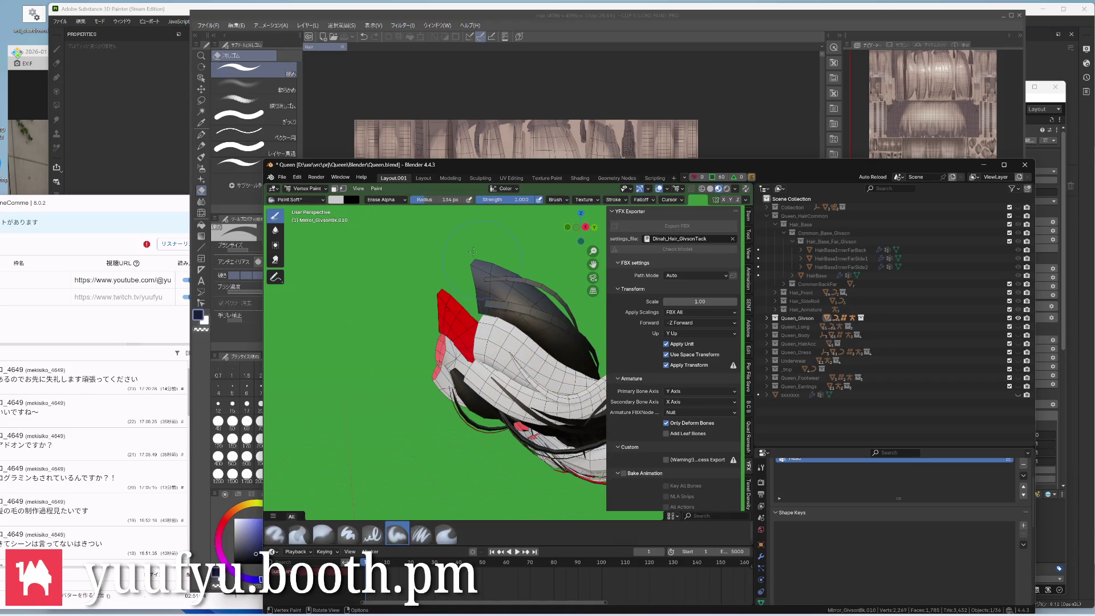